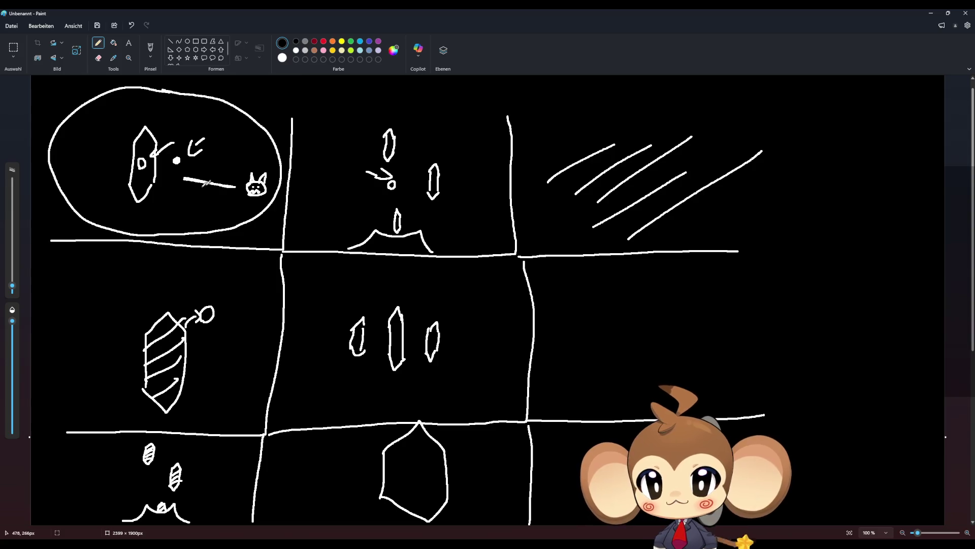
# Pencil a small arrow just above the ellipse's upper-right edge.
pyautogui.moveTo(257, 89); pyautogui.dragTo(242, 94)
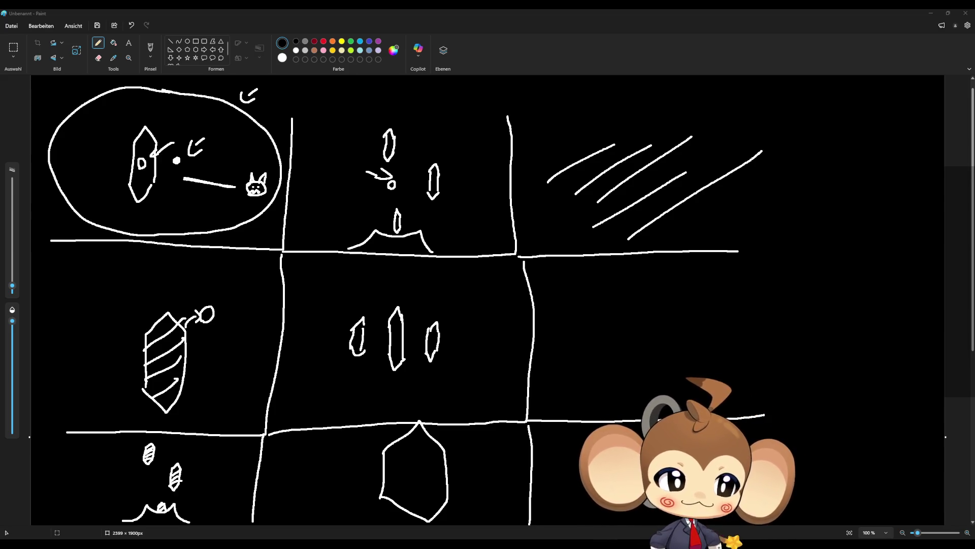
pyautogui.click(431, 14)
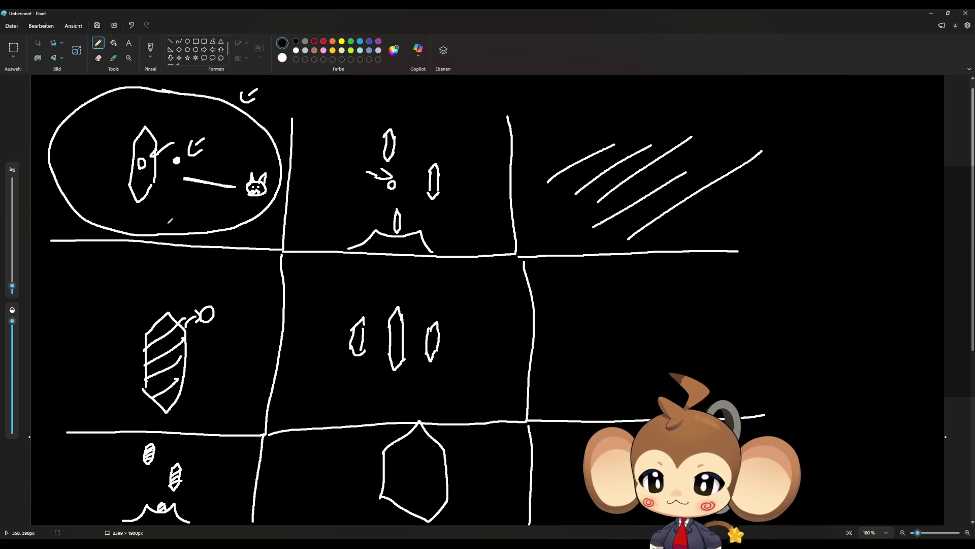
# Add red and purple dots and a short blue mark inside the ellipse.
pyautogui.click(323, 42)
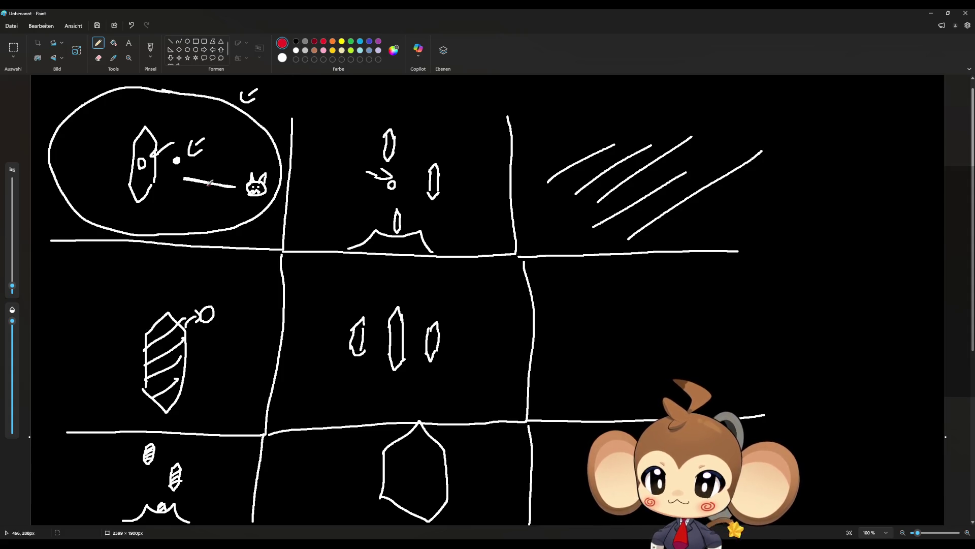
pyautogui.click(180, 203)
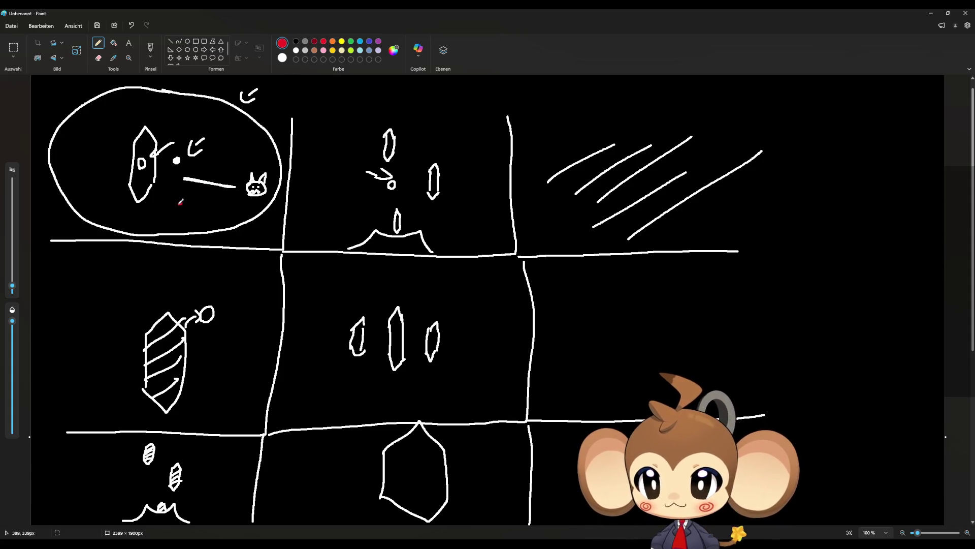
pyautogui.click(379, 42)
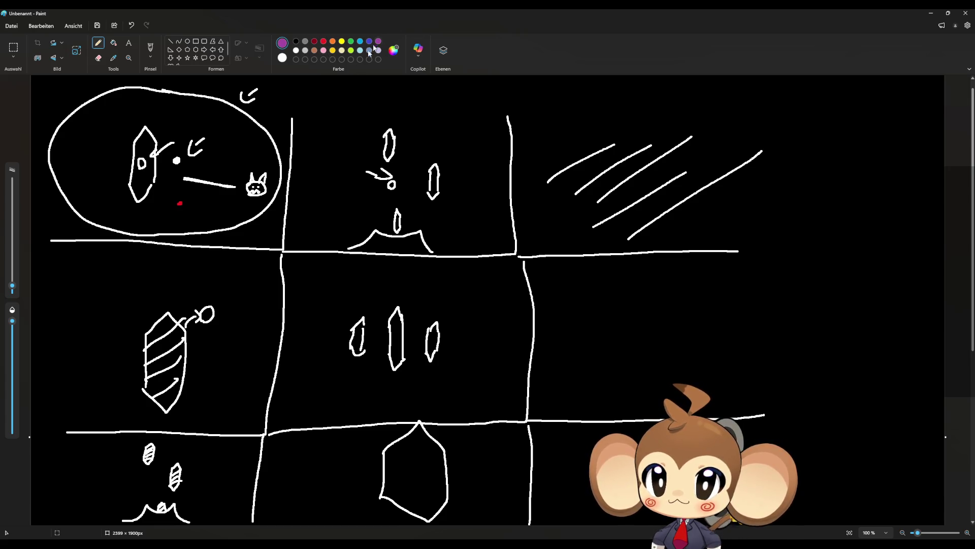
pyautogui.click(192, 205)
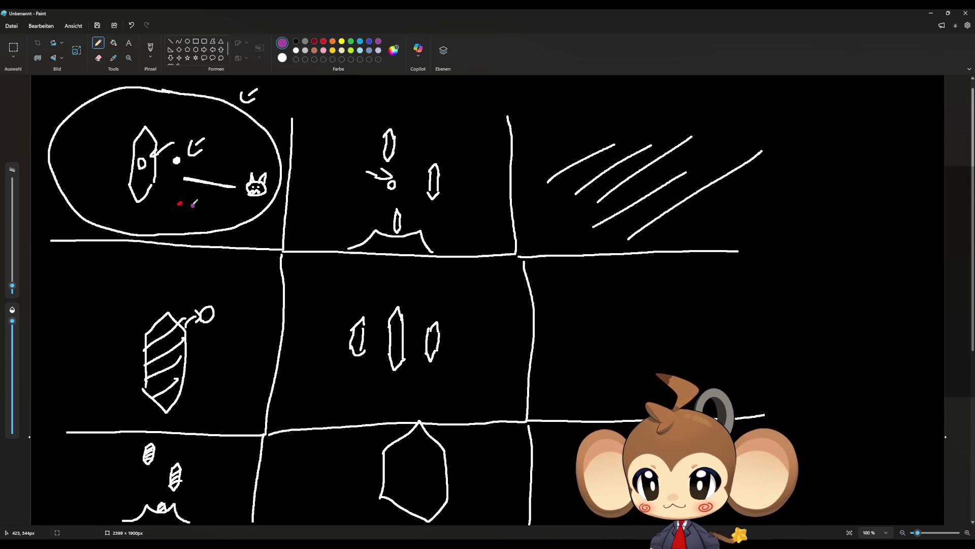
pyautogui.click(369, 41)
pyautogui.moveTo(196, 216); pyautogui.dragTo(203, 209)
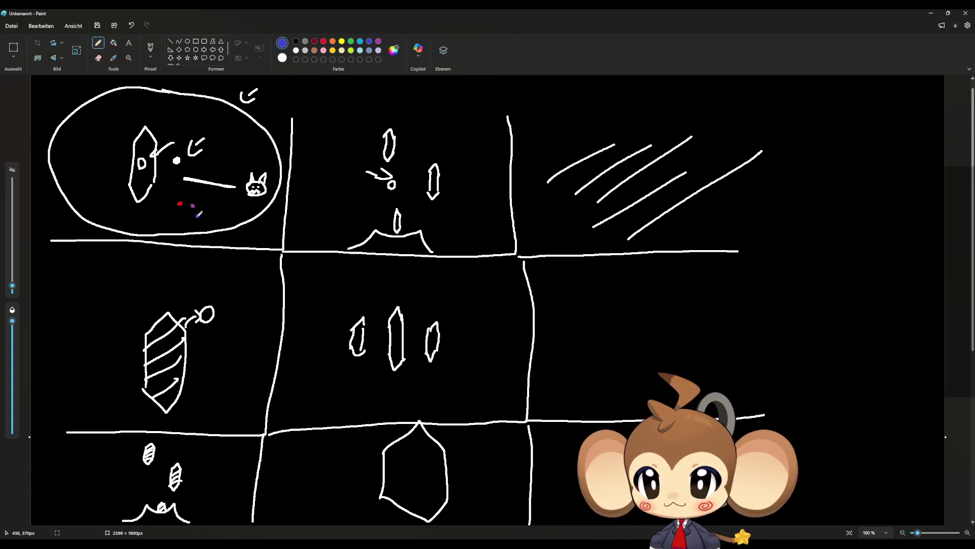
# Add two cyan dots, a green dot and a yellow dot among them.
pyautogui.click(360, 42)
pyautogui.click(184, 223)
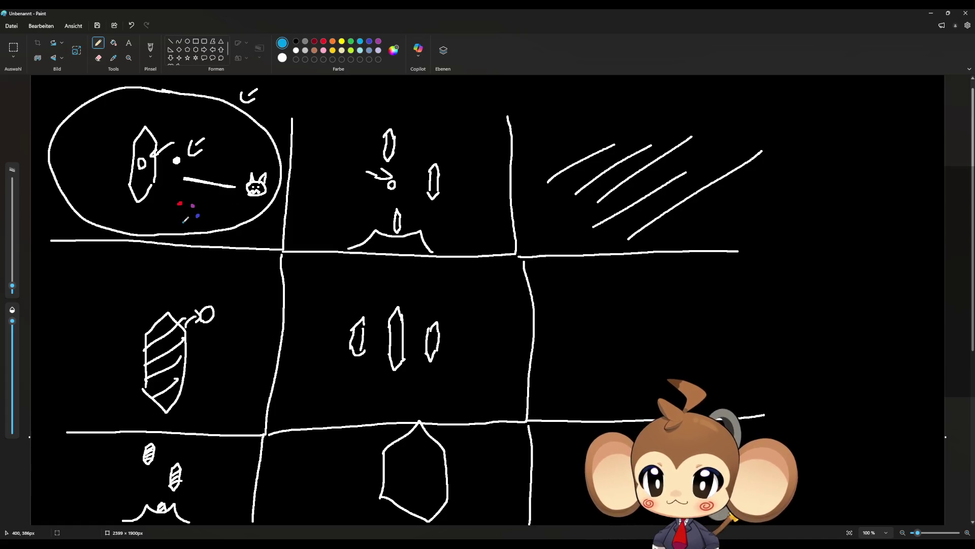
pyautogui.click(222, 205)
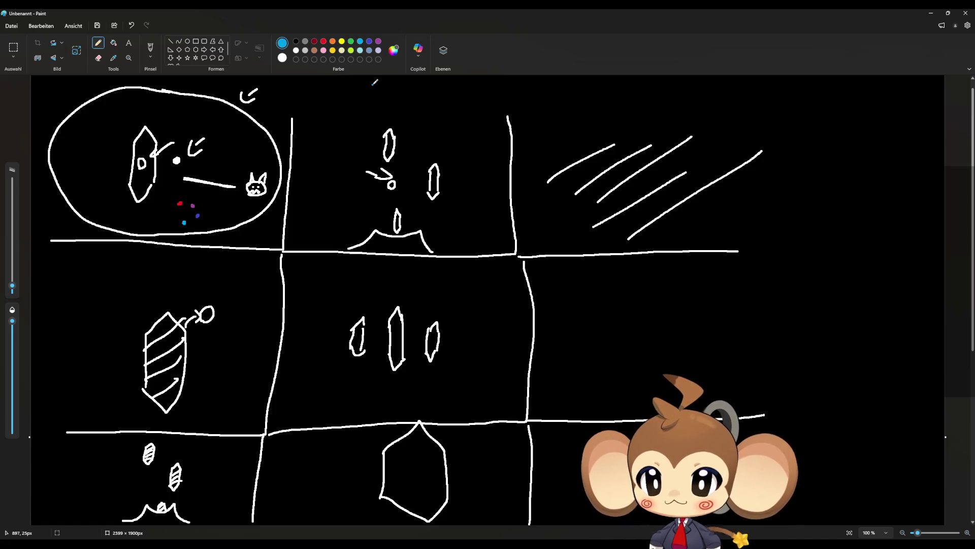
pyautogui.click(351, 42)
pyautogui.click(172, 220)
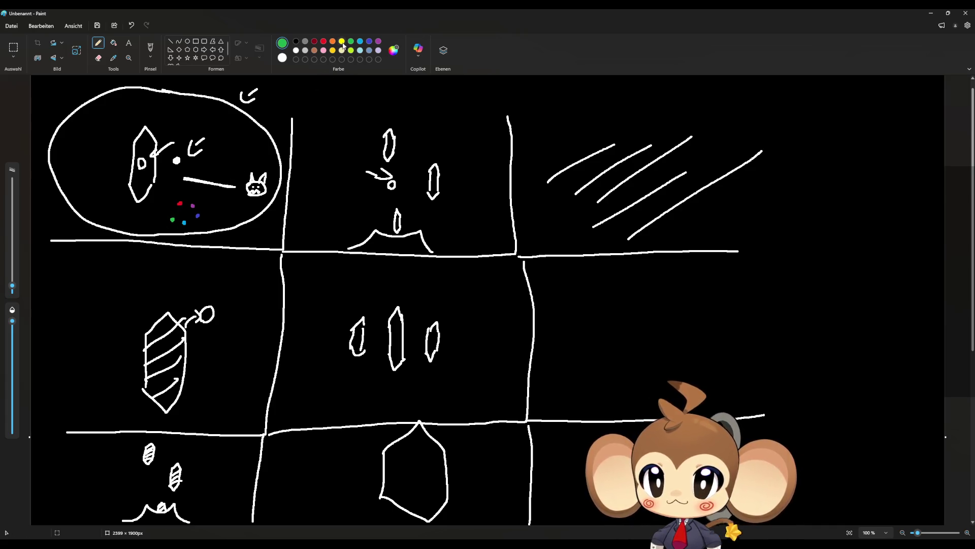
pyautogui.click(343, 42)
pyautogui.click(170, 209)
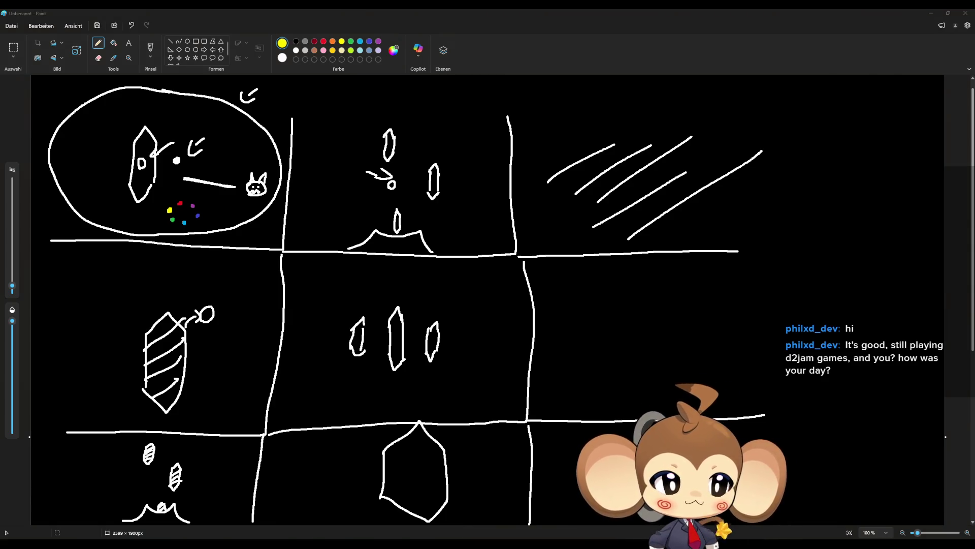
# Leave the Paint sketch and switch over to the Unreal Editor project.
pyautogui.click(363, 12)
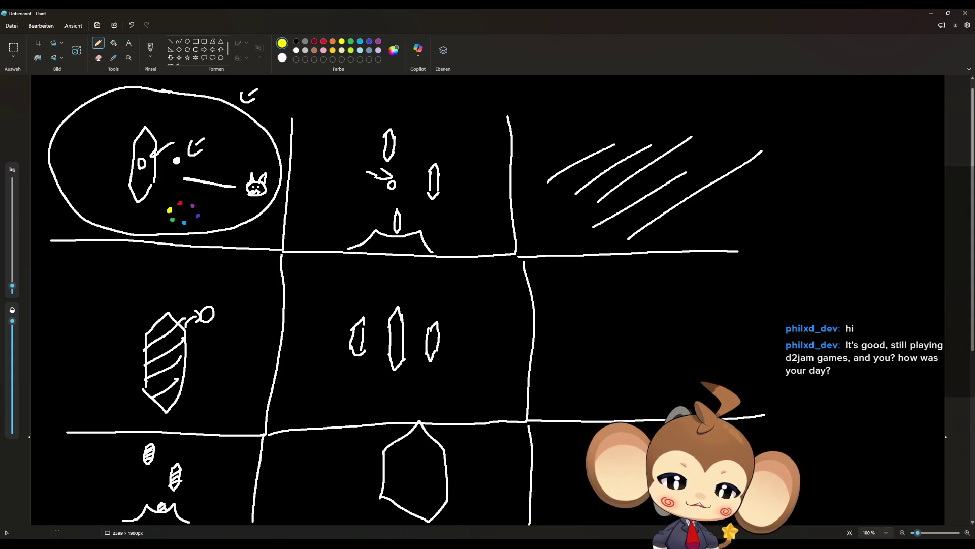
pyautogui.hotkey('alt', 'Tab')
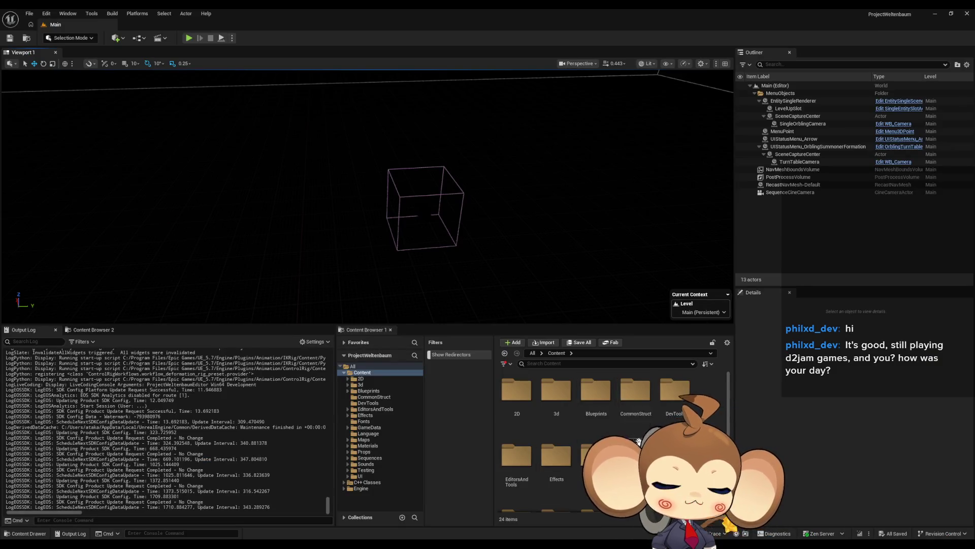
# Open the StoryAndWorldbuilding Blueprint and its Weltenbaum graph.
pyautogui.scroll(-3, 610, 442)
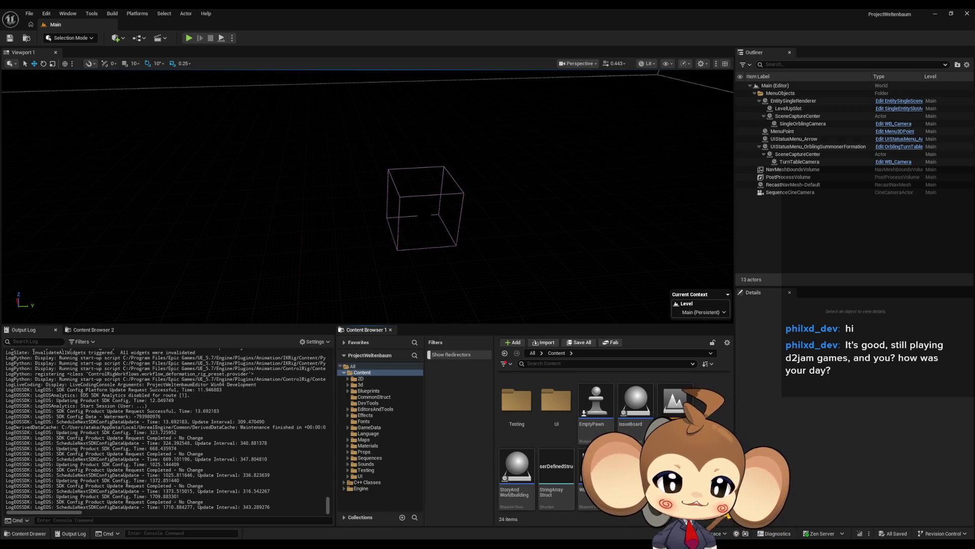
pyautogui.doubleClick(517, 469)
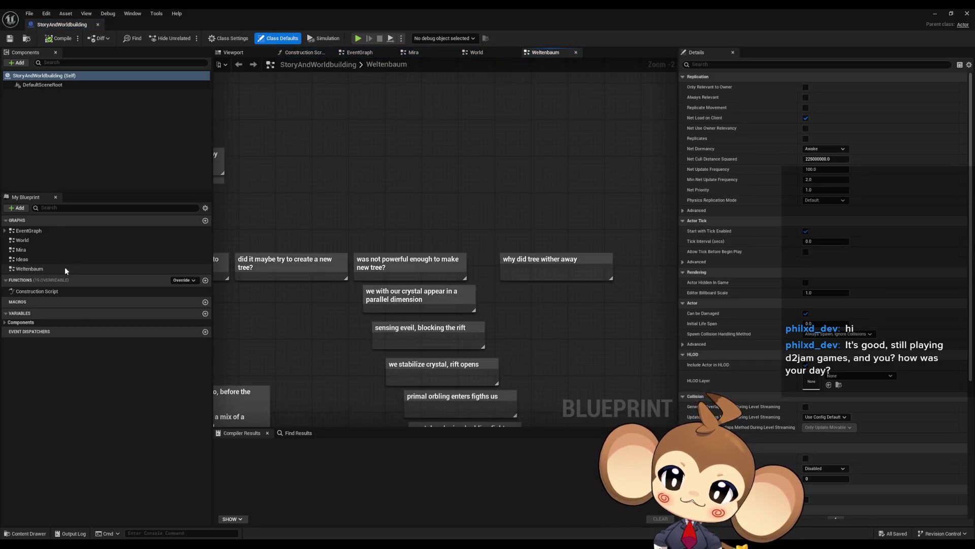
pyautogui.doubleClick(27, 240)
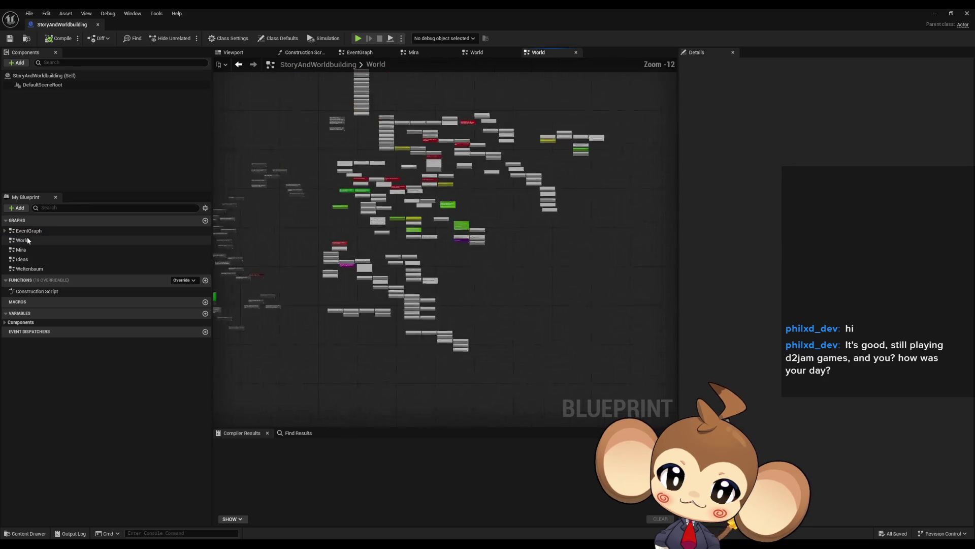
pyautogui.doubleClick(28, 268)
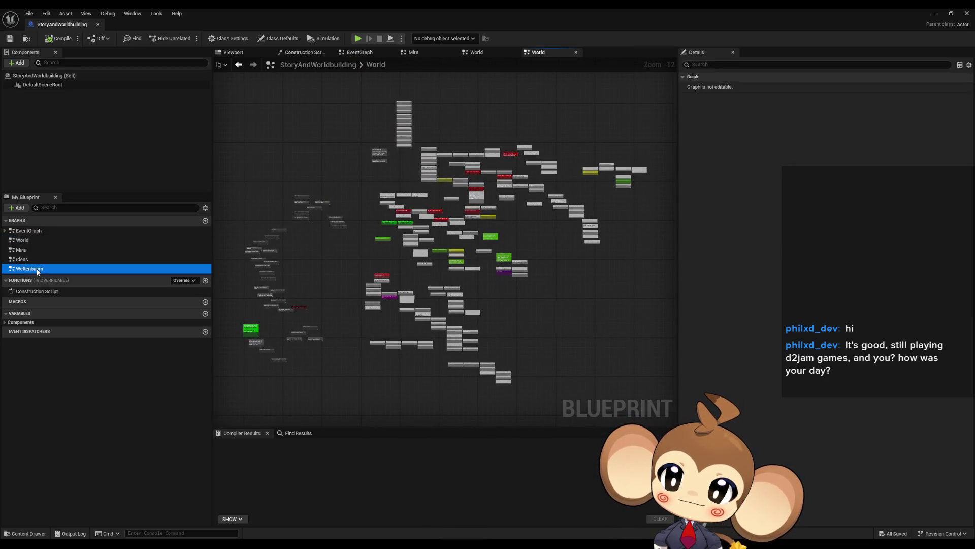
# Move the view to the act 3 story notes and add a new comment.
pyautogui.moveTo(398, 270); pyautogui.dragTo(406, 344, button='right')
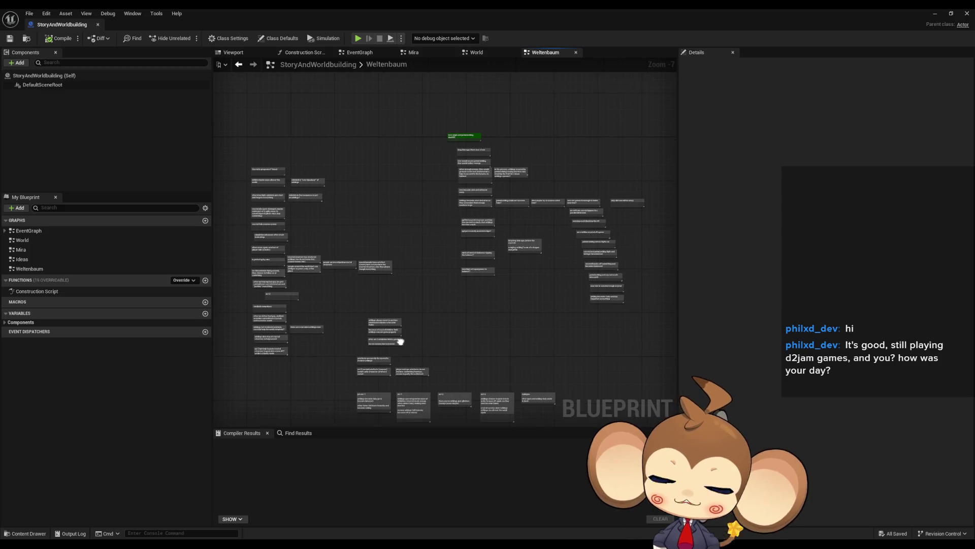
pyautogui.scroll(4, 385, 340)
pyautogui.scroll(-1, 407, 298)
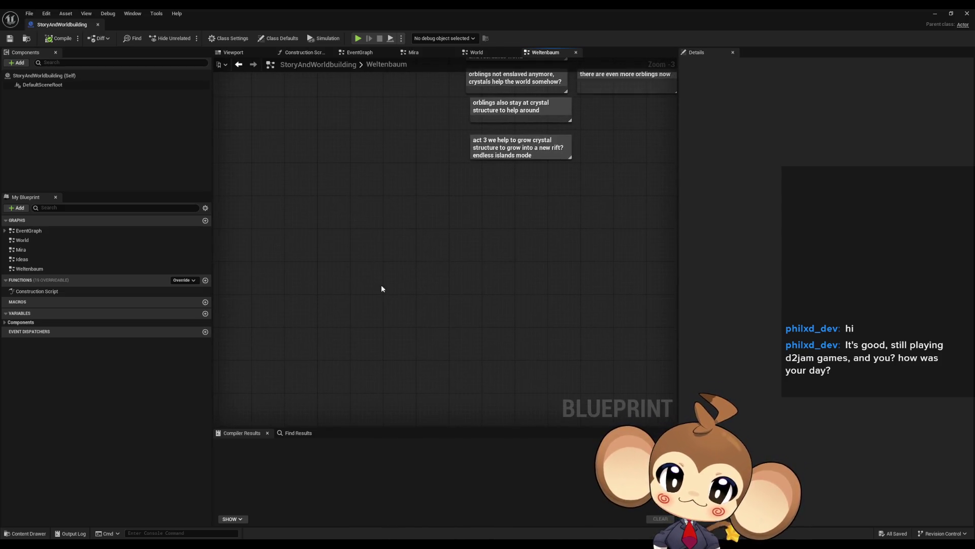
pyautogui.scroll(4, 346, 259)
pyautogui.press('c')
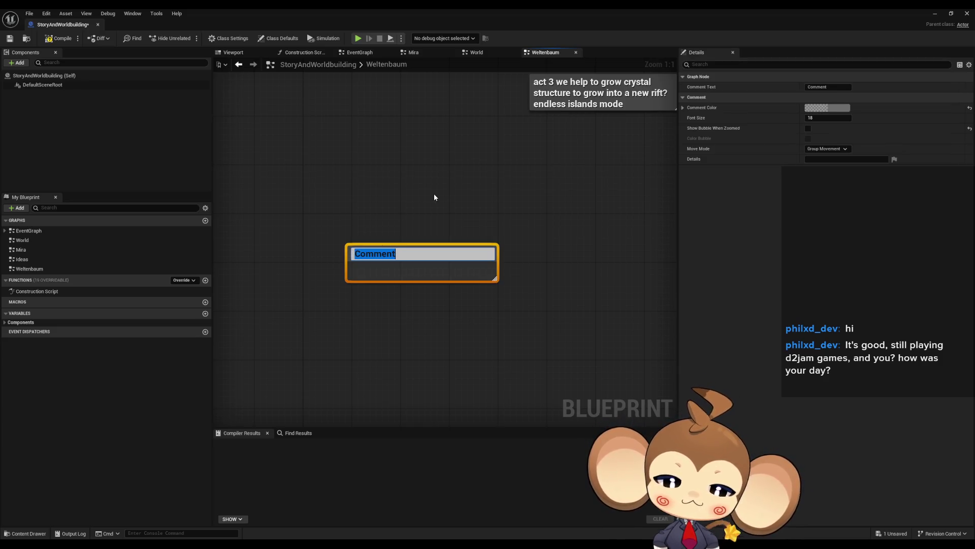
# Title the new comment 'act 1 goal' and colour it green.
pyautogui.write('act')
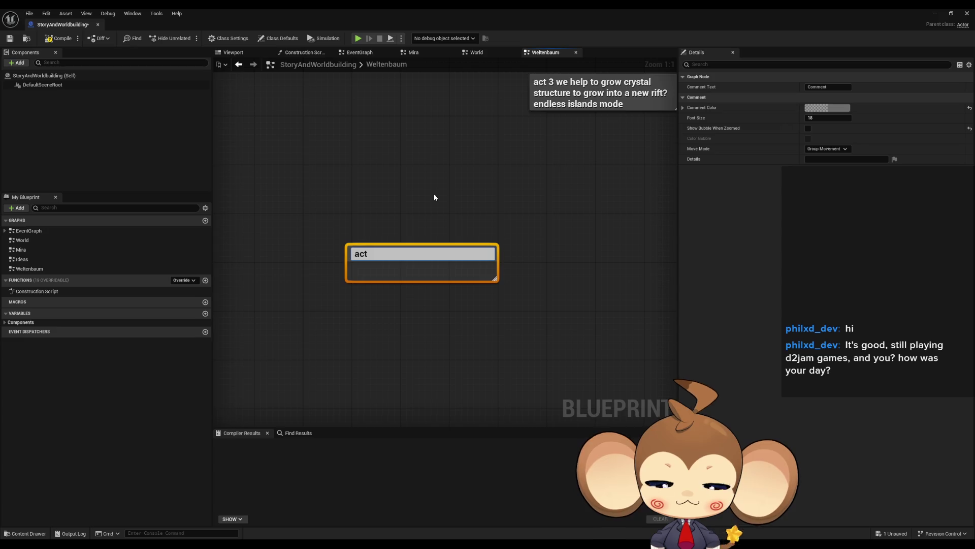
pyautogui.write(' 1 goal')
pyautogui.click(473, 197)
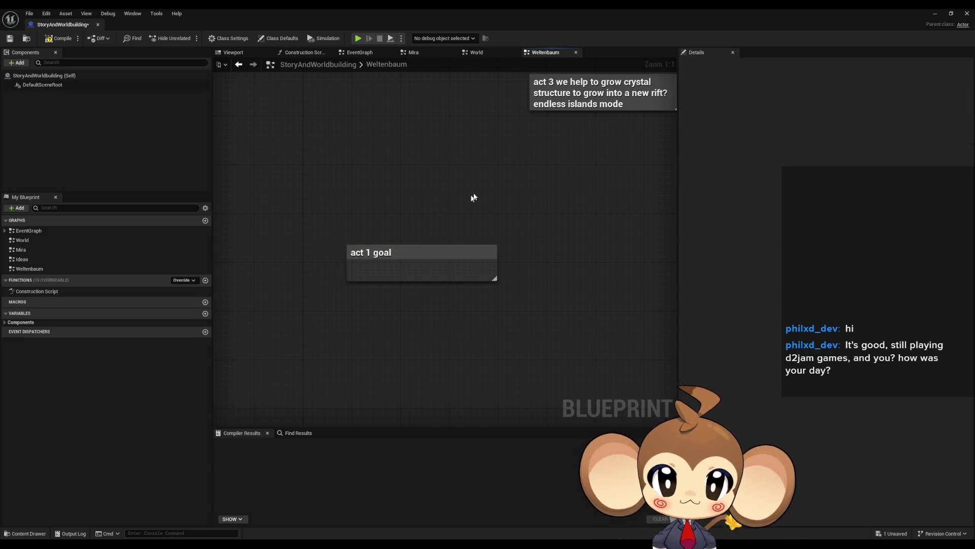
pyautogui.click(421, 264)
pyautogui.click(827, 107)
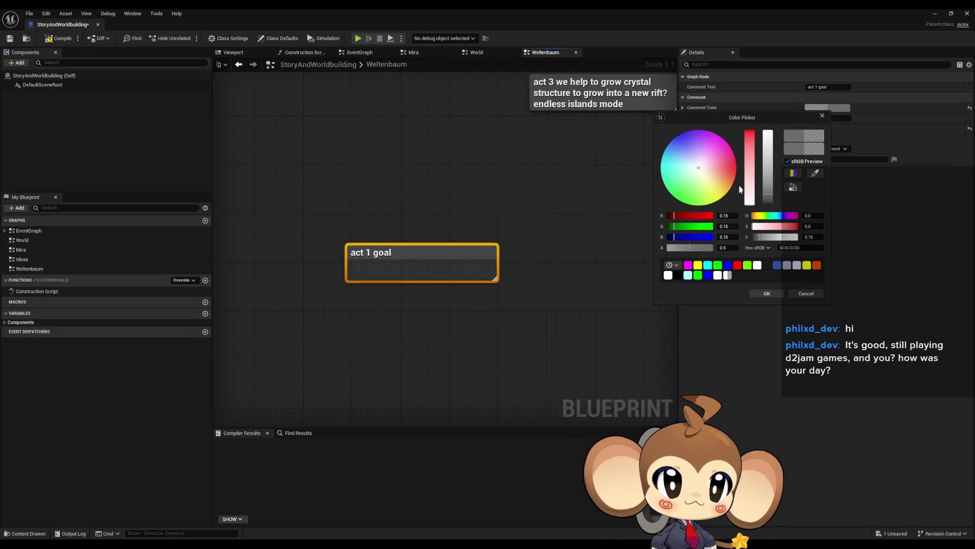
pyautogui.click(673, 201)
pyautogui.click(556, 231)
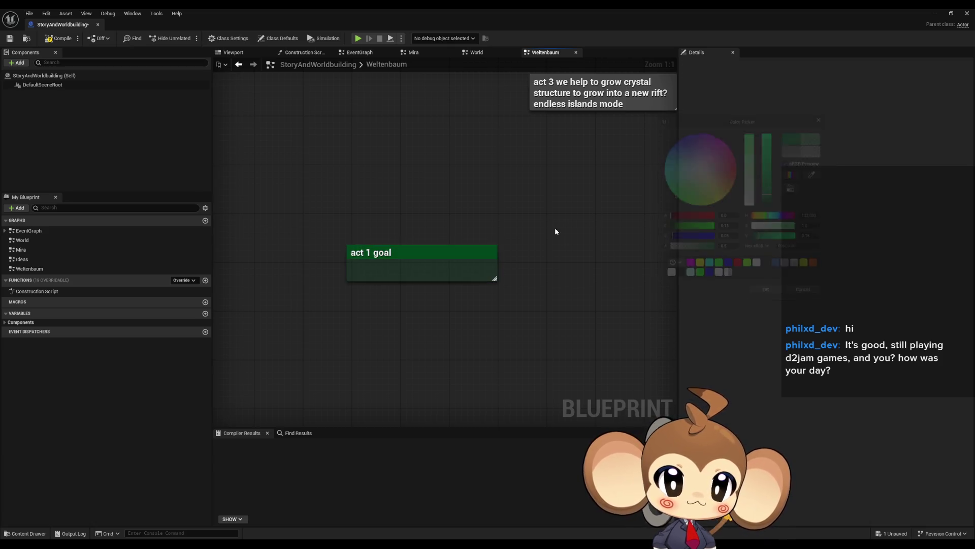
# Add a comment reading 'find the helper solids' below it.
pyautogui.moveTo(349, 318); pyautogui.dragTo(343, 296, button='right')
pyautogui.write('c')
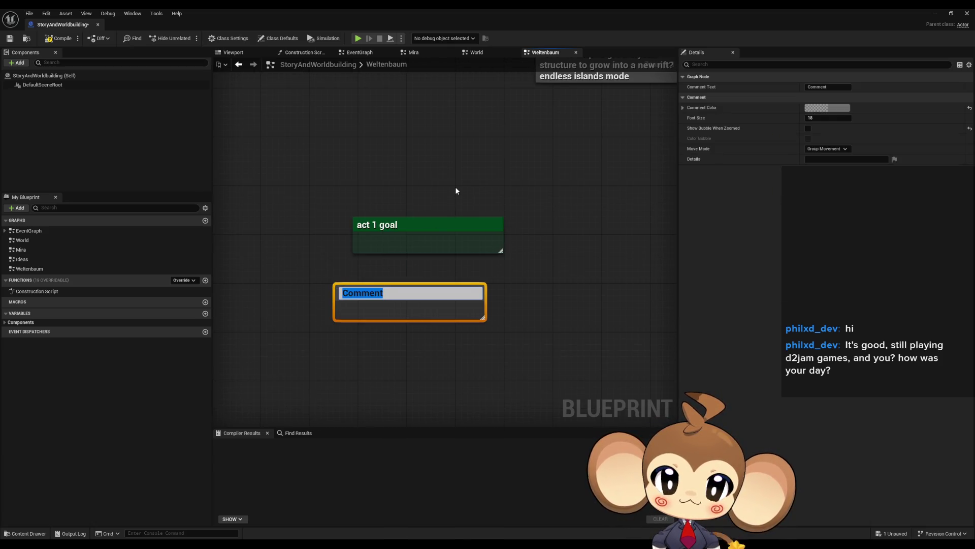
pyautogui.write('fin')
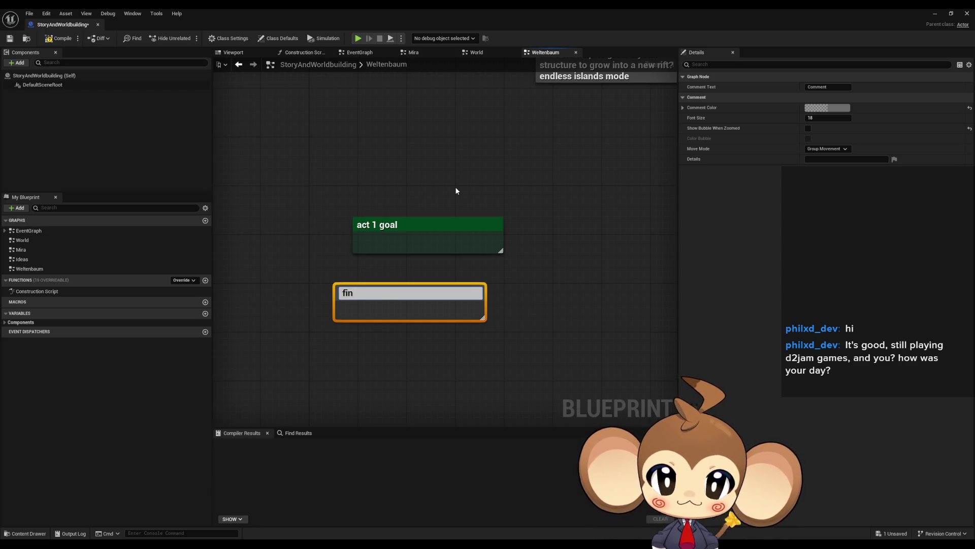
pyautogui.write('d the helper s')
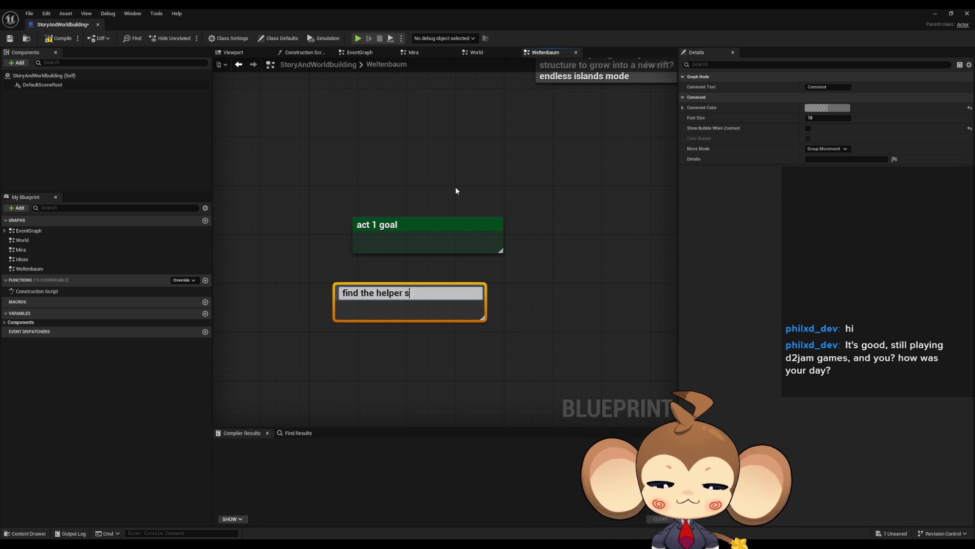
pyautogui.write('olids')
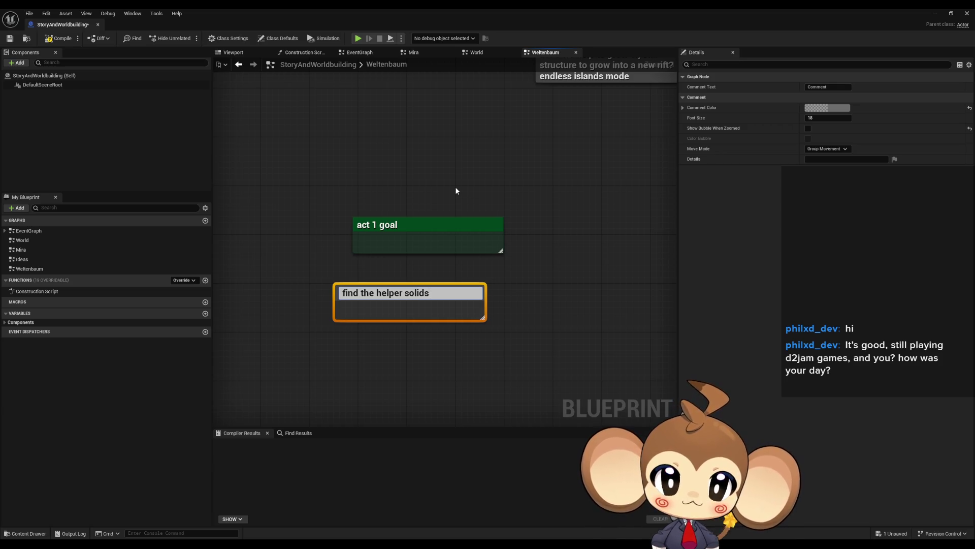
pyautogui.press('Return')
# Add a comment 'antagonist needs them to free his crystal from the world tree vines'.
pyautogui.click(582, 330)
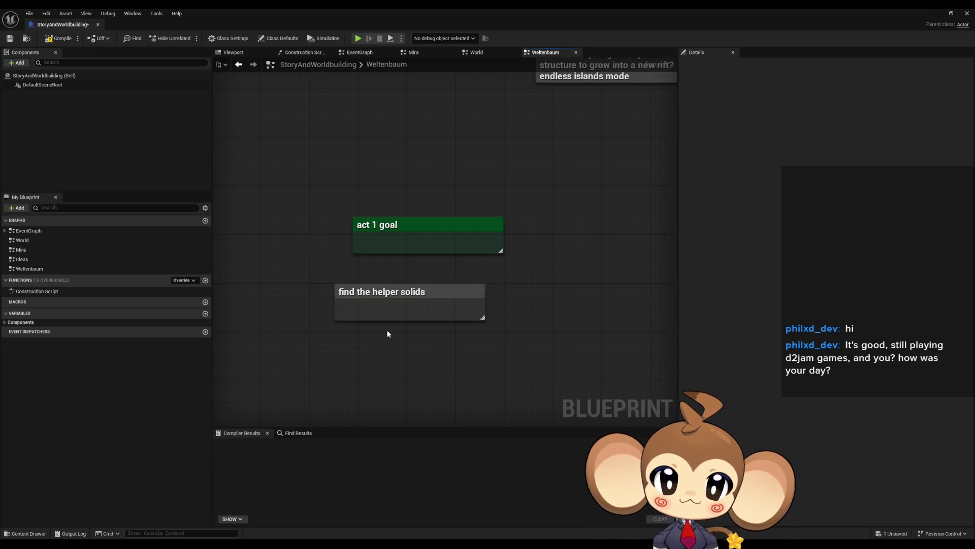
pyautogui.write('cantagonist ')
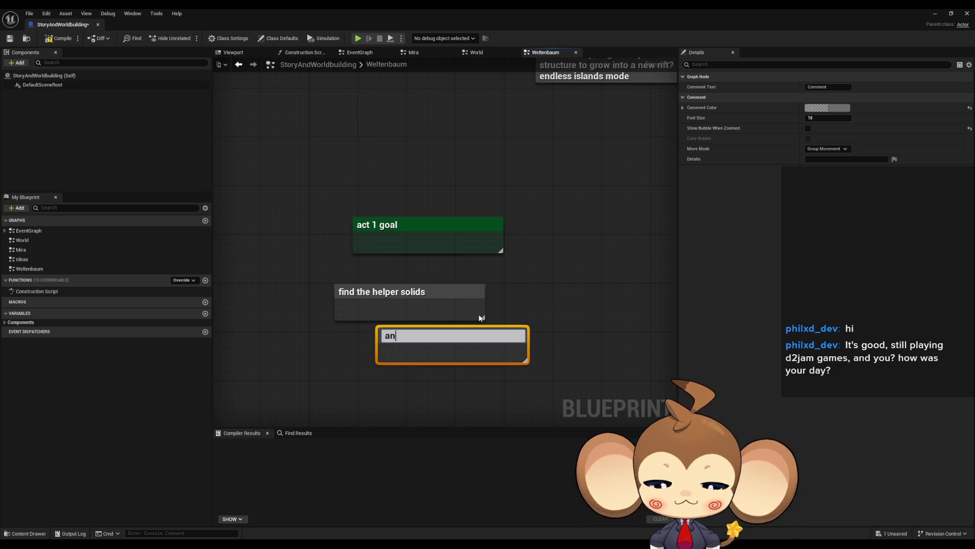
pyautogui.write('need')
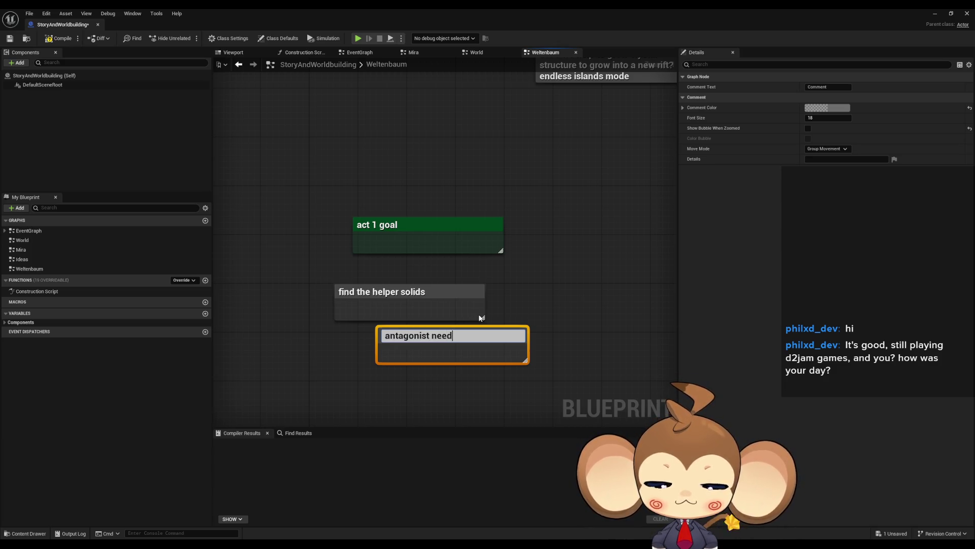
pyautogui.write('s them o free')
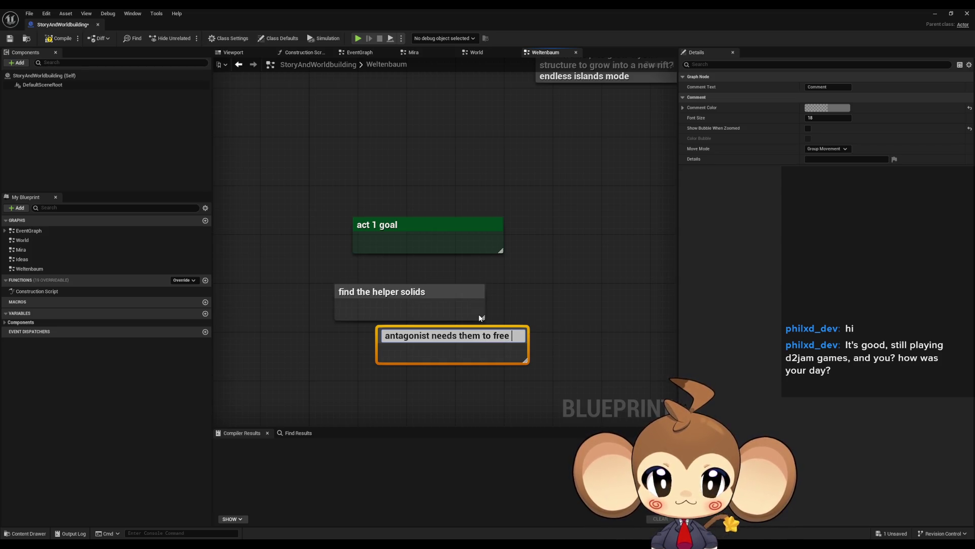
pyautogui.write('his')
pyautogui.hotkey('shift', 'Return')
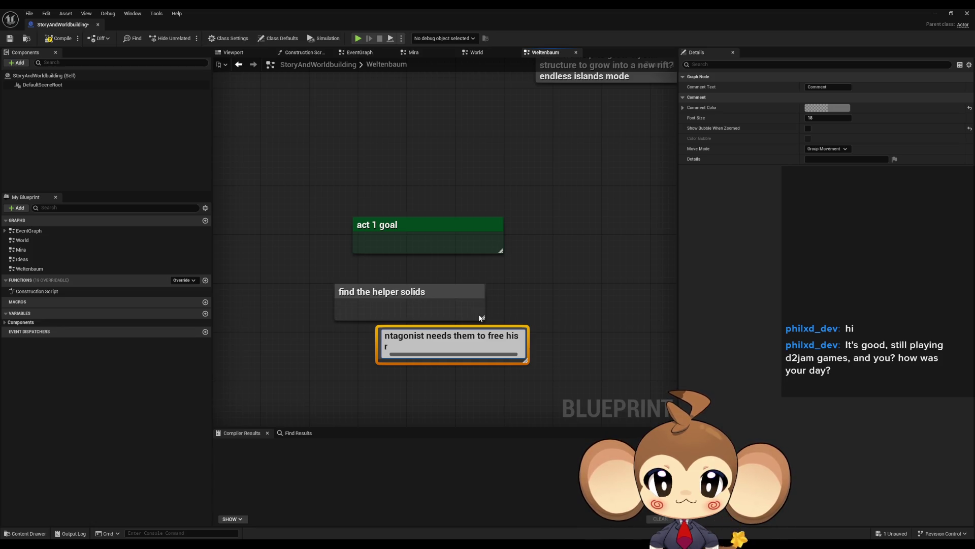
pyautogui.write('ystal fro')
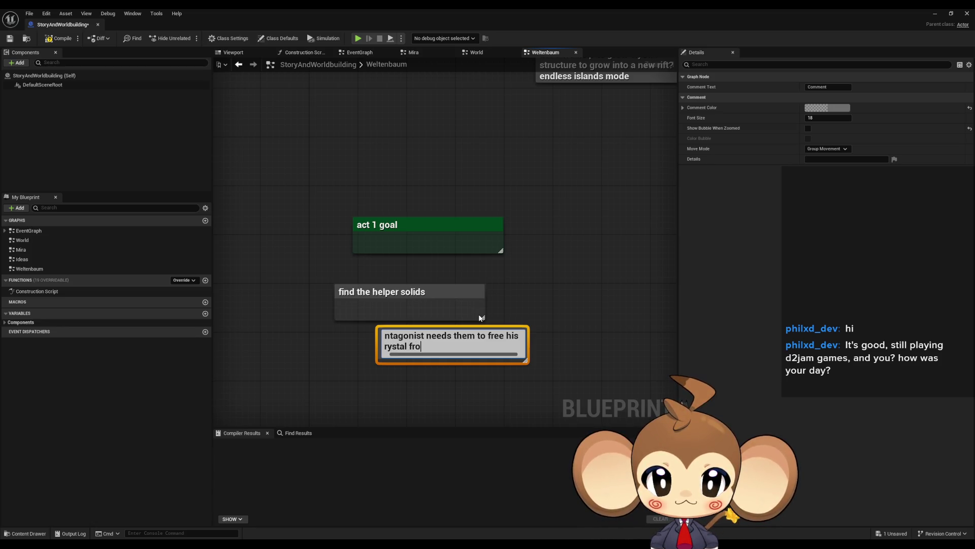
pyautogui.write('m the world')
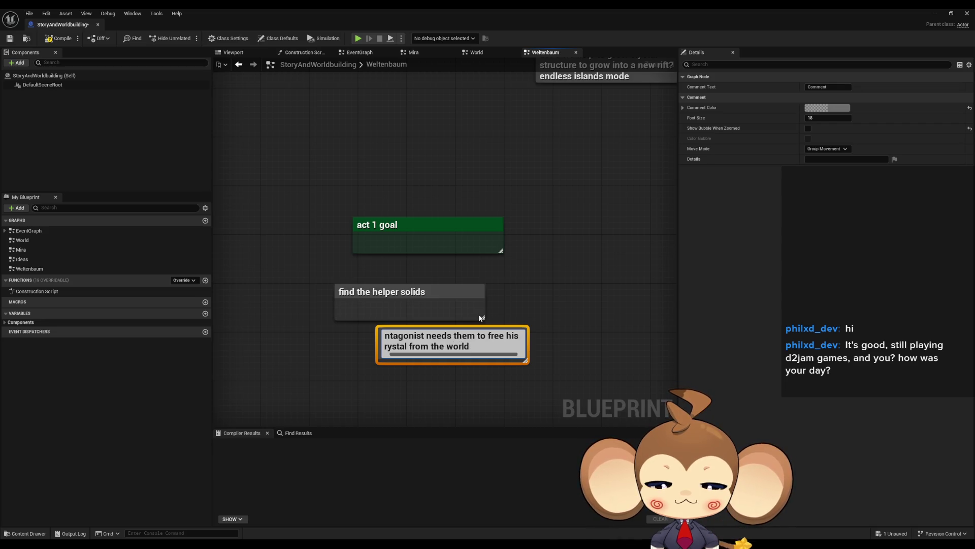
pyautogui.write(' tree')
pyautogui.press('BackSpace')
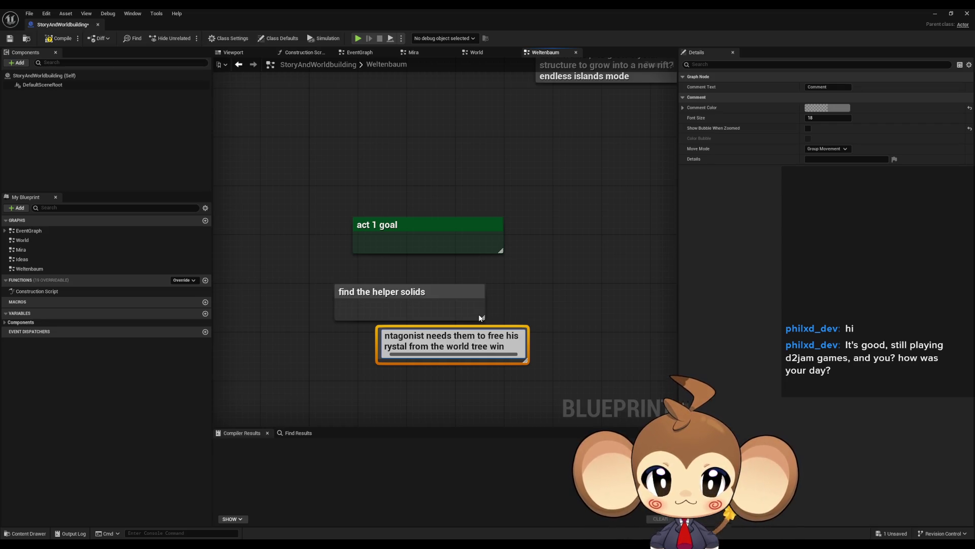
pyautogui.write('vines')
pyautogui.press('Return')
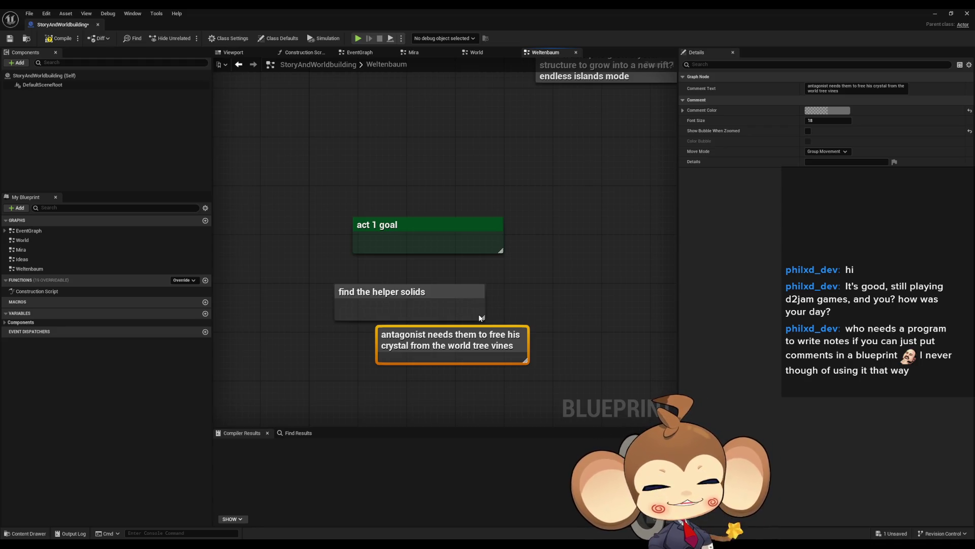
pyautogui.scroll(-1, 569, 149)
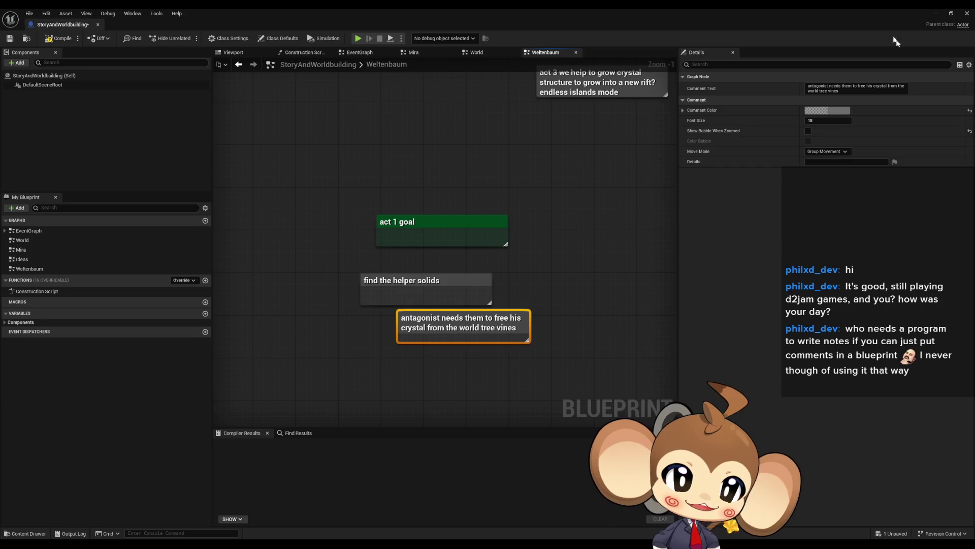
# Open the IssueBoard Blueprint from the Content Browser and pan around its EventGraph.
pyautogui.click(935, 14)
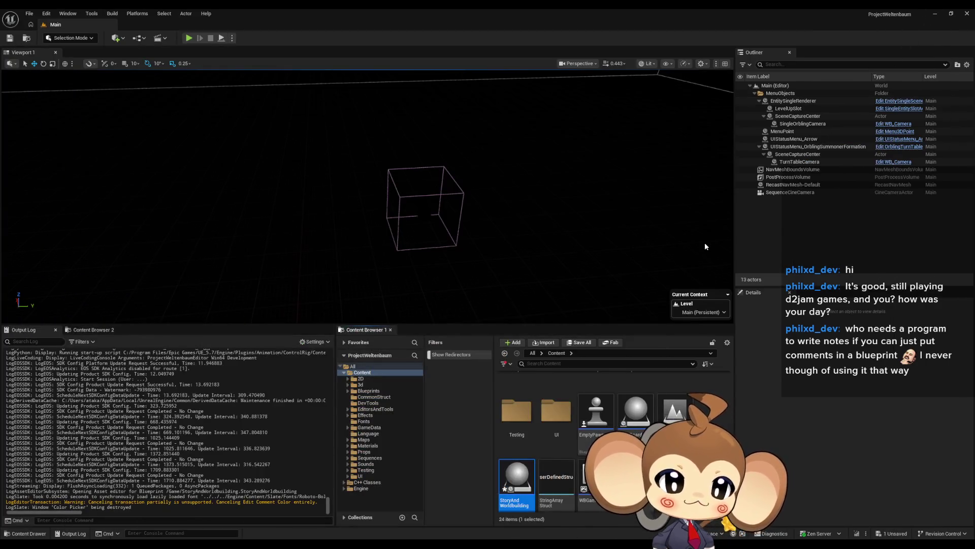
pyautogui.doubleClick(636, 413)
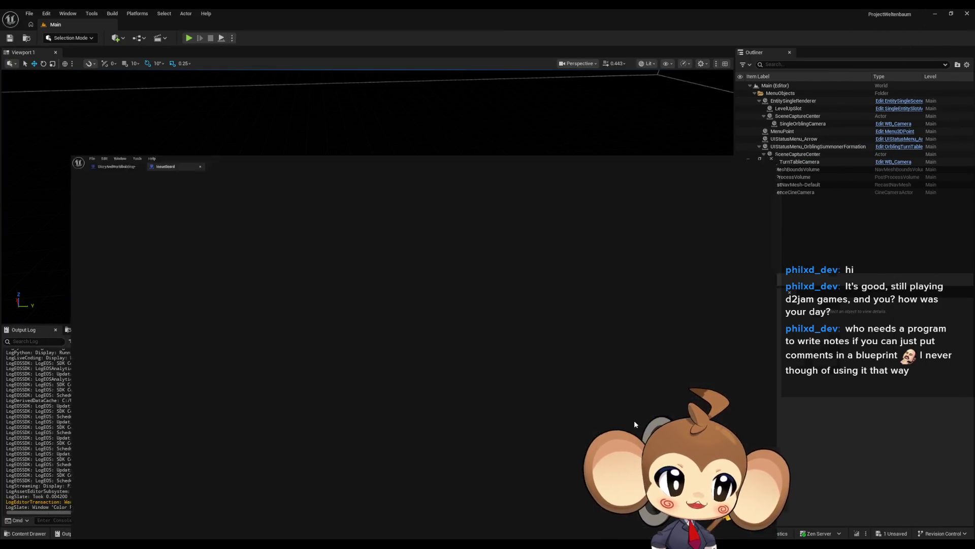
pyautogui.scroll(-9, 562, 373)
pyautogui.moveTo(538, 349)
pyautogui.mouseDown(button='right')
pyautogui.moveTo(472, 235)
pyautogui.moveTo(336, 129)
pyautogui.moveTo(441, 305)
pyautogui.moveTo(614, 218)
pyautogui.moveTo(589, 155)
pyautogui.mouseUp(button='right')
pyautogui.moveTo(396, 207); pyautogui.dragTo(381, 208, button='right')
pyautogui.moveTo(599, 285)
pyautogui.mouseDown(button='right')
pyautogui.moveTo(639, 368)
pyautogui.moveTo(599, 167)
pyautogui.moveTo(473, 207)
pyautogui.moveTo(301, 410)
pyautogui.moveTo(287, 408)
pyautogui.mouseUp(button='right')
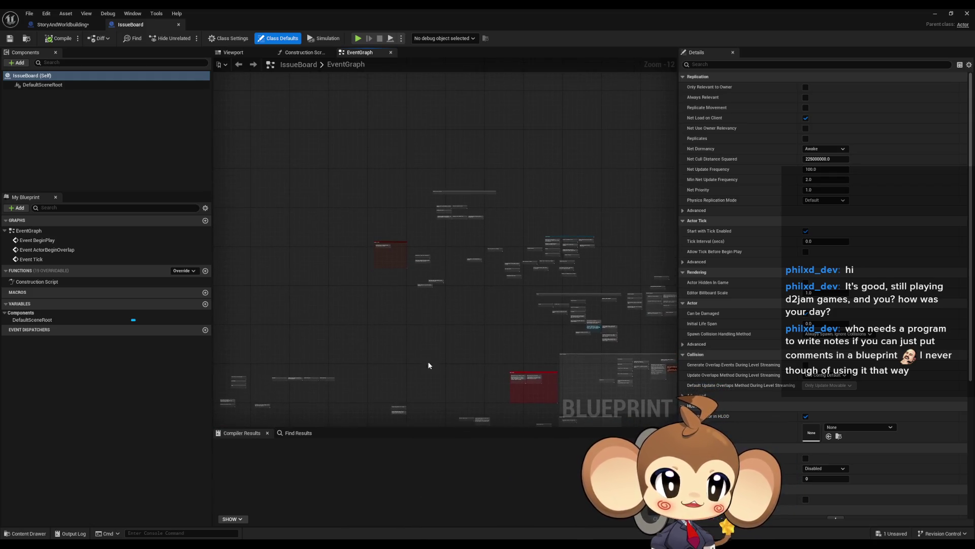
pyautogui.scroll(1, 456, 225)
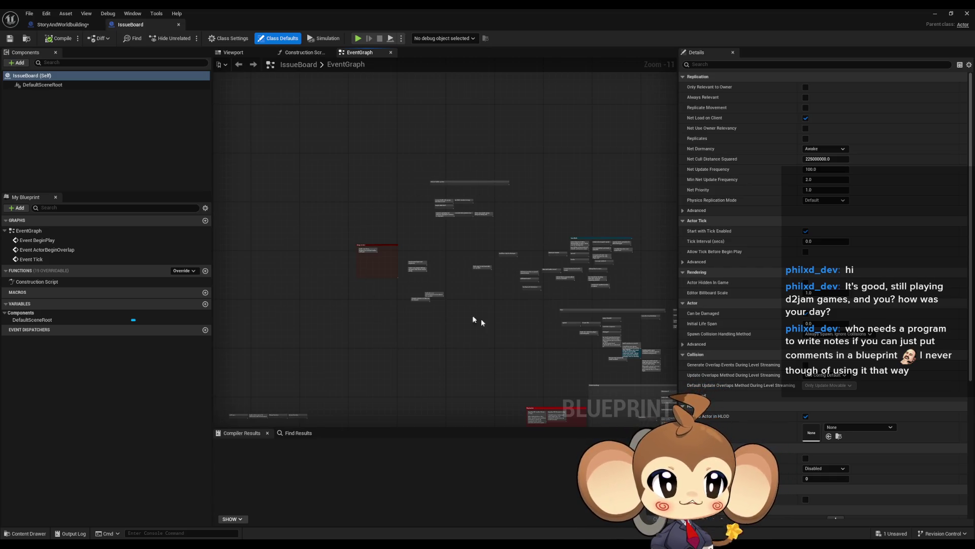
# Return to StoryAndWorldbuilding's Weltenbaum graph and bring the act 1 notes into view.
pyautogui.click(63, 24)
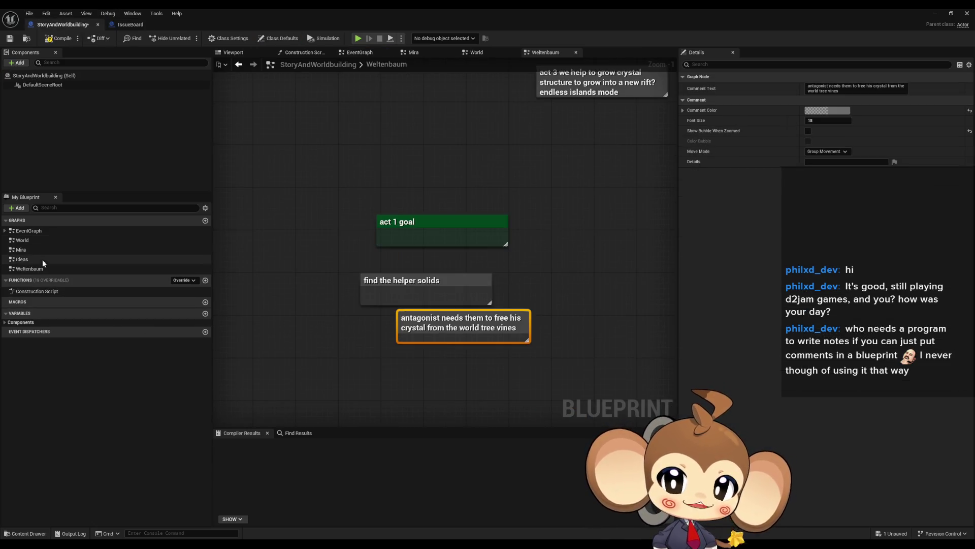
pyautogui.click(32, 240)
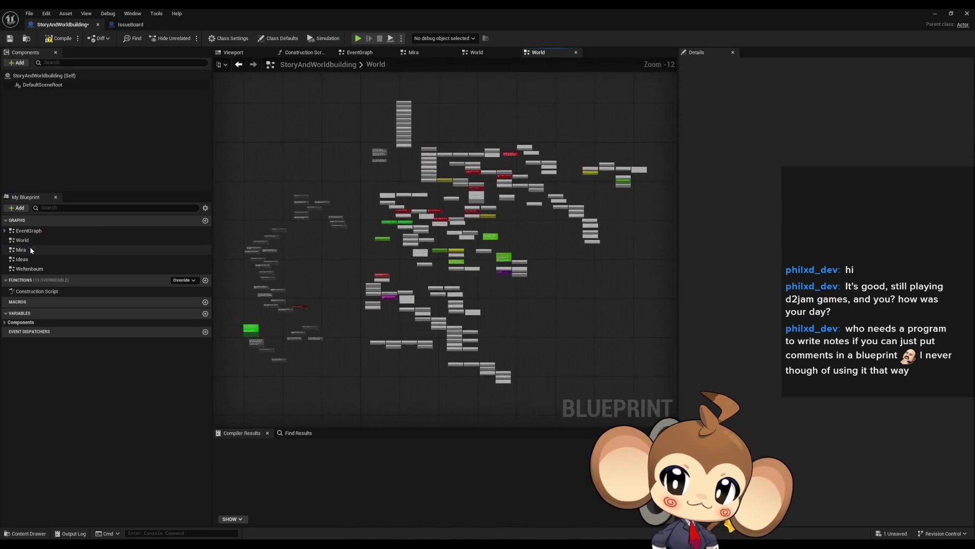
pyautogui.click(29, 248)
pyautogui.click(35, 260)
pyautogui.click(33, 269)
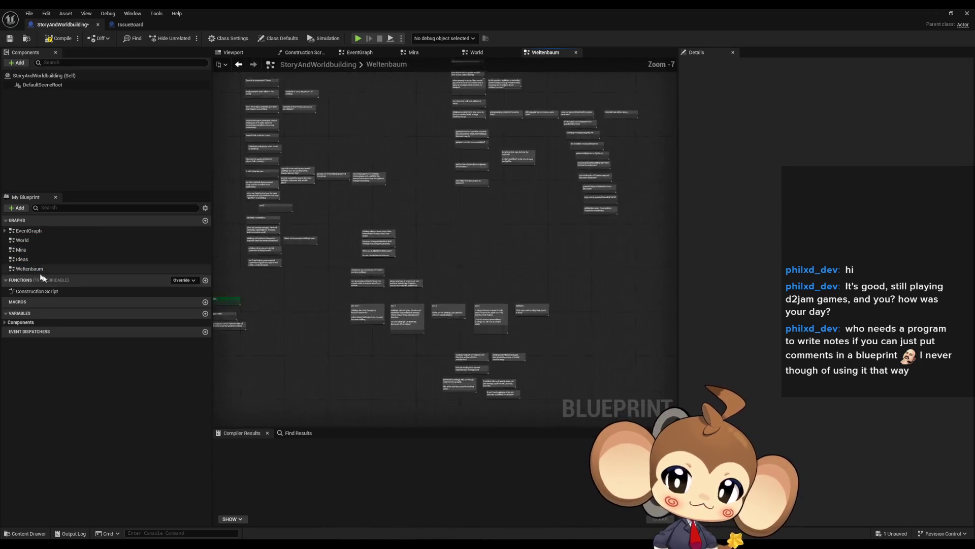
pyautogui.moveTo(308, 386); pyautogui.dragTo(415, 397, button='right')
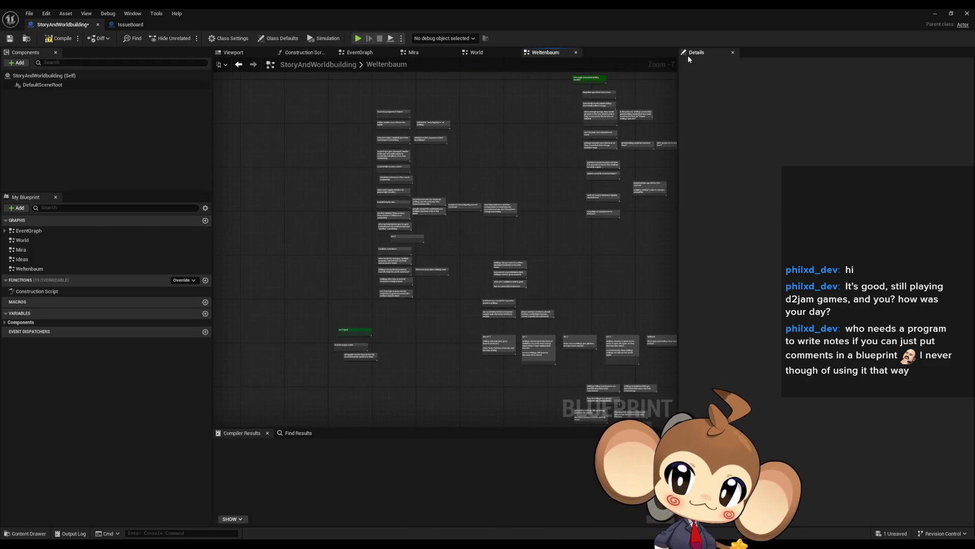
pyautogui.moveTo(447, 360)
pyautogui.mouseDown(button='right')
pyautogui.moveTo(492, 297)
pyautogui.moveTo(510, 320)
pyautogui.moveTo(534, 325)
pyautogui.mouseUp(button='right')
pyautogui.scroll(4, 492, 297)
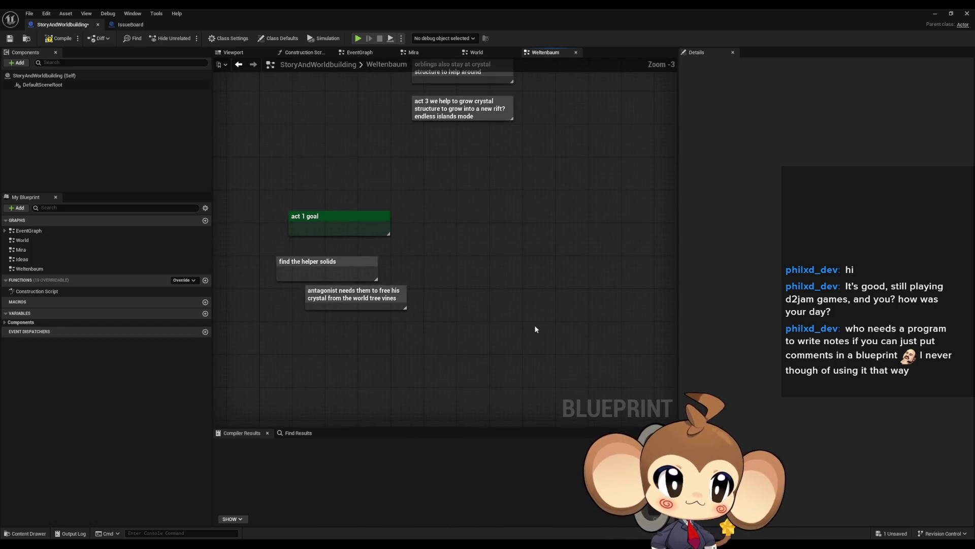
pyautogui.click(935, 13)
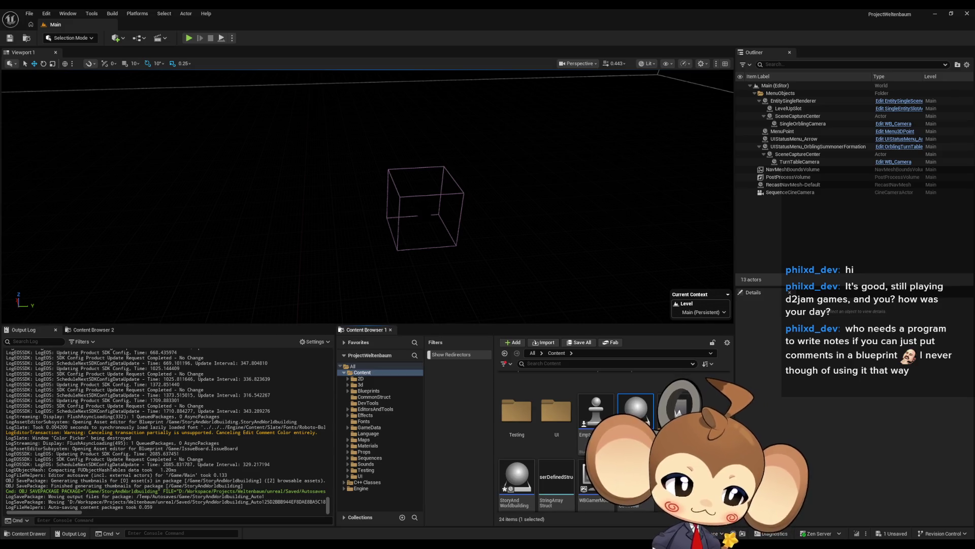
# Deselect the sphere asset in the Content Browser and switch to the Paint storyboard.
pyautogui.click(711, 396)
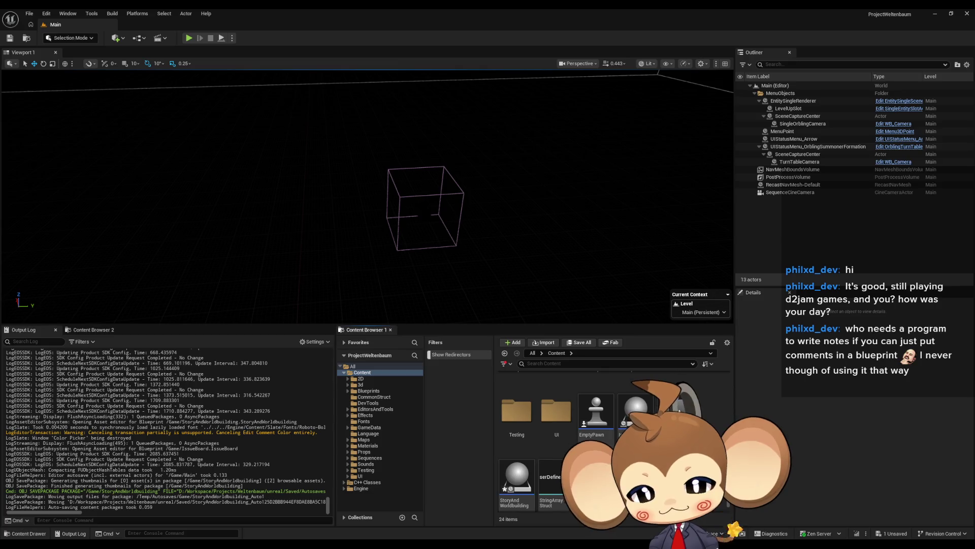
pyautogui.click(246, 533)
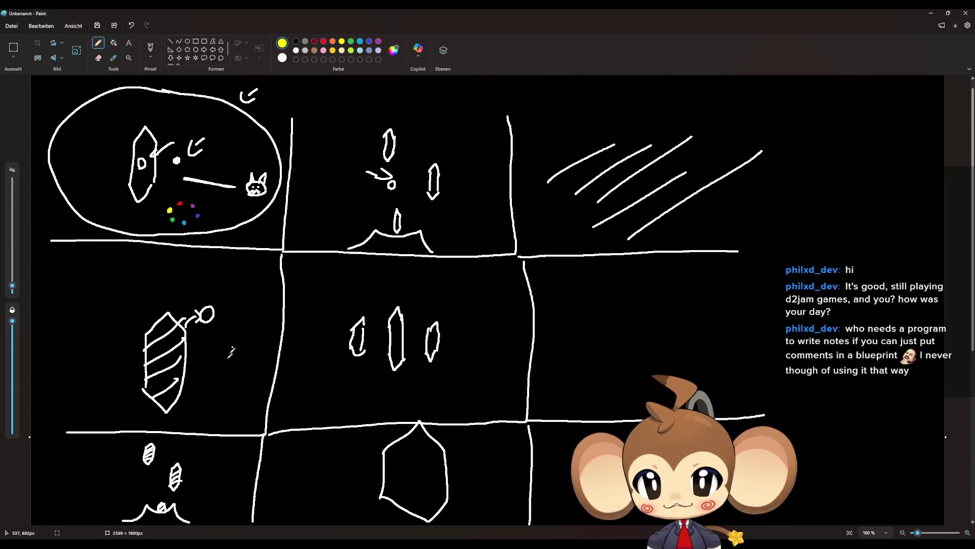
pyautogui.click(321, 302)
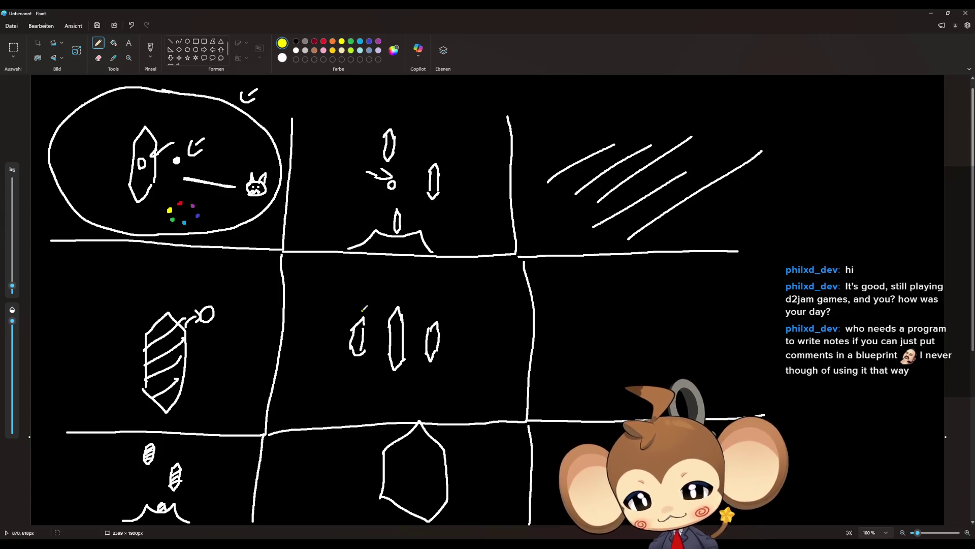
pyautogui.click(605, 239)
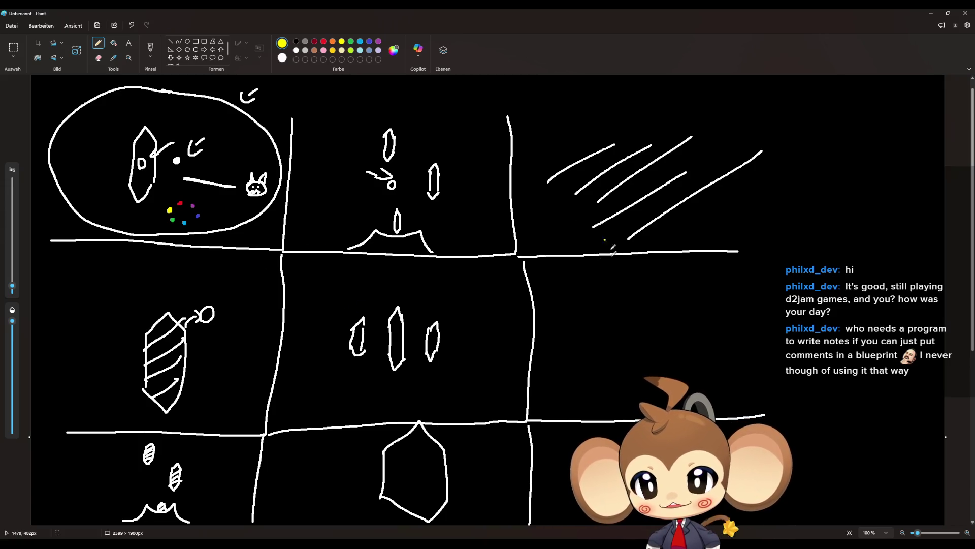
pyautogui.click(199, 200)
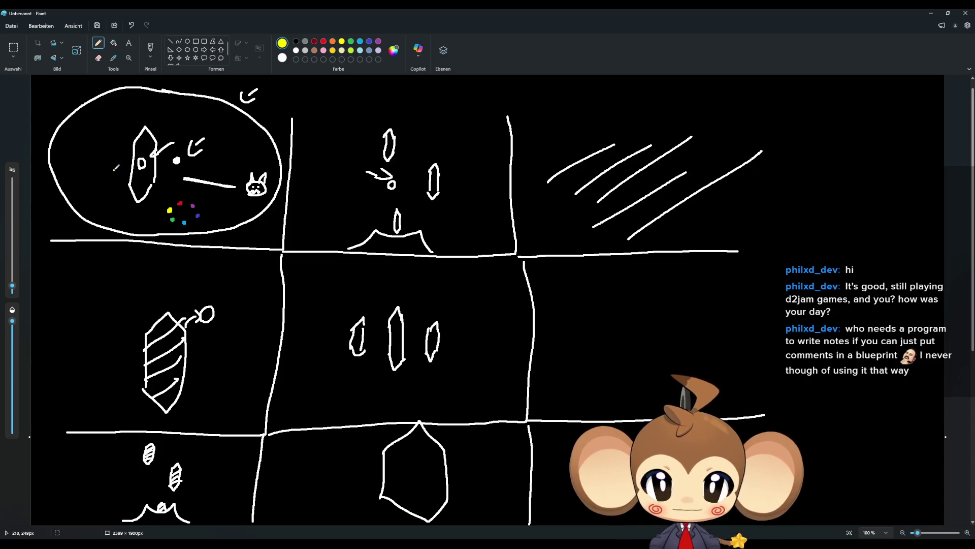
# In black, draw a full-width divider beneath the sketches and start a crystal outline below.
pyautogui.scroll(-5, 515, 296)
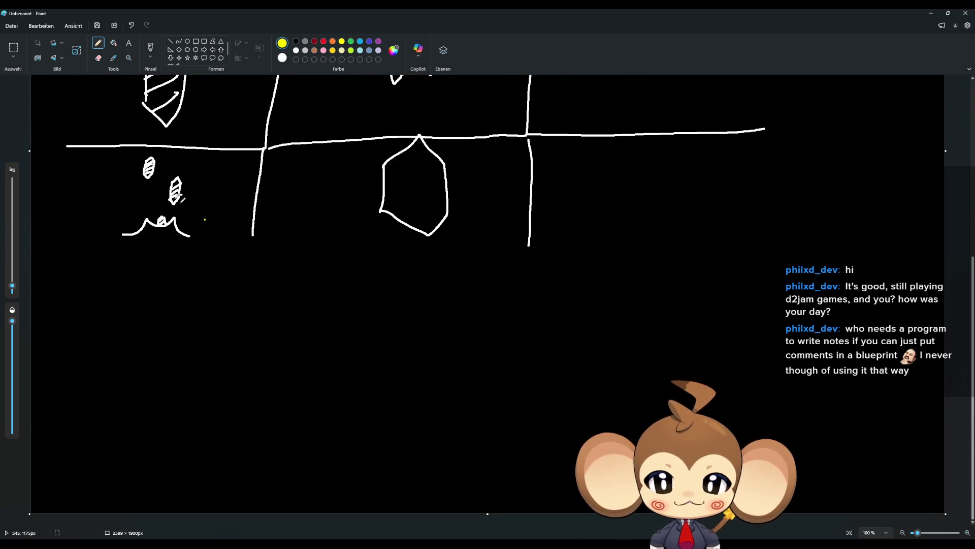
pyautogui.scroll(5, 352, 255)
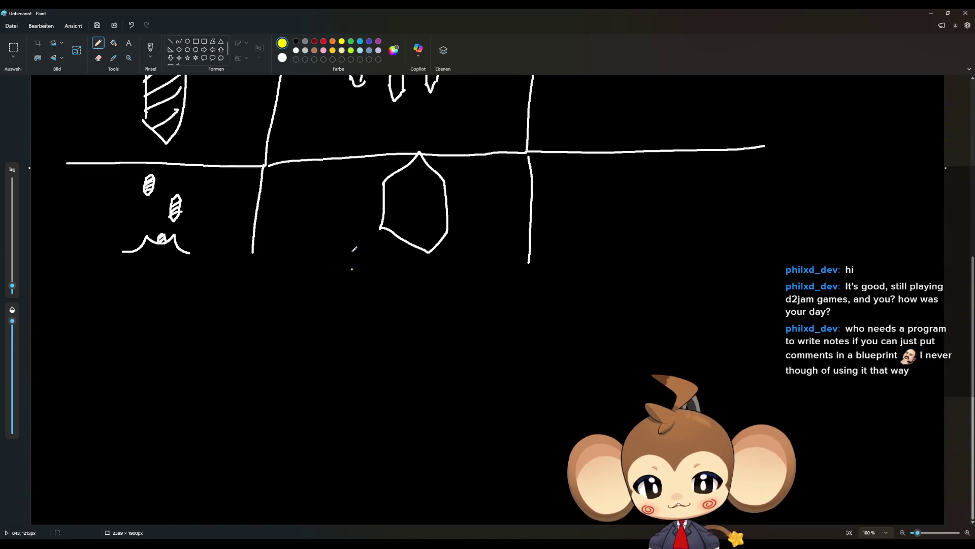
pyautogui.scroll(-5, 349, 364)
pyautogui.scroll(5, 490, 262)
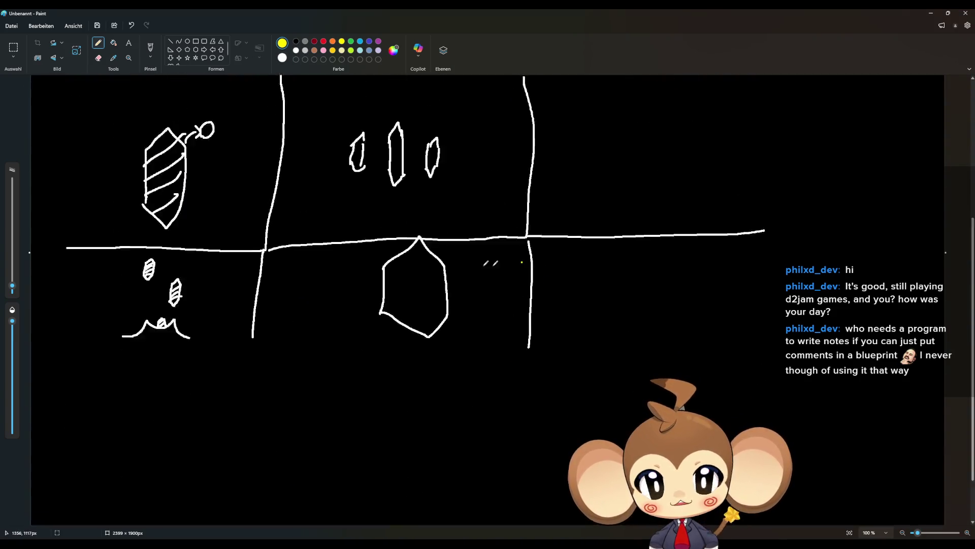
pyautogui.scroll(-5, 526, 452)
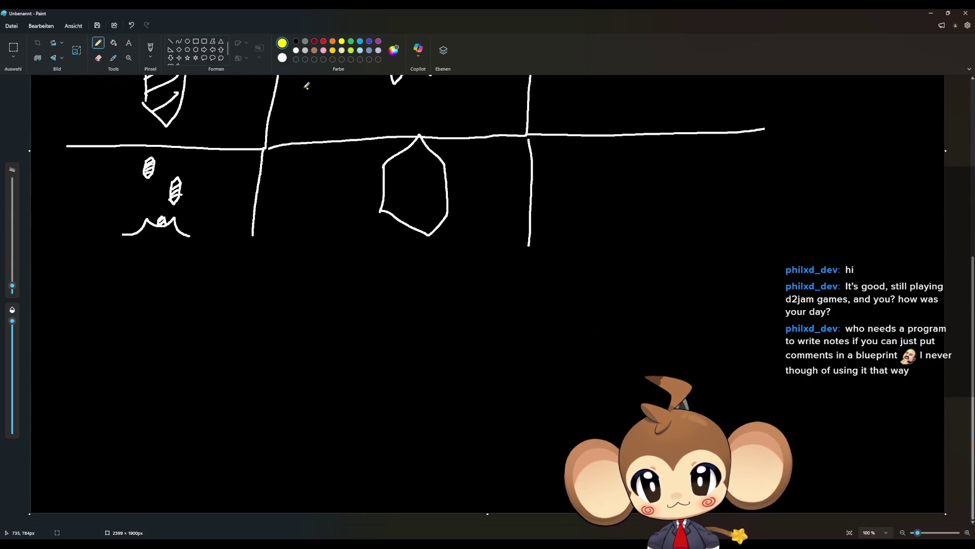
pyautogui.click(296, 41)
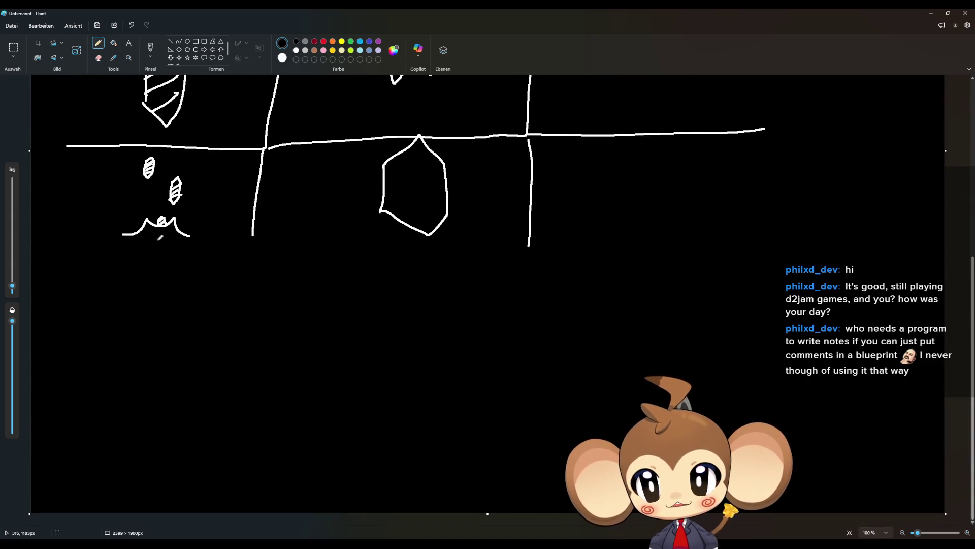
pyautogui.moveTo(35, 257); pyautogui.dragTo(945, 256)
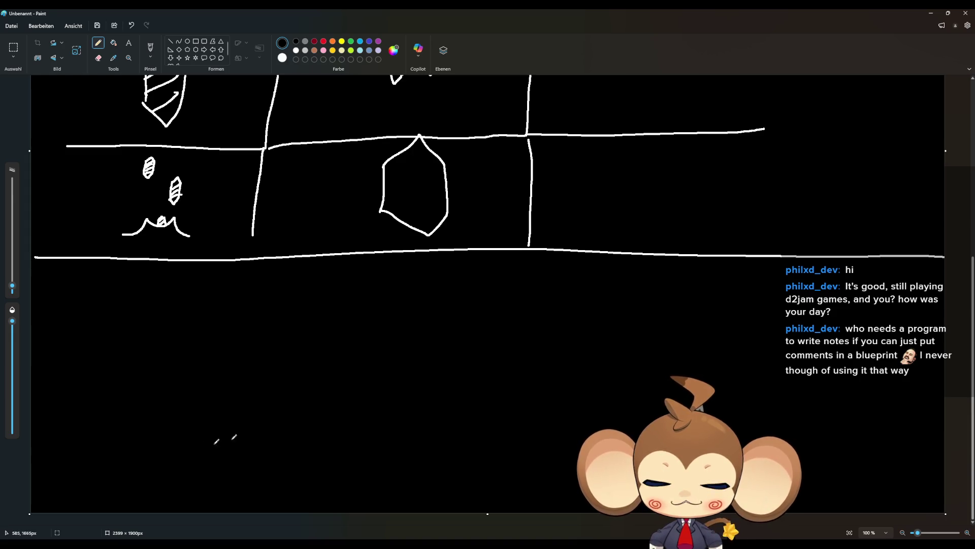
pyautogui.moveTo(83, 397)
pyautogui.mouseDown()
pyautogui.moveTo(83, 349)
pyautogui.moveTo(104, 325)
pyautogui.moveTo(115, 342)
pyautogui.moveTo(115, 394)
pyautogui.moveTo(100, 420)
pyautogui.moveTo(85, 396)
pyautogui.mouseUp()
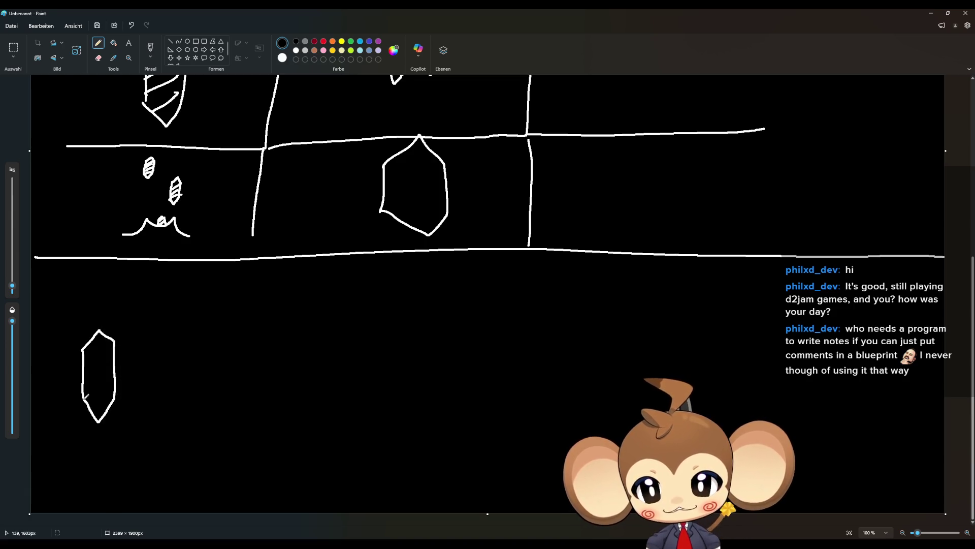
# Fill the new crystal outline with purple using the Fill bucket.
pyautogui.click(378, 41)
pyautogui.click(113, 43)
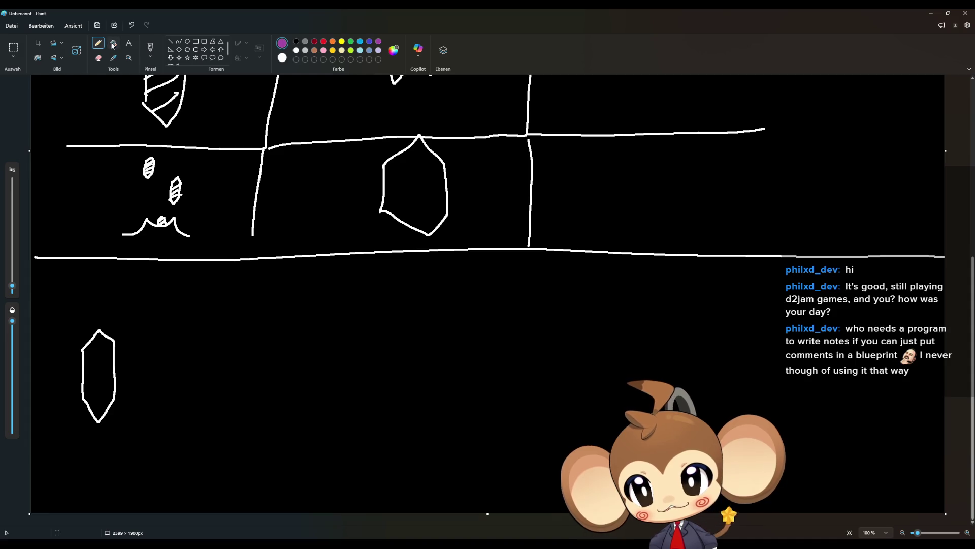
pyautogui.click(99, 367)
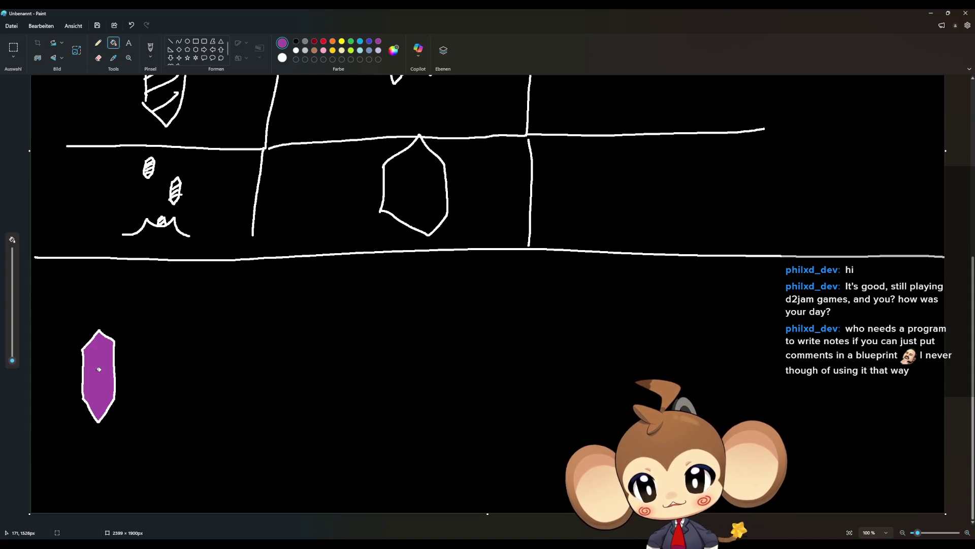
pyautogui.click(116, 390)
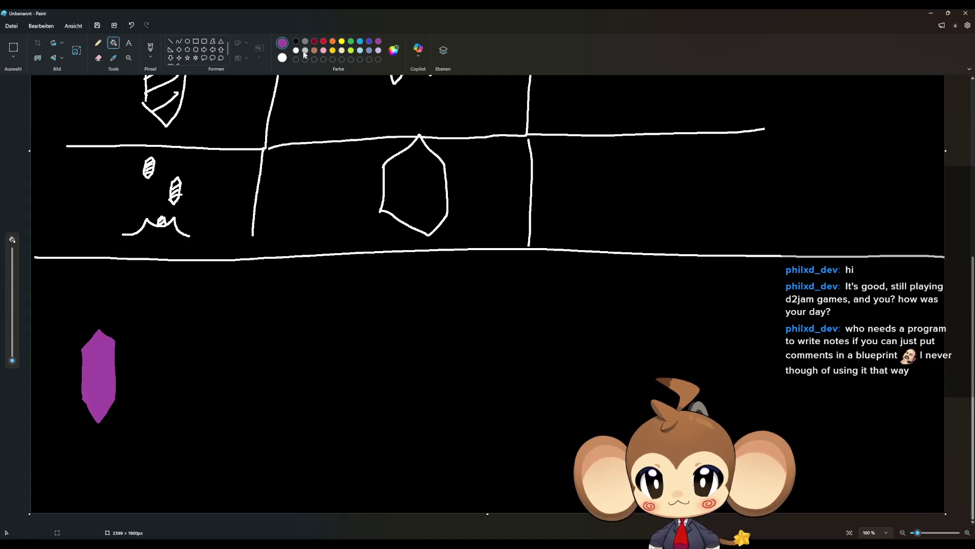
# Pencil a black oval core inside the purple crystal.
pyautogui.click(296, 42)
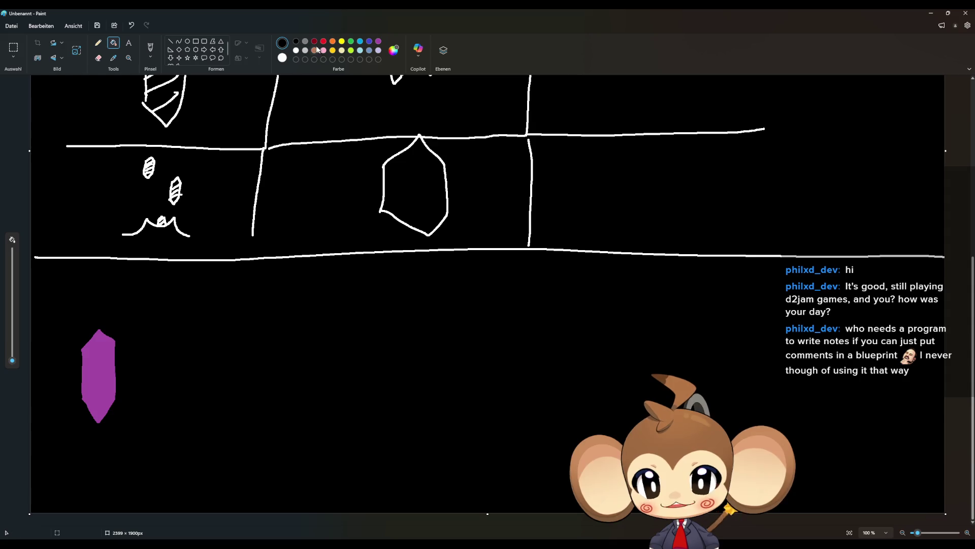
pyautogui.click(98, 43)
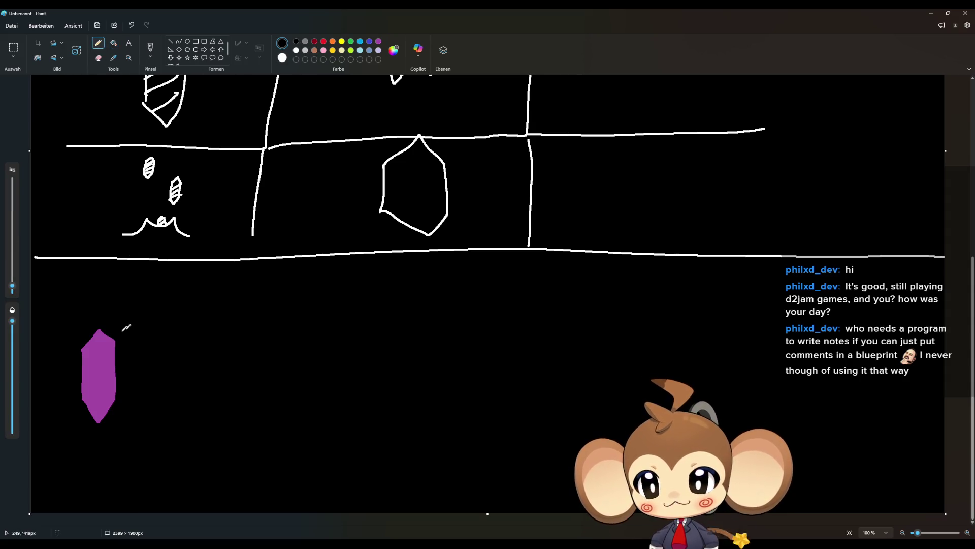
pyautogui.moveTo(98, 375)
pyautogui.mouseDown()
pyautogui.moveTo(104, 362)
pyautogui.moveTo(96, 378)
pyautogui.mouseUp()
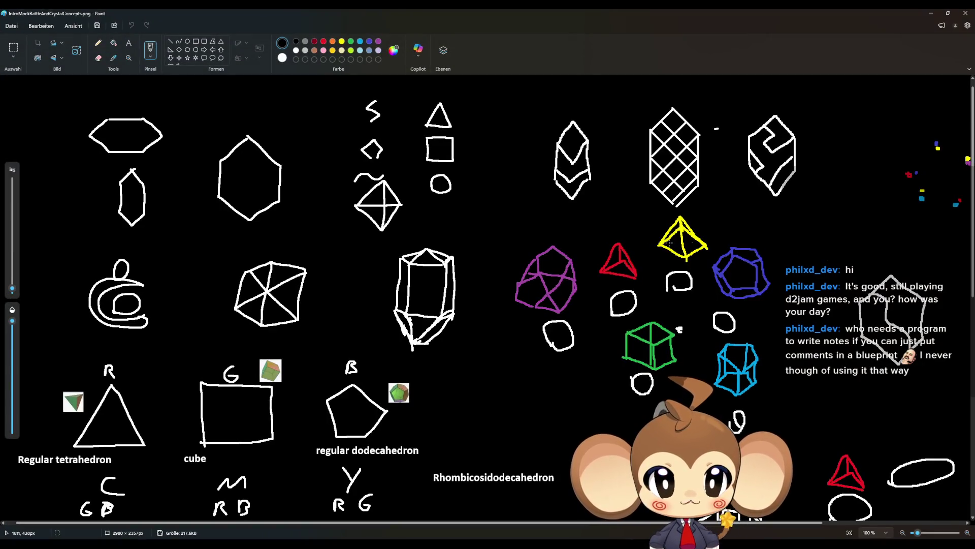
# Look over IntroMockBattleAndCrystalConcepts.png, then close it.
pyautogui.scroll(-8, 593, 245)
pyautogui.scroll(-1, 592, 245)
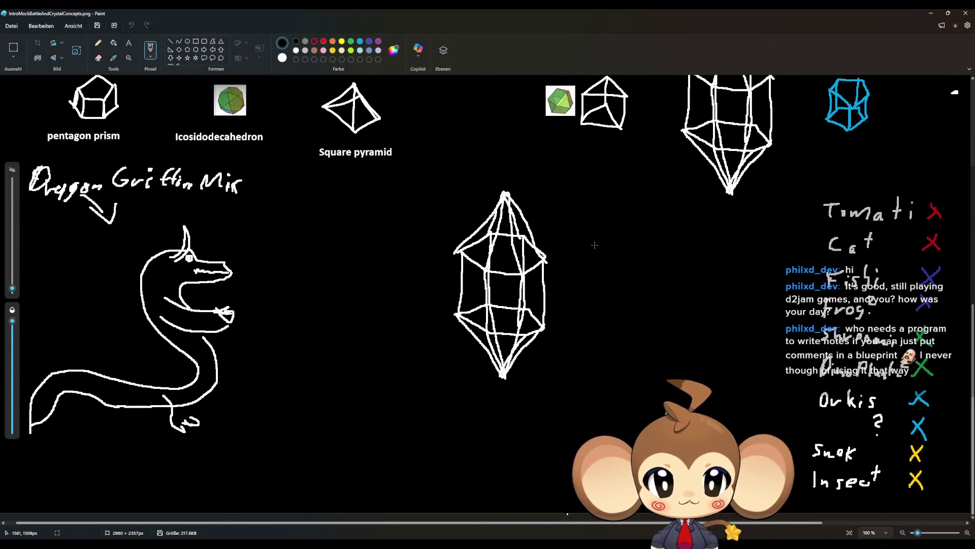
pyautogui.scroll(9, 610, 247)
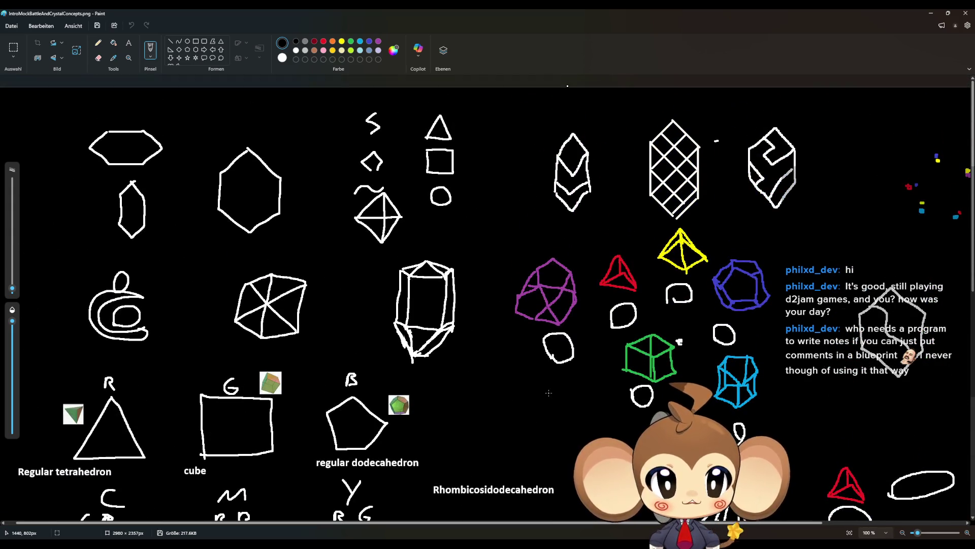
pyautogui.hscroll(1, 340, 527)
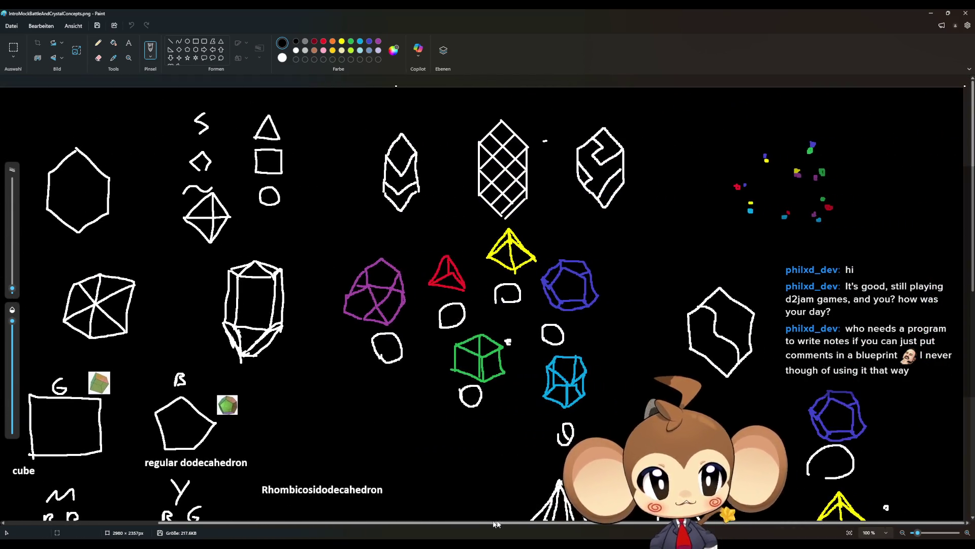
pyautogui.hscroll(-2, 273, 516)
pyautogui.scroll(-7, 272, 516)
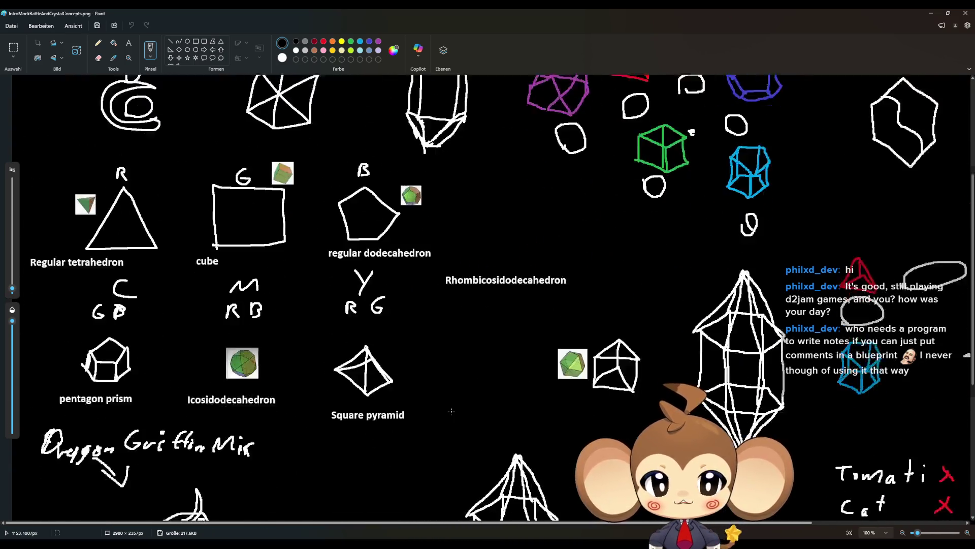
pyautogui.scroll(6, 946, 242)
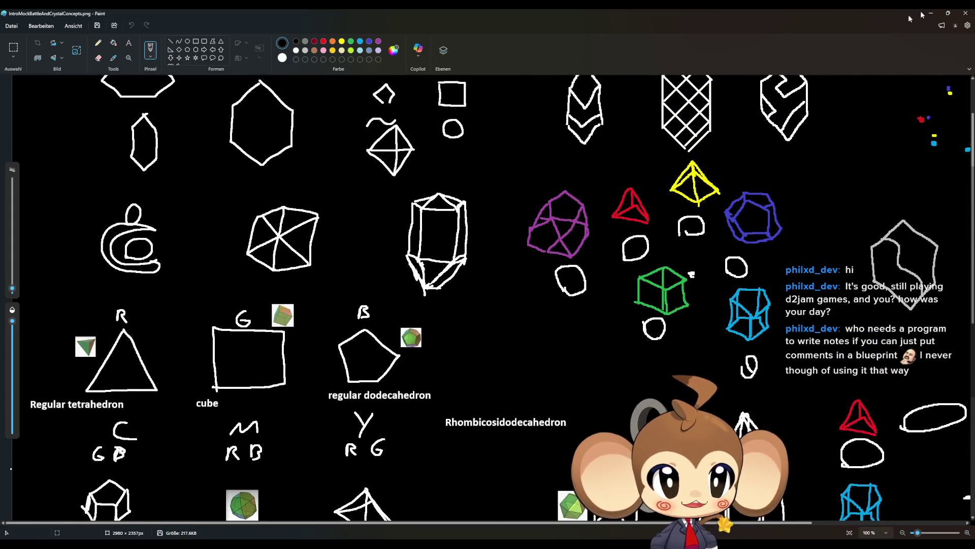
pyautogui.click(965, 12)
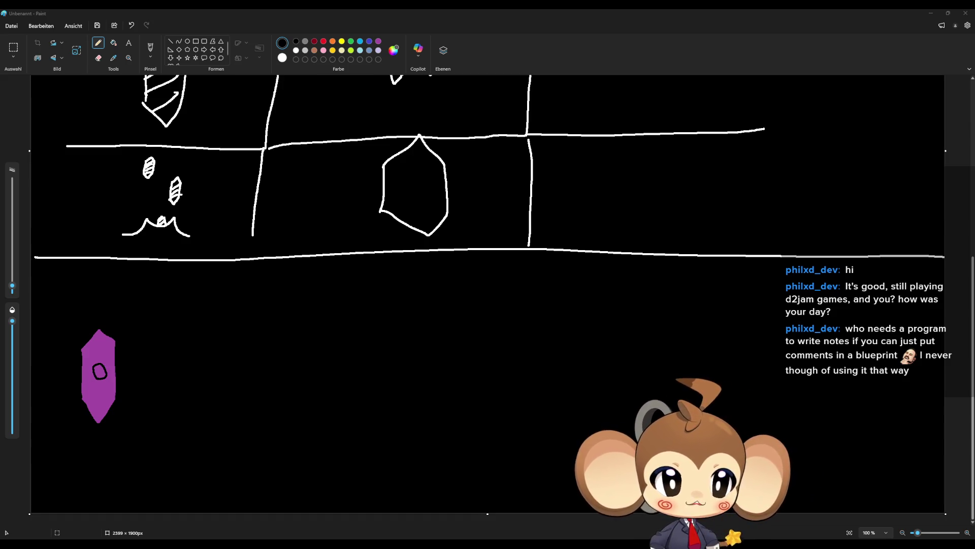
# Review introstory.png top to bottom, then minimize it so the untitled crystal sketch returns.
pyautogui.hotkey('alt', 'Tab')
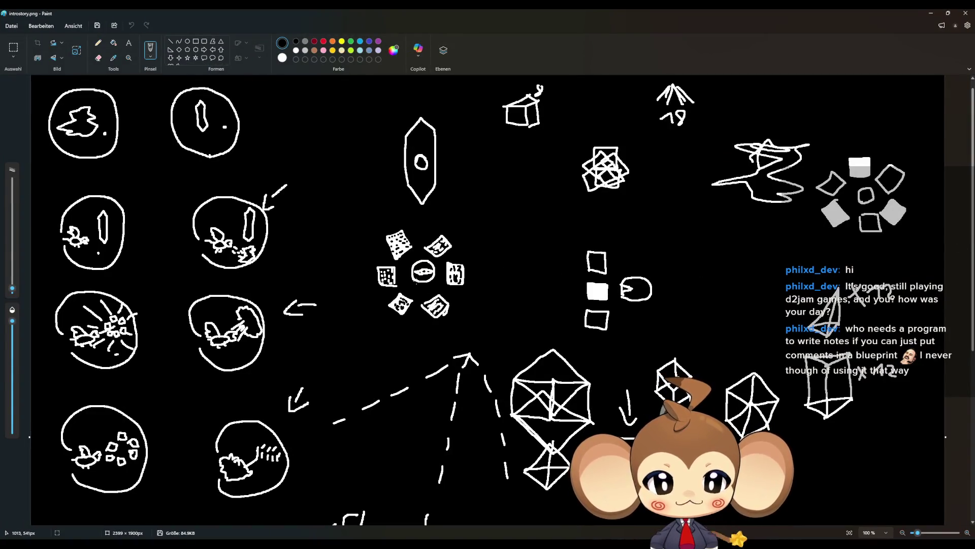
pyautogui.scroll(-5, 487, 300)
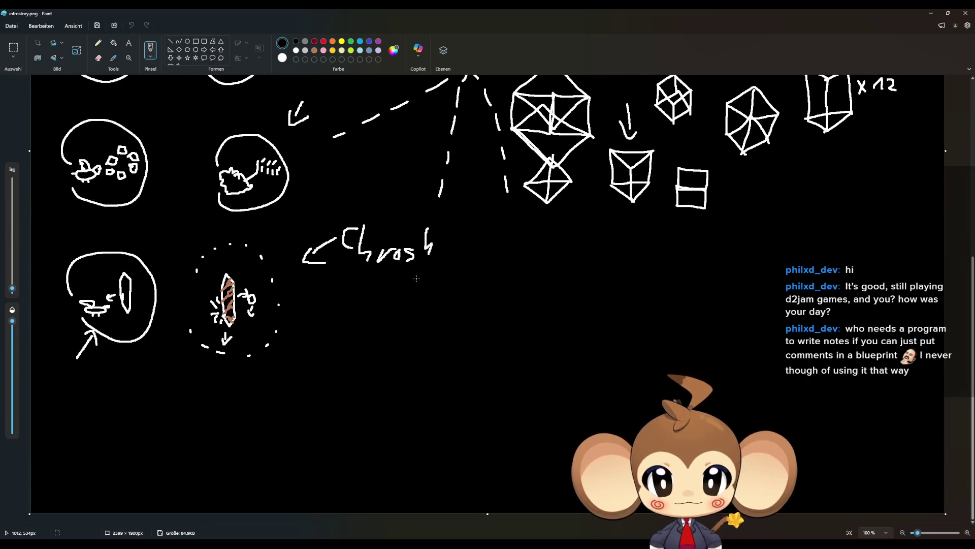
pyautogui.scroll(6, 488, 299)
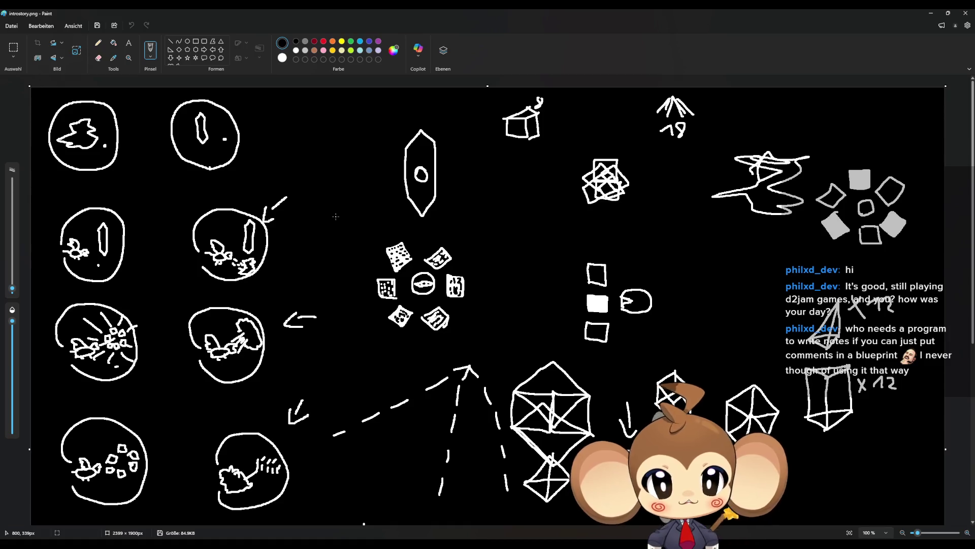
pyautogui.scroll(-5, 333, 218)
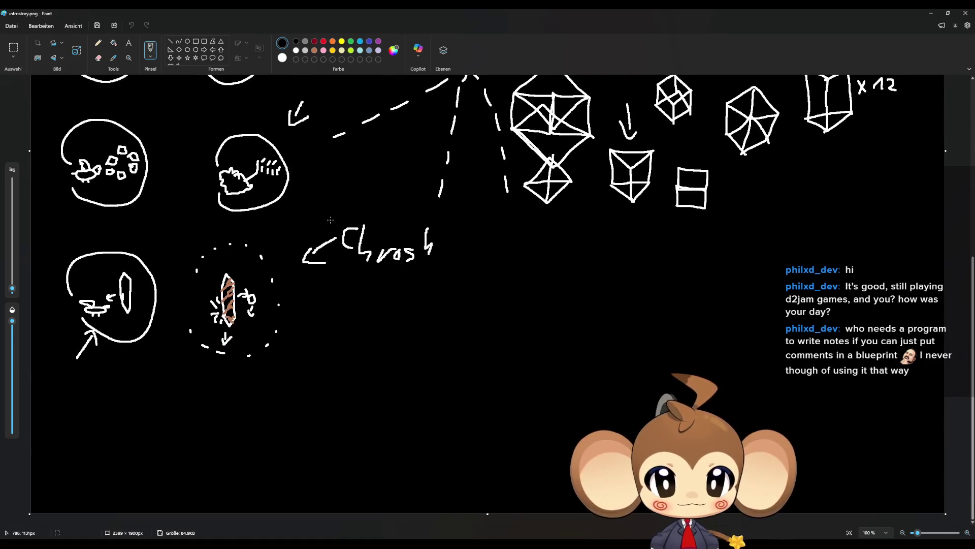
pyautogui.scroll(6, 330, 220)
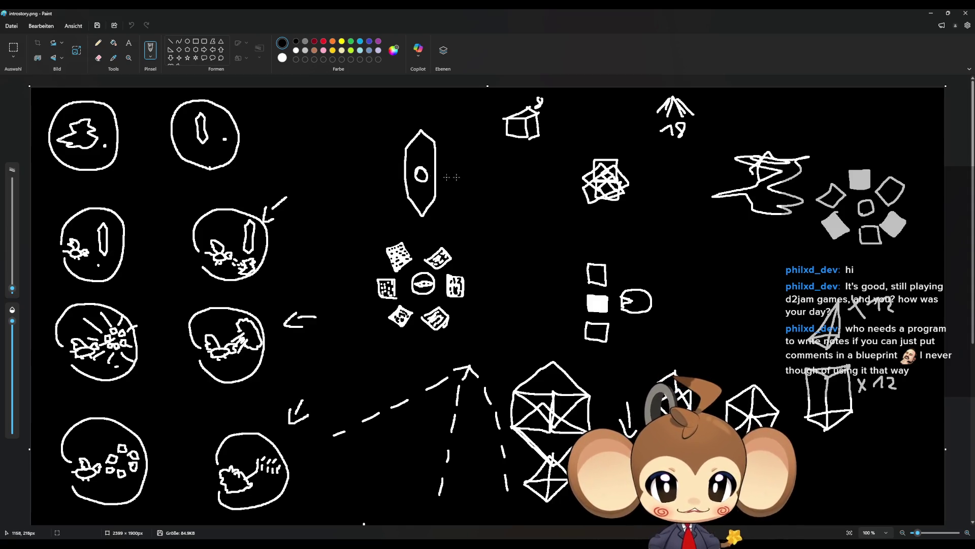
pyautogui.click(928, 18)
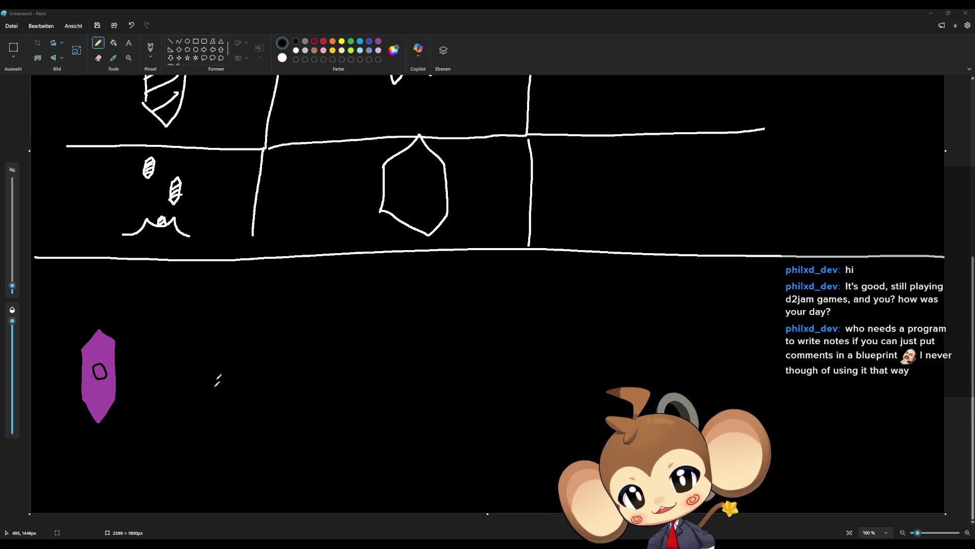
pyautogui.moveTo(218, 394)
pyautogui.mouseDown()
pyautogui.moveTo(219, 347)
pyautogui.moveTo(236, 319)
pyautogui.moveTo(257, 358)
pyautogui.moveTo(256, 397)
pyautogui.moveTo(227, 419)
pyautogui.moveTo(213, 389)
pyautogui.moveTo(243, 399)
pyautogui.moveTo(257, 391)
pyautogui.moveTo(231, 403)
pyautogui.moveTo(233, 435)
pyautogui.mouseUp()
# Add an inner edge line, upper tip facets and a horizontal band to the outlined crystal.
pyautogui.moveTo(228, 400)
pyautogui.mouseDown()
pyautogui.moveTo(232, 355)
pyautogui.moveTo(217, 351)
pyautogui.moveTo(258, 348)
pyautogui.moveTo(243, 398)
pyautogui.mouseUp()
pyautogui.moveTo(236, 358)
pyautogui.mouseDown()
pyautogui.moveTo(239, 318)
pyautogui.moveTo(250, 350)
pyautogui.mouseUp()
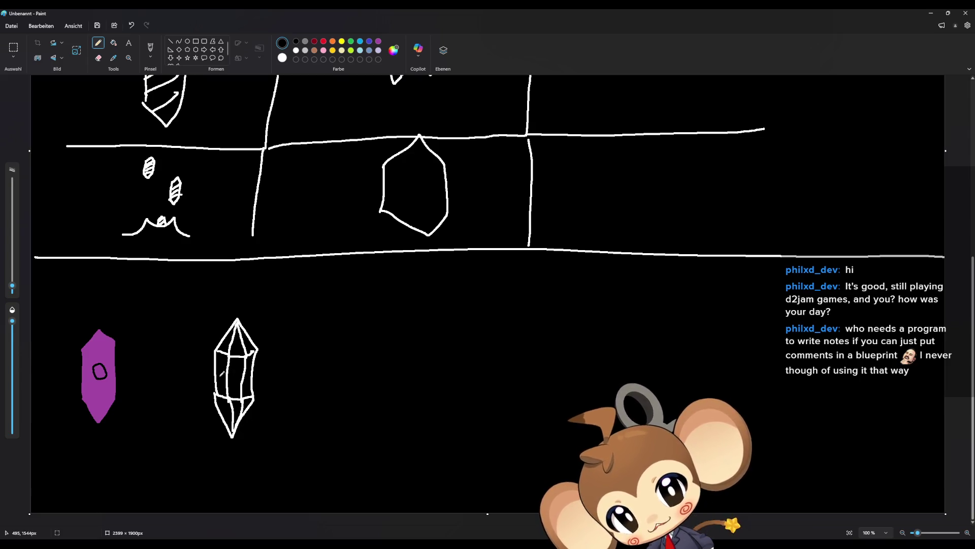
pyautogui.moveTo(217, 371); pyautogui.dragTo(257, 373)
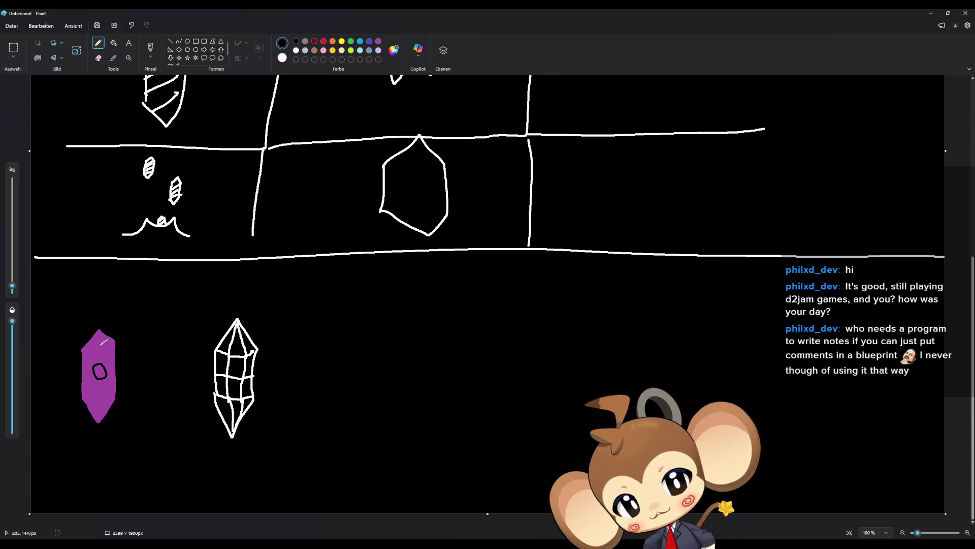
# Draw an arc from the purple crystal to the wireframe one and a downward pointer arrow.
pyautogui.moveTo(126, 351)
pyautogui.mouseDown()
pyautogui.moveTo(169, 333)
pyautogui.moveTo(183, 349)
pyautogui.mouseUp()
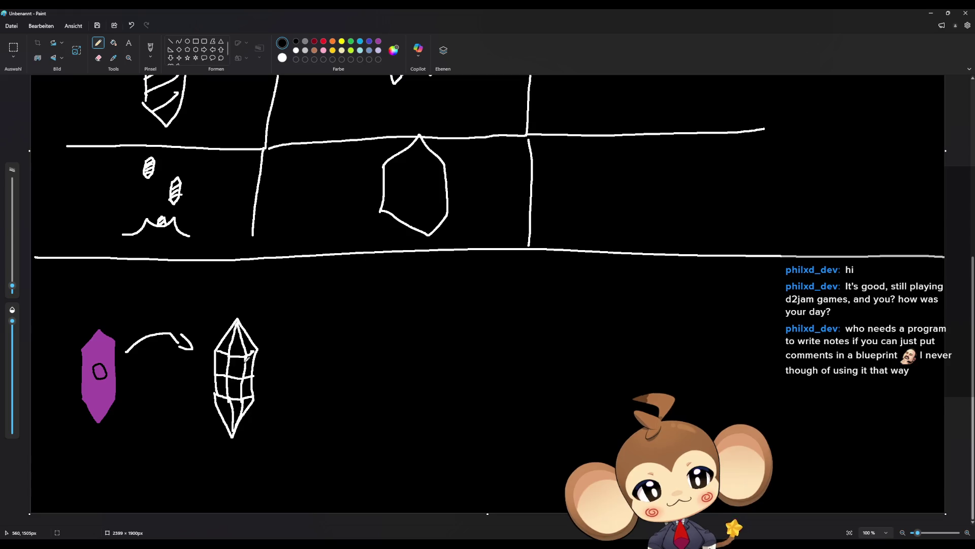
pyautogui.moveTo(289, 294); pyautogui.dragTo(288, 315)
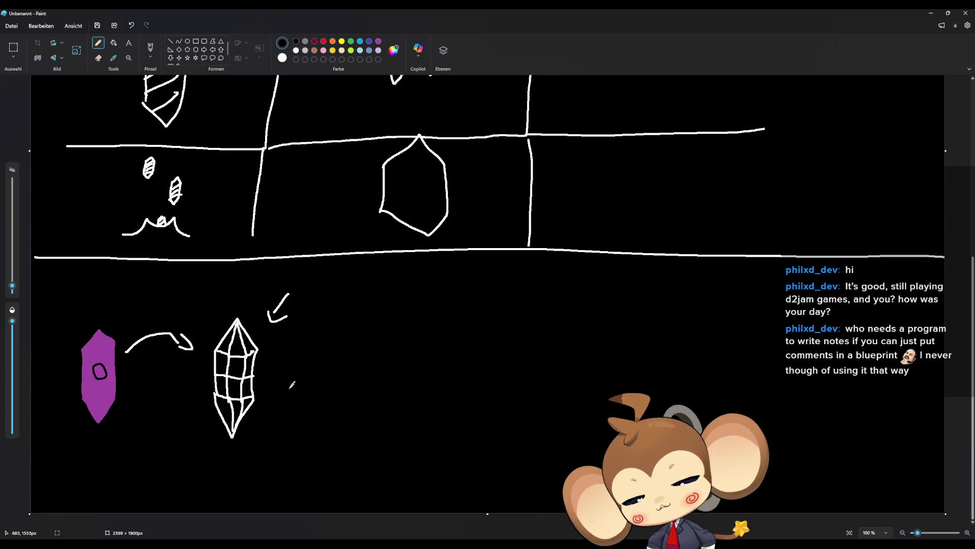
pyautogui.scroll(1, 304, 379)
# Add a short pencil stroke next to the dot in the circled top-left crystal sketch.
pyautogui.scroll(10, 303, 380)
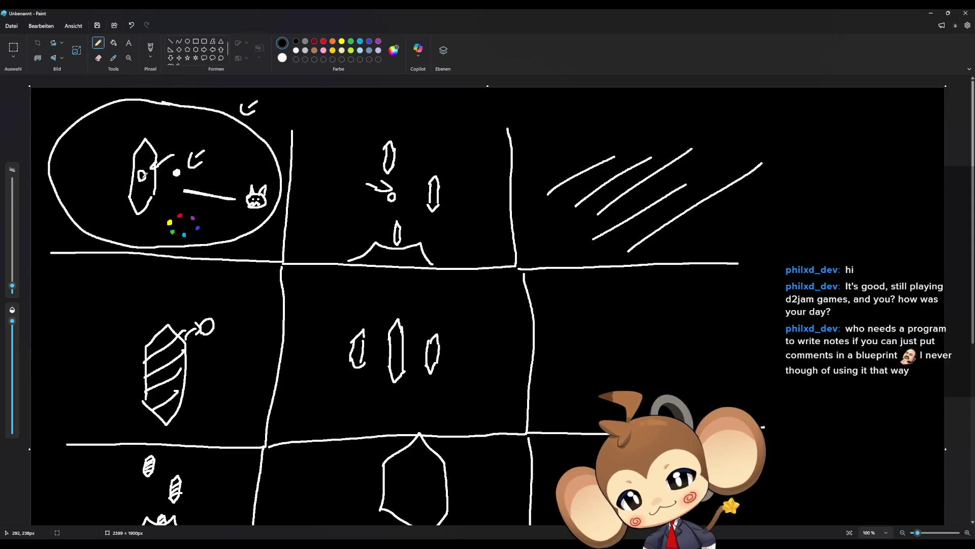
pyautogui.moveTo(167, 167); pyautogui.dragTo(171, 172)
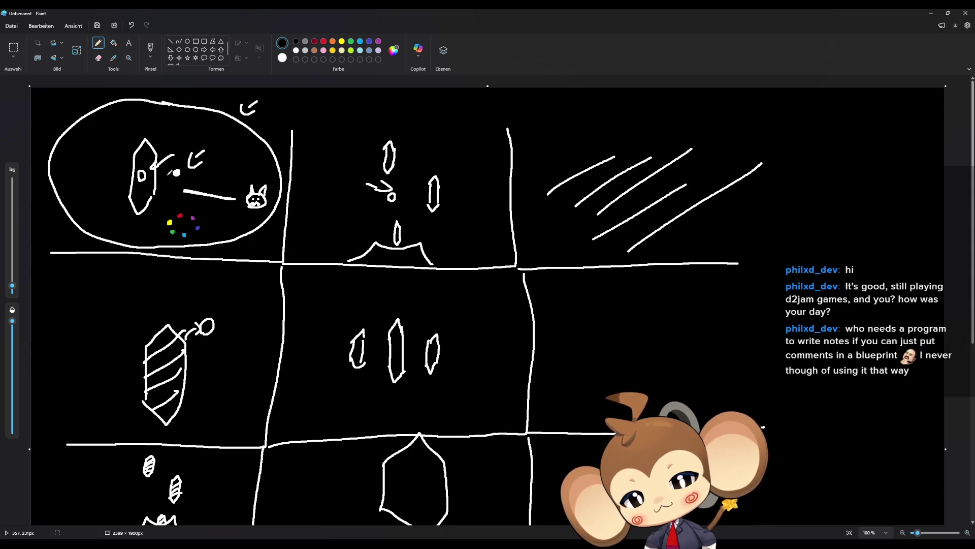
pyautogui.scroll(-5, 173, 181)
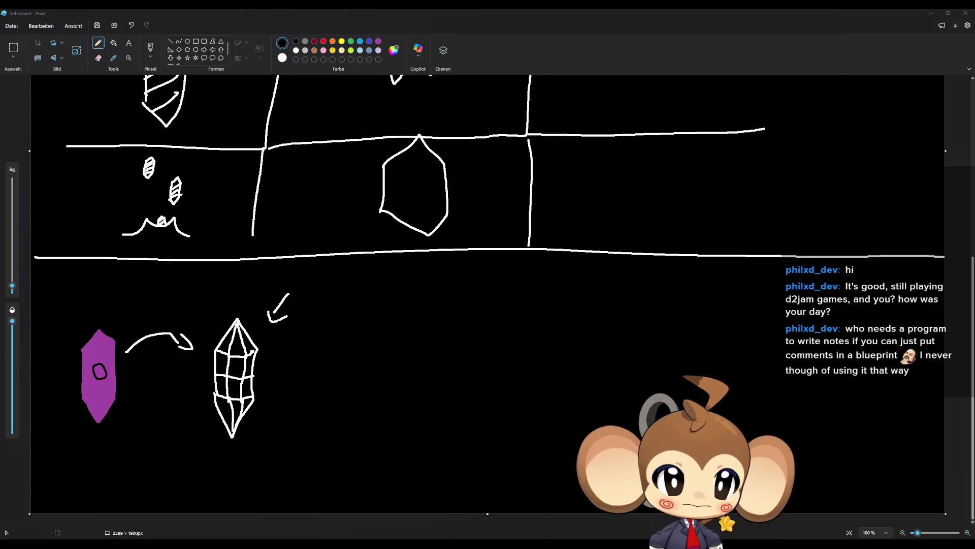
pyautogui.press('Return')
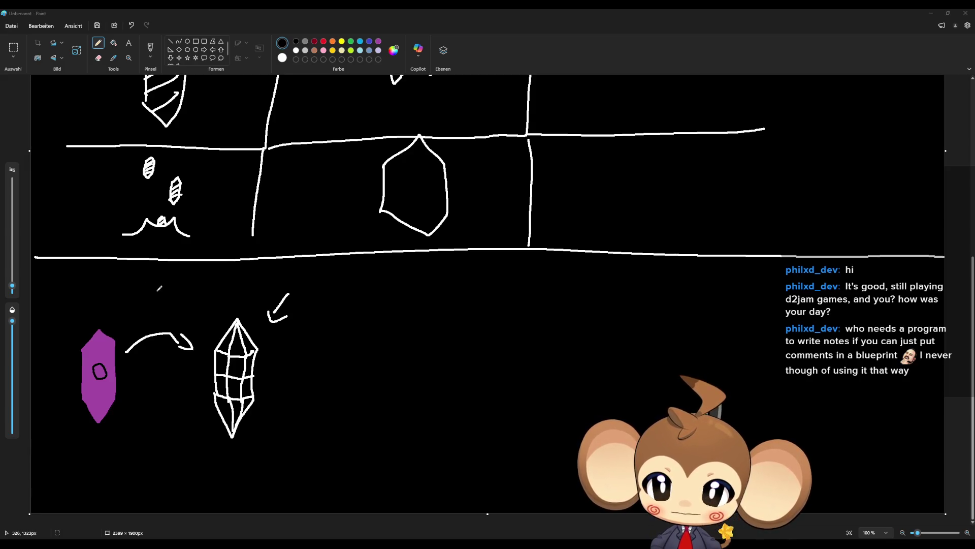
# Sketch a small diamond above the purple crystal and a long vertical divider between the crystals.
pyautogui.moveTo(135, 289)
pyautogui.mouseDown()
pyautogui.moveTo(153, 307)
pyautogui.moveTo(170, 294)
pyautogui.moveTo(151, 279)
pyautogui.moveTo(124, 300)
pyautogui.moveTo(142, 313)
pyautogui.moveTo(149, 305)
pyautogui.mouseUp()
pyautogui.moveTo(176, 274); pyautogui.dragTo(161, 488)
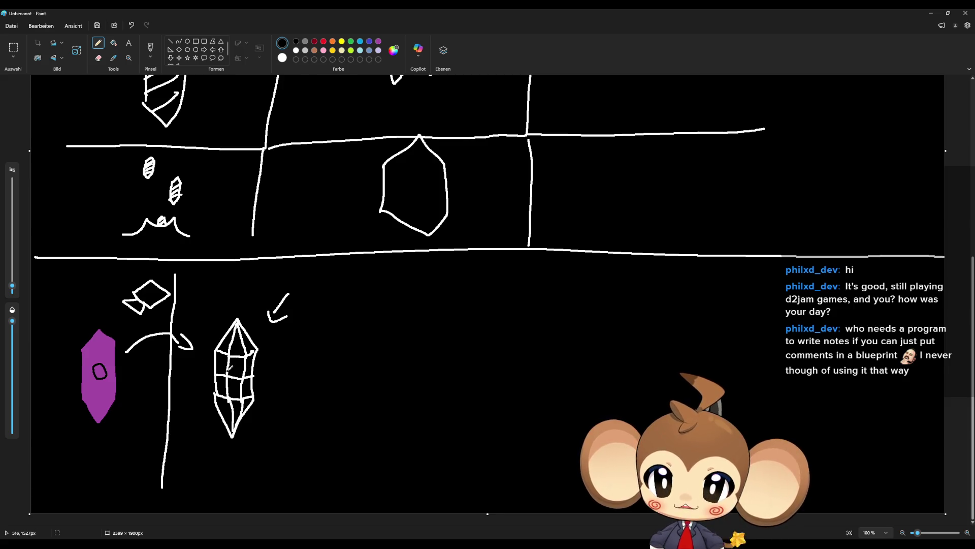
pyautogui.click(114, 43)
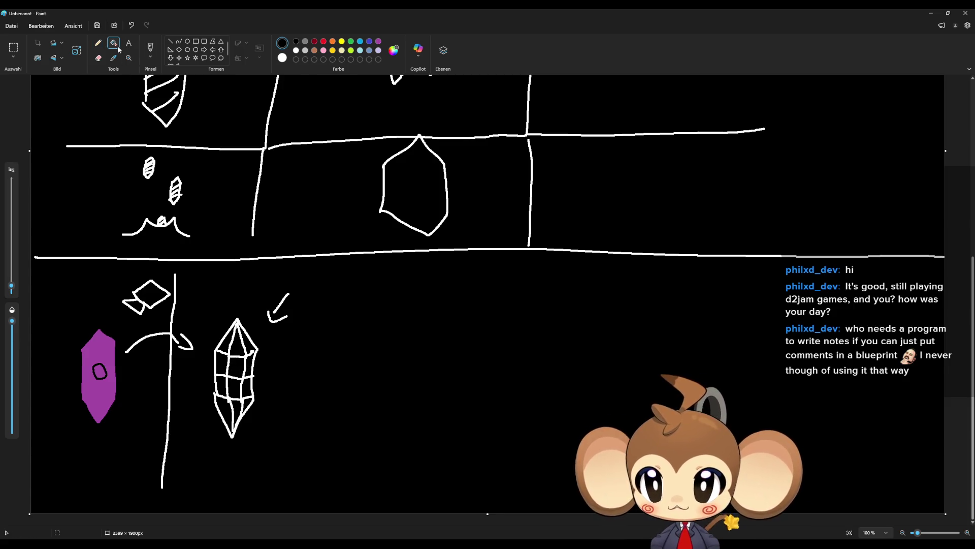
# Fill the crystal's middle facet white, undo a leaked fill, and close the upper-right edge gap.
pyautogui.click(242, 367)
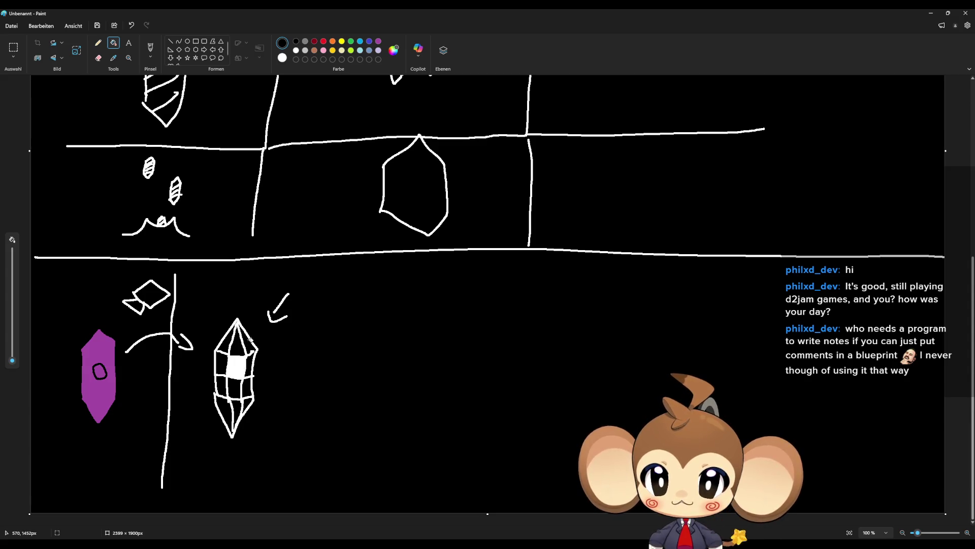
pyautogui.click(242, 344)
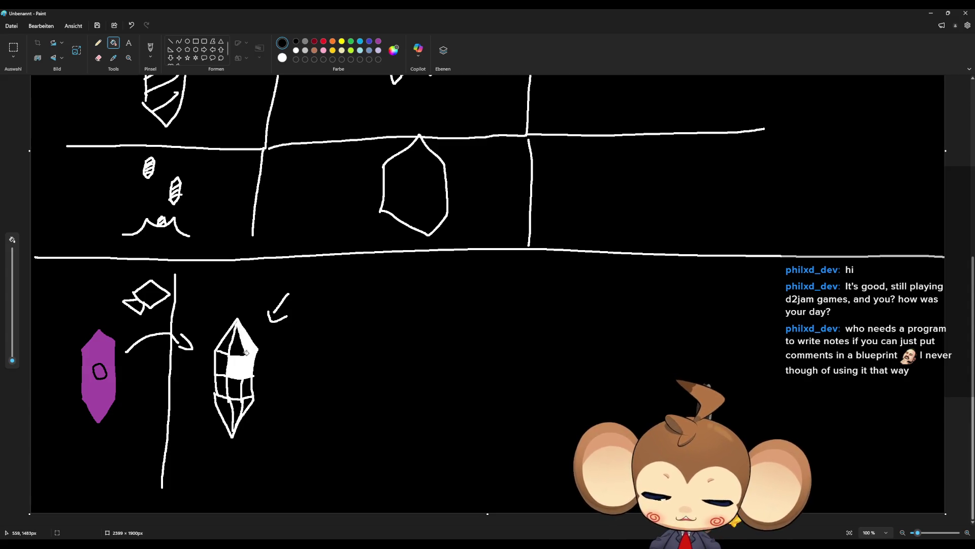
pyautogui.hotkey('ctrl', 'z')
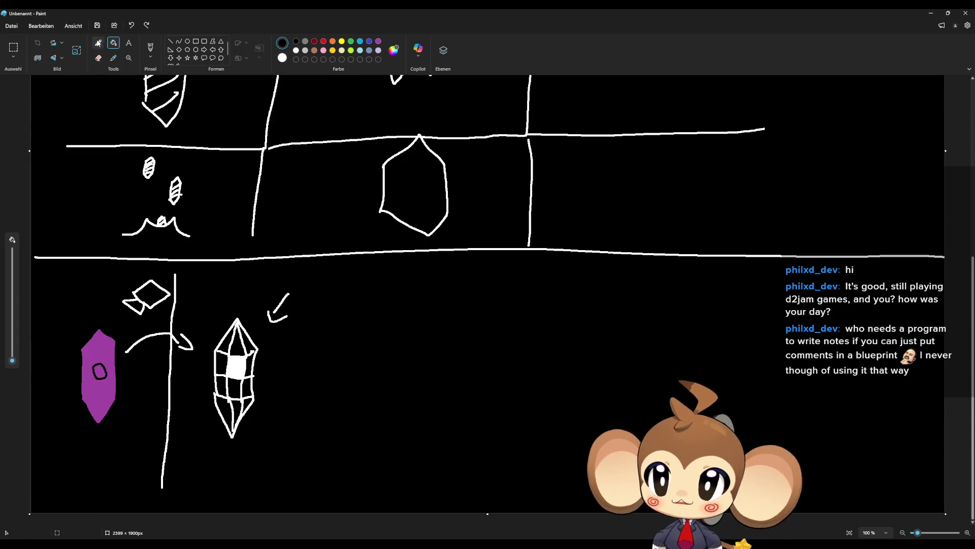
pyautogui.click(98, 42)
pyautogui.moveTo(253, 351); pyautogui.dragTo(257, 348)
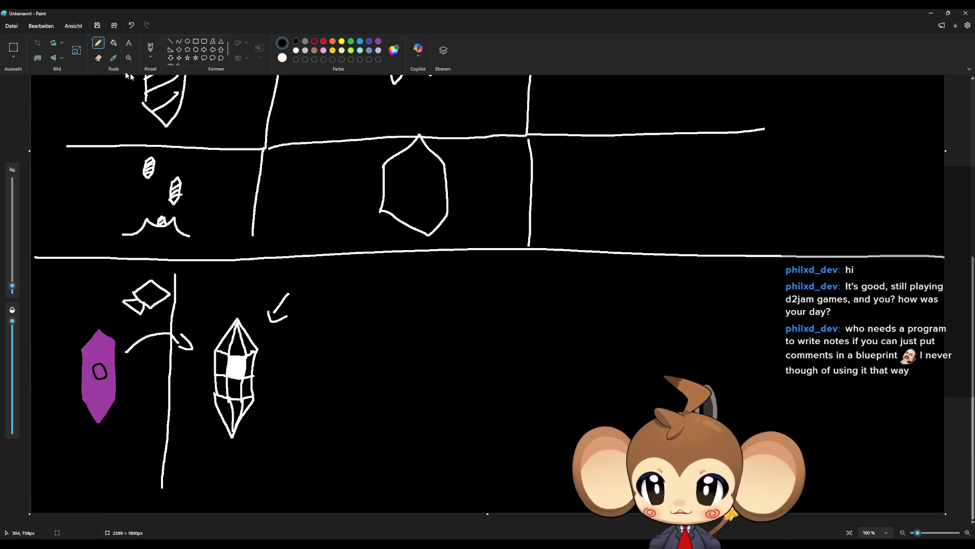
# Fill the upper-right, upper-left, lower-left, middle-right and lower crystal facets white.
pyautogui.click(114, 42)
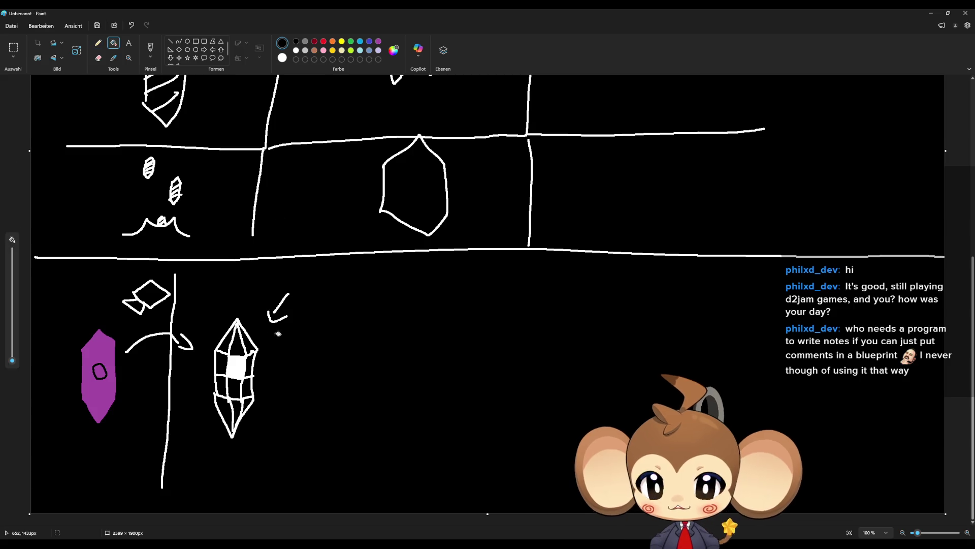
pyautogui.click(246, 342)
pyautogui.click(228, 343)
pyautogui.click(222, 387)
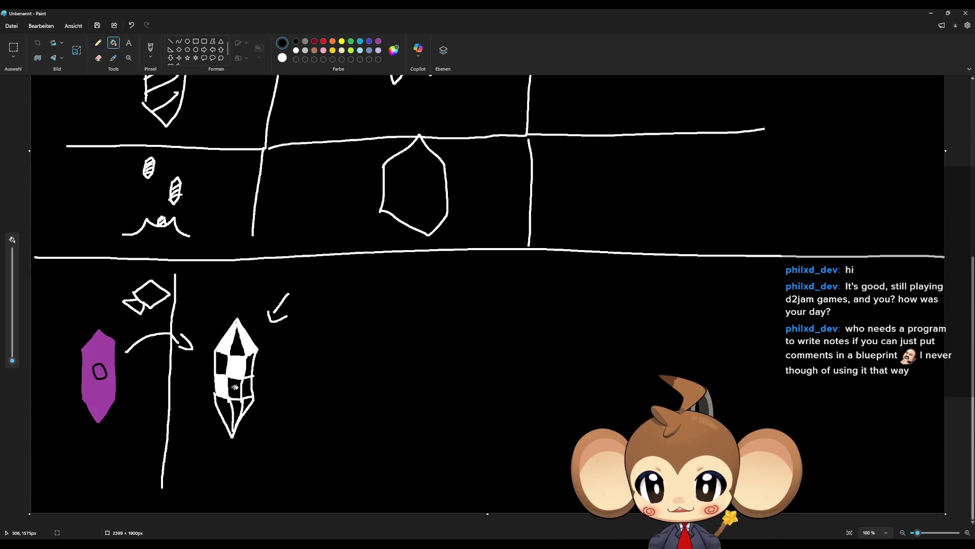
pyautogui.click(247, 387)
pyautogui.click(237, 407)
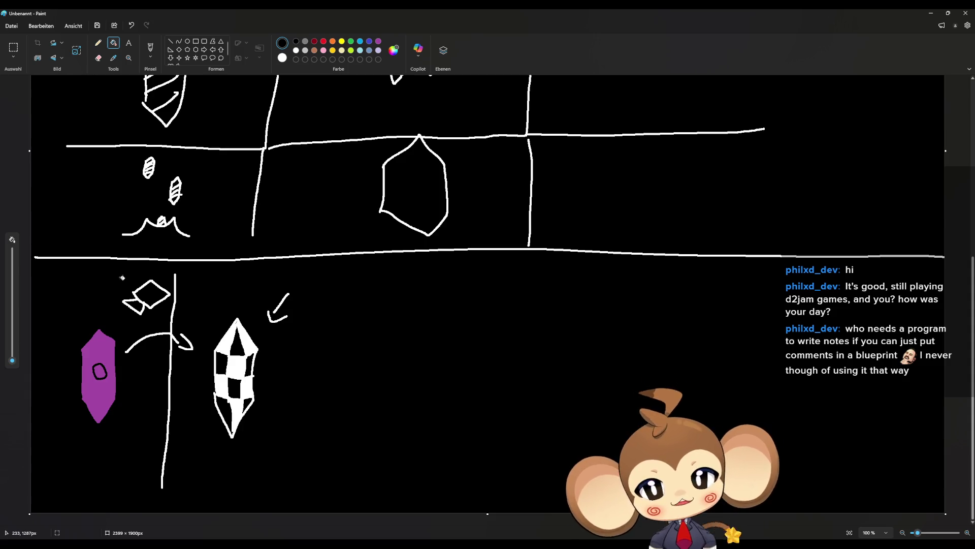
# Blacken part of the crystal's upper-right facet and begin a large circle to its right.
pyautogui.click(98, 43)
pyautogui.moveTo(244, 375); pyautogui.dragTo(240, 367)
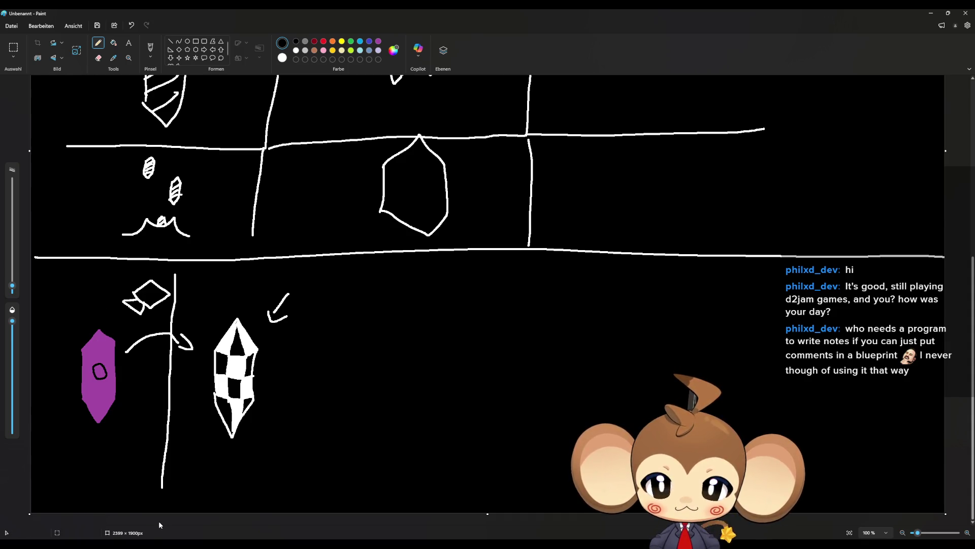
pyautogui.moveTo(412, 291)
pyautogui.mouseDown()
pyautogui.moveTo(455, 288)
pyautogui.moveTo(335, 396)
pyautogui.moveTo(455, 468)
pyautogui.moveTo(508, 341)
pyautogui.moveTo(445, 282)
pyautogui.mouseUp()
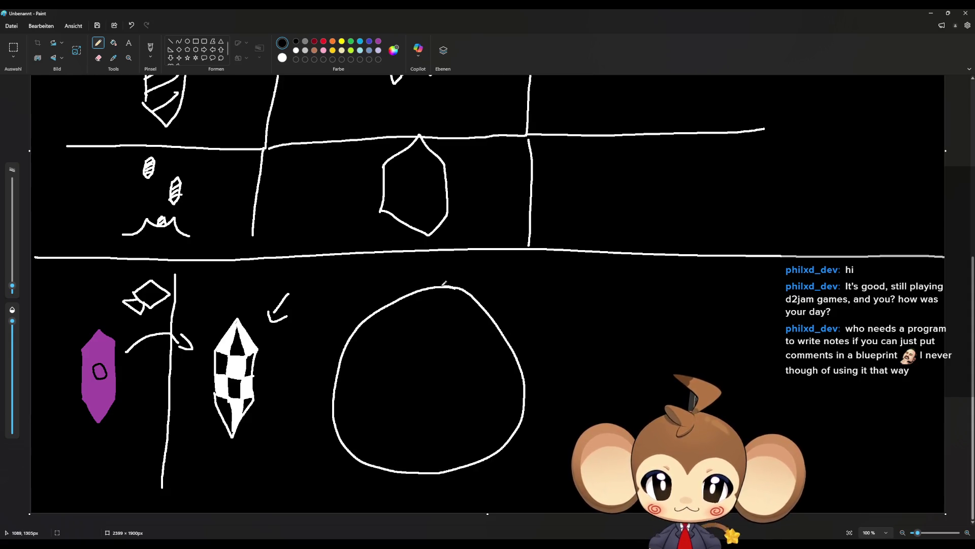
# Sketch a curved shape and a small loop with a line inside the large circle.
pyautogui.moveTo(426, 390)
pyautogui.mouseDown()
pyautogui.moveTo(431, 345)
pyautogui.moveTo(439, 376)
pyautogui.moveTo(435, 389)
pyautogui.moveTo(439, 355)
pyautogui.moveTo(427, 388)
pyautogui.mouseUp()
pyautogui.hotkey('ctrl', 'z')
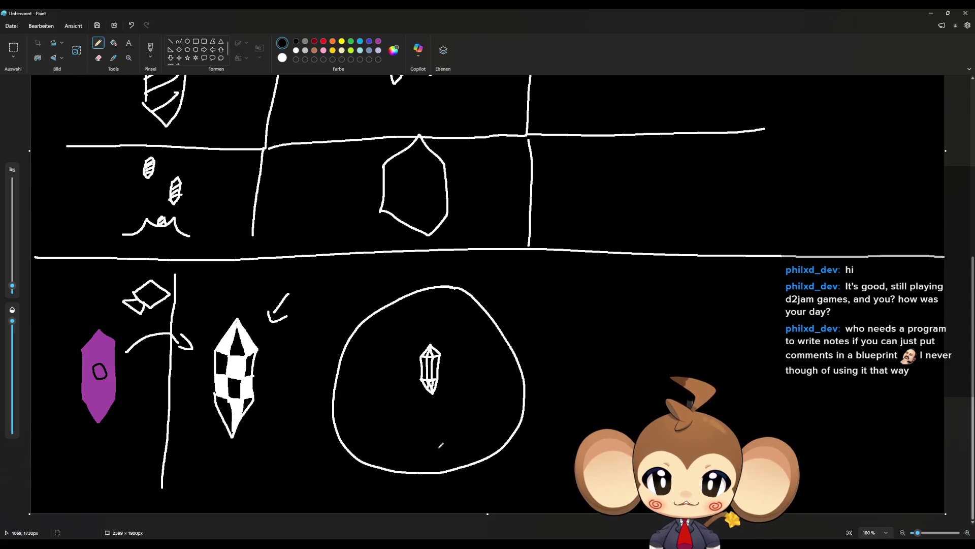
pyautogui.moveTo(348, 408)
pyautogui.mouseDown()
pyautogui.moveTo(362, 433)
pyautogui.moveTo(380, 437)
pyautogui.moveTo(358, 409)
pyautogui.moveTo(344, 408)
pyautogui.mouseUp()
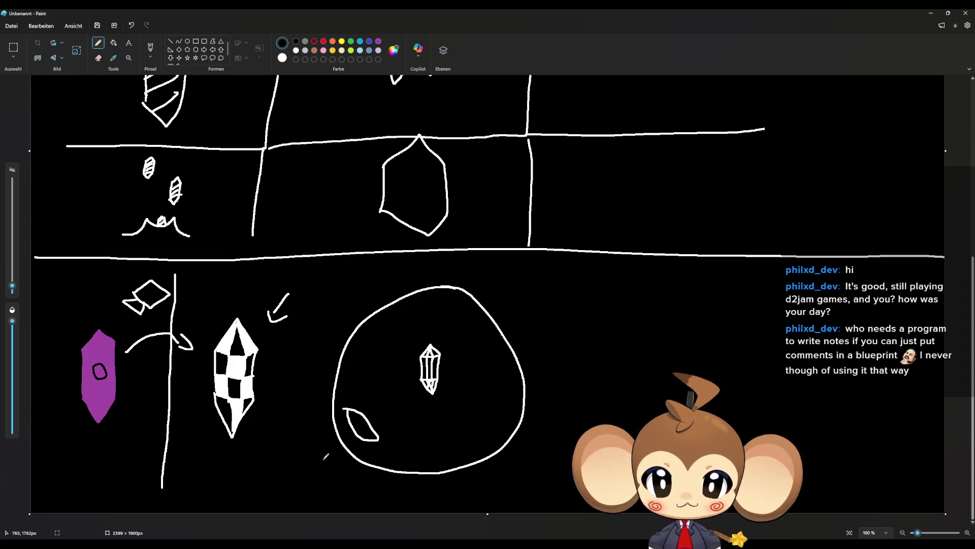
pyautogui.moveTo(325, 456)
pyautogui.mouseDown()
pyautogui.moveTo(355, 425)
pyautogui.moveTo(382, 420)
pyautogui.moveTo(392, 432)
pyautogui.mouseUp()
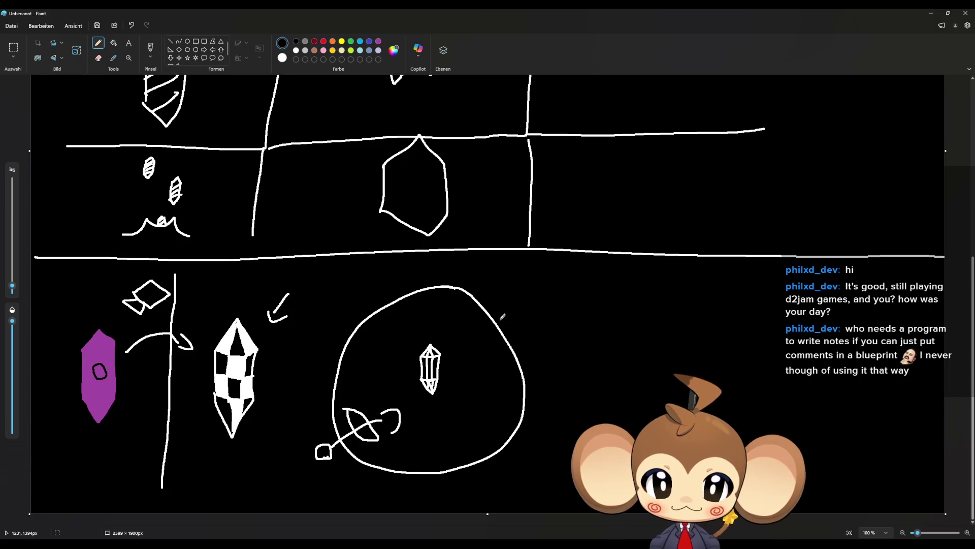
# Add a small arrow above the circle, a peak mark inside, and a vertical divider left of it.
pyautogui.moveTo(374, 280)
pyautogui.mouseDown()
pyautogui.moveTo(378, 289)
pyautogui.moveTo(368, 290)
pyautogui.mouseUp()
pyautogui.moveTo(377, 282); pyautogui.dragTo(367, 293)
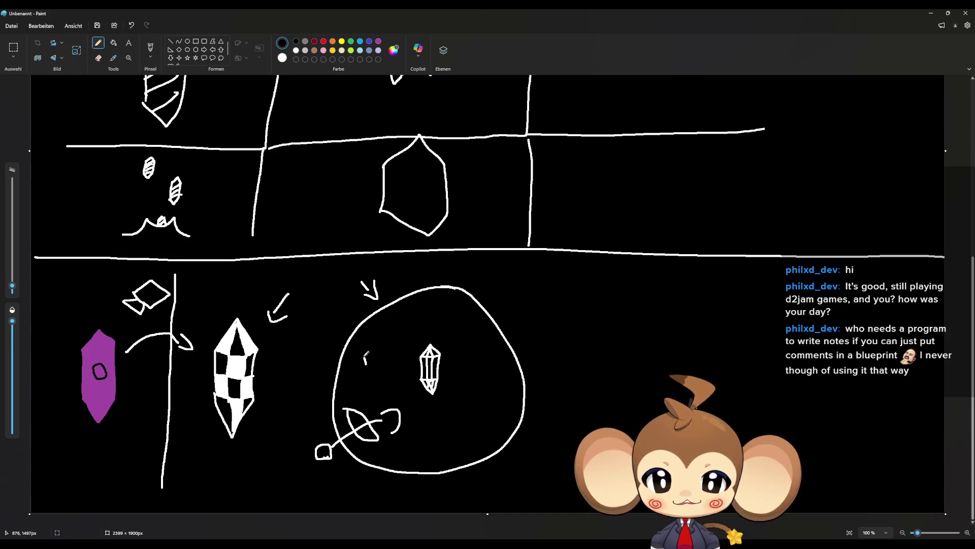
pyautogui.moveTo(355, 361); pyautogui.dragTo(366, 364)
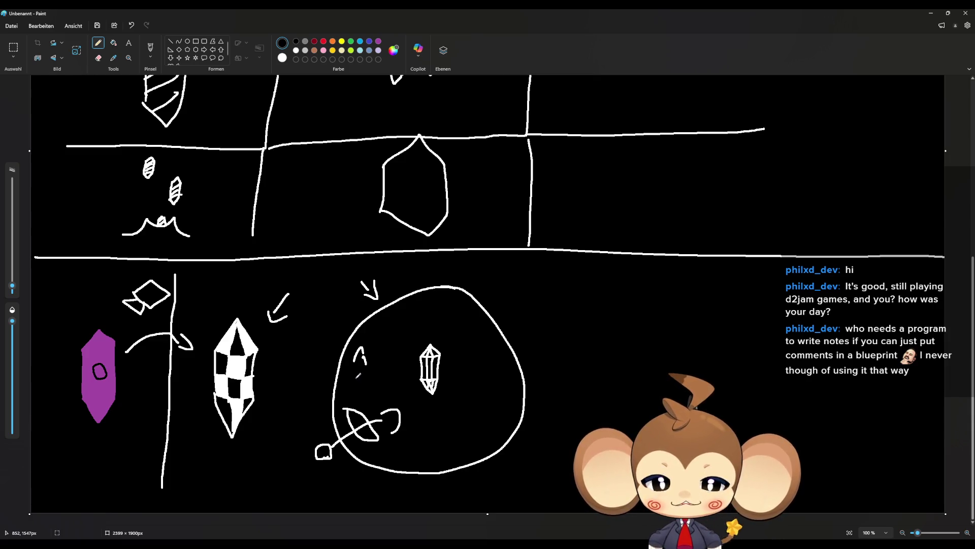
pyautogui.moveTo(298, 492); pyautogui.dragTo(311, 257)
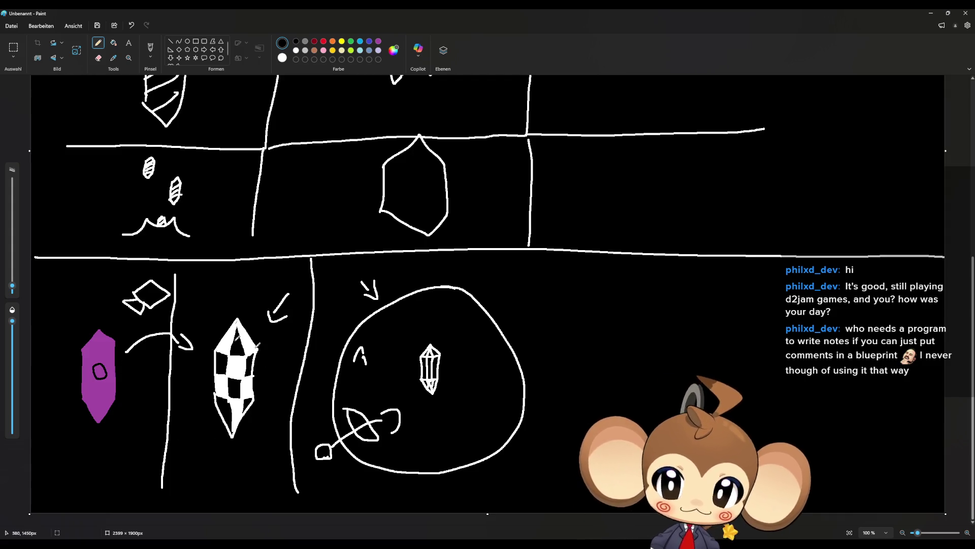
pyautogui.click(931, 13)
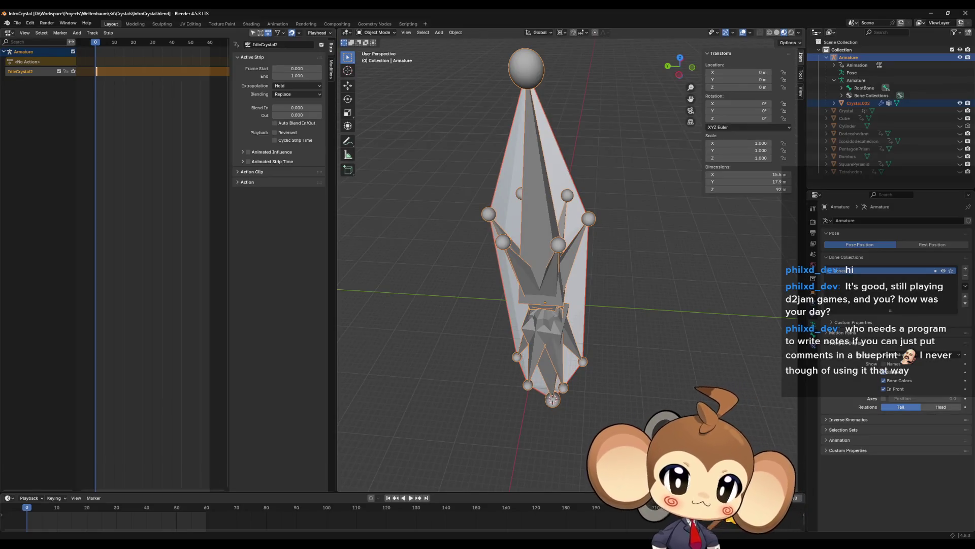
# Orbit and zoom the viewport to view the crystal armature front-on, then level again.
pyautogui.moveTo(565, 335)
pyautogui.mouseDown(button='middle')
pyautogui.moveTo(574, 315)
pyautogui.moveTo(605, 297)
pyautogui.moveTo(597, 318)
pyautogui.mouseUp(button='middle')
pyautogui.scroll(-3, 607, 294)
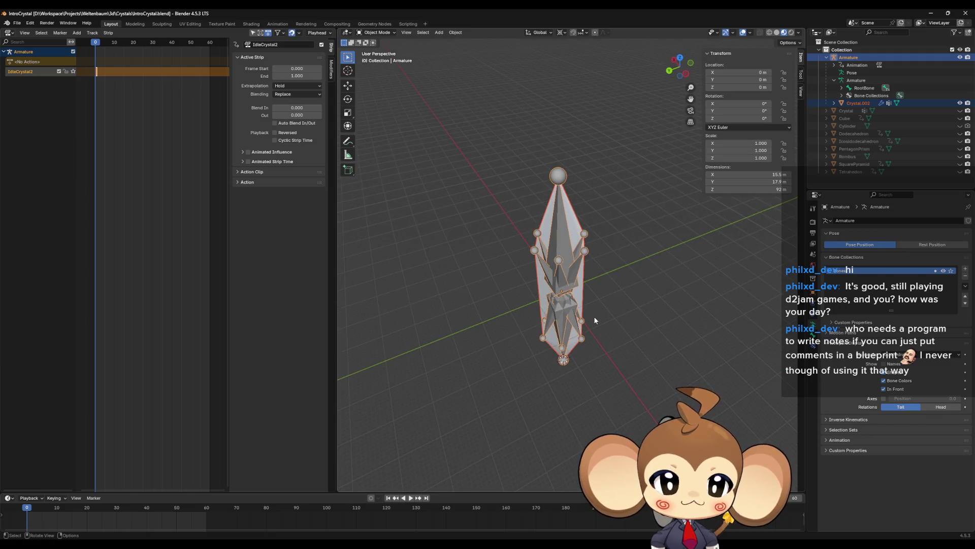
pyautogui.scroll(3, 594, 316)
pyautogui.moveTo(604, 354); pyautogui.dragTo(611, 328, button='middle')
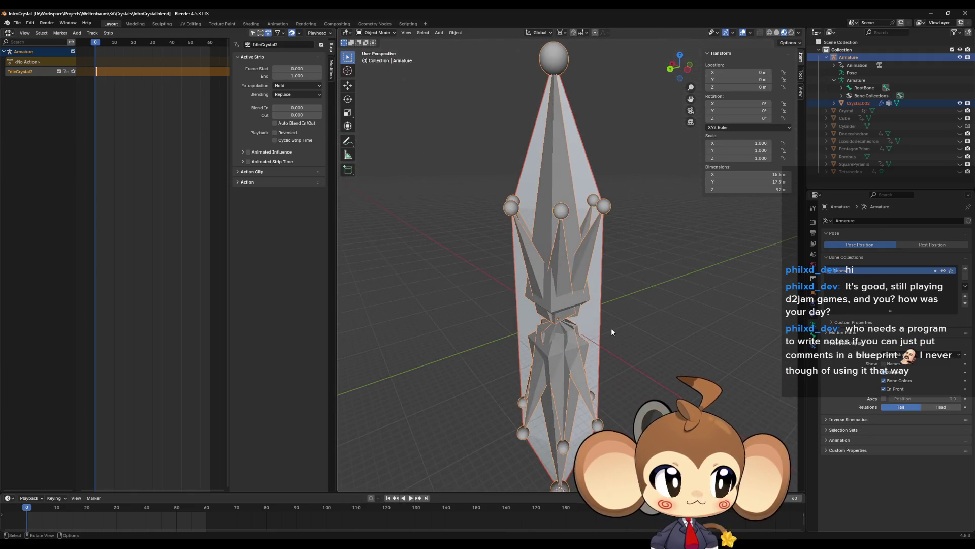
pyautogui.scroll(-2, 607, 327)
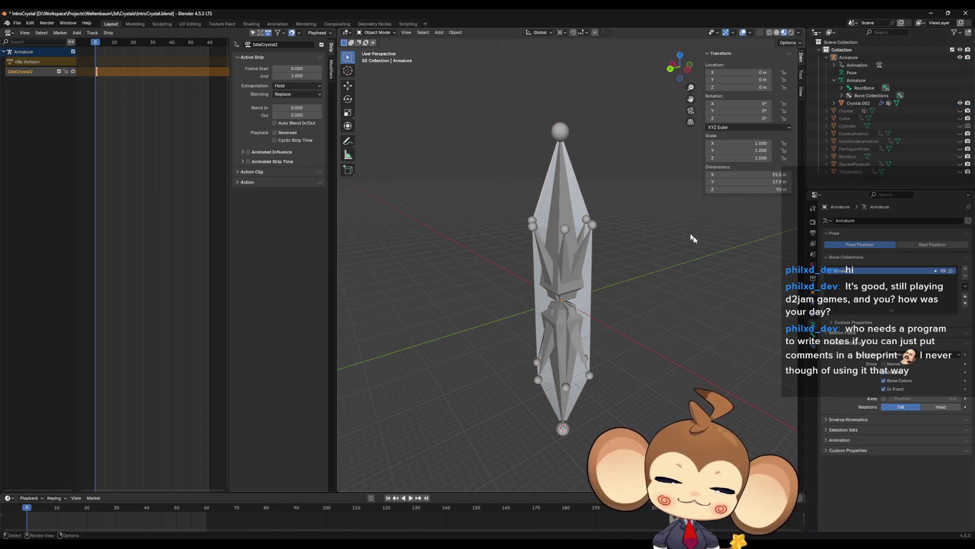
# Select the Crystal.002 mesh, inspect it up close from above, and enter Edit Mode.
pyautogui.click(586, 300)
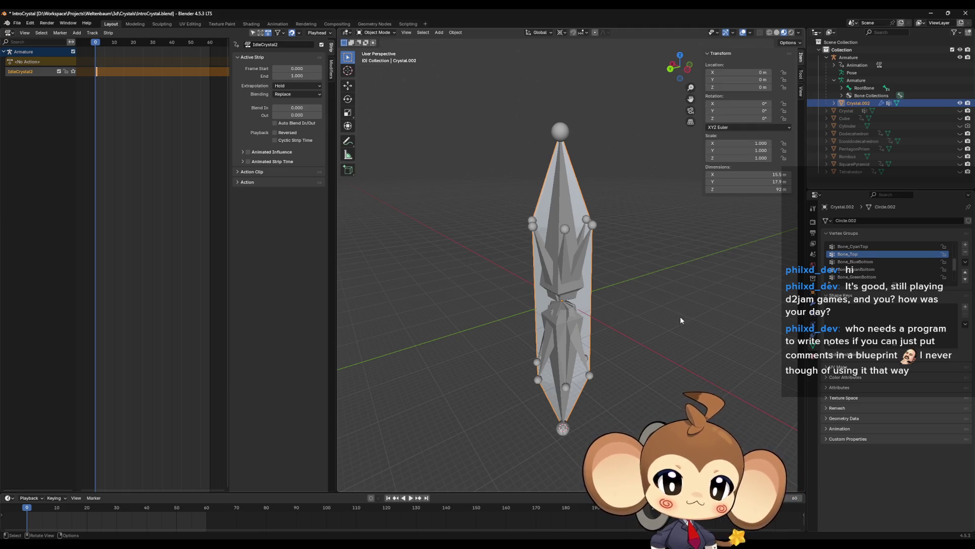
pyautogui.moveTo(651, 376)
pyautogui.keyDown('ctrl'); pyautogui.mouseDown(button='middle')
pyautogui.moveTo(636, 400)
pyautogui.moveTo(648, 370)
pyautogui.moveTo(650, 383)
pyautogui.mouseUp(button='middle'); pyautogui.keyUp('ctrl')
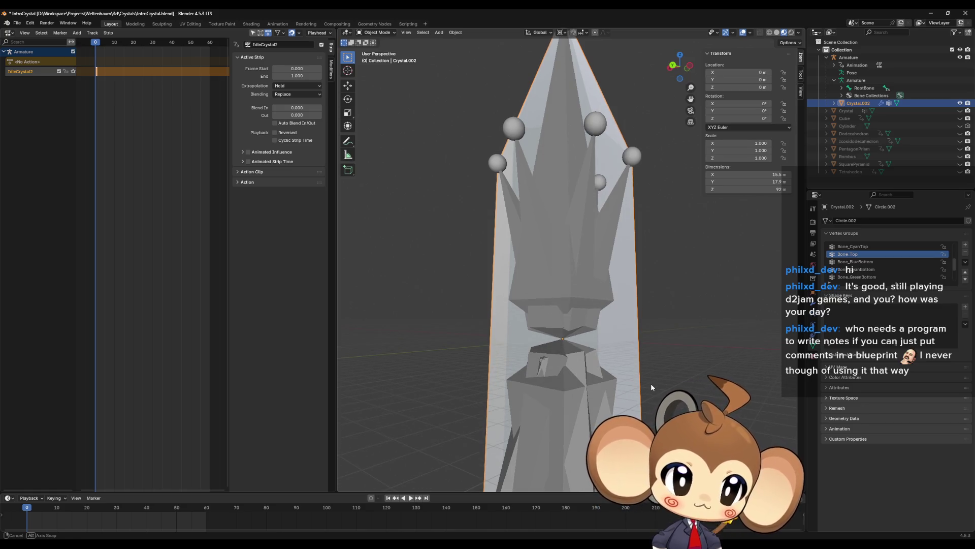
pyautogui.scroll(5, 858, 256)
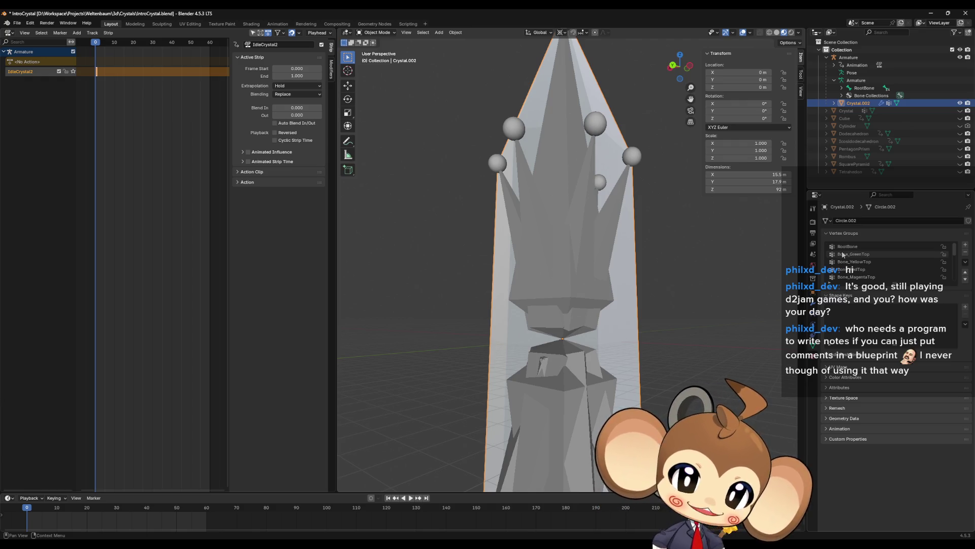
pyautogui.moveTo(642, 321)
pyautogui.mouseDown(button='middle')
pyautogui.moveTo(642, 349)
pyautogui.moveTo(608, 352)
pyautogui.moveTo(617, 356)
pyautogui.mouseUp(button='middle')
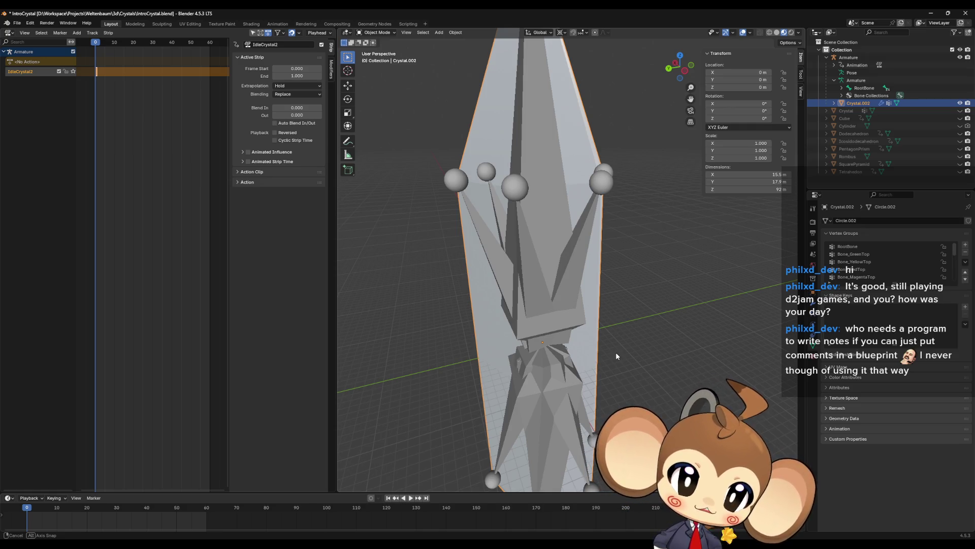
pyautogui.moveTo(615, 352); pyautogui.dragTo(652, 325, button='middle')
pyautogui.press('Tab')
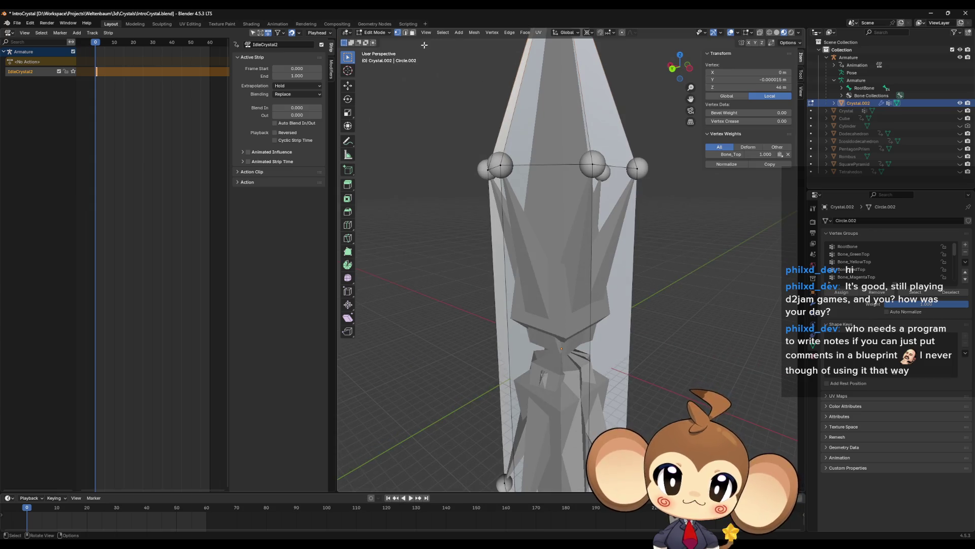
pyautogui.click(457, 33)
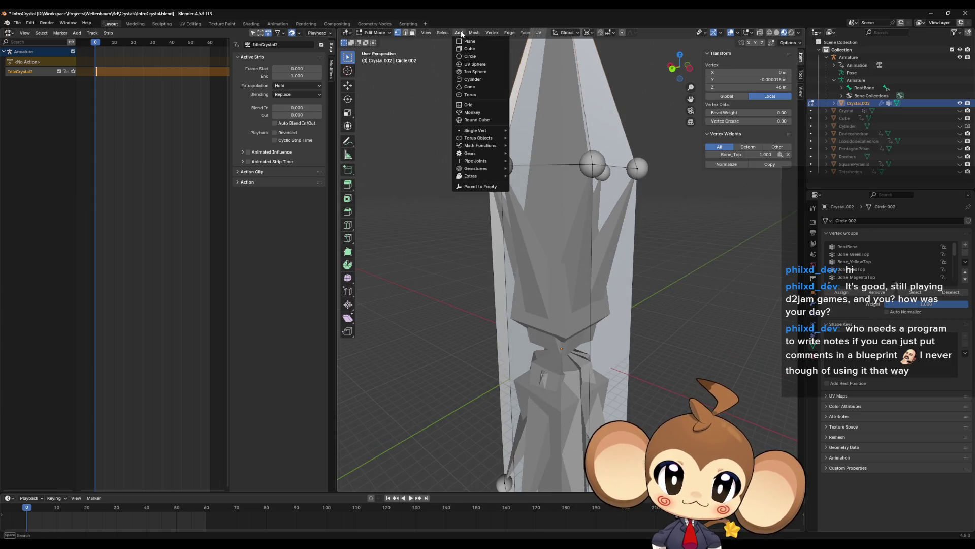
# Add a UV sphere with 6 segments, 6 rings and a 5 m radius.
pyautogui.click(483, 68)
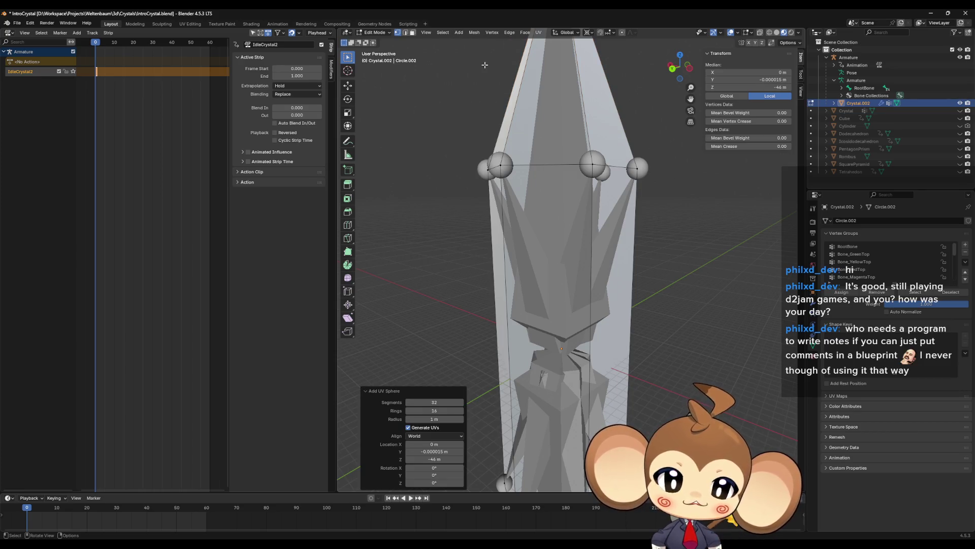
pyautogui.click(444, 402)
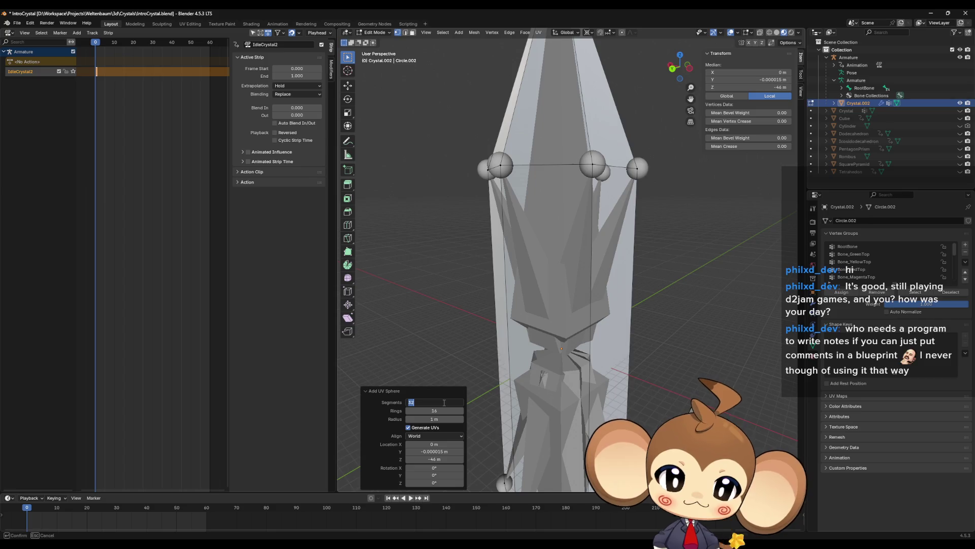
pyautogui.write('6')
pyautogui.write('8')
pyautogui.press('Return')
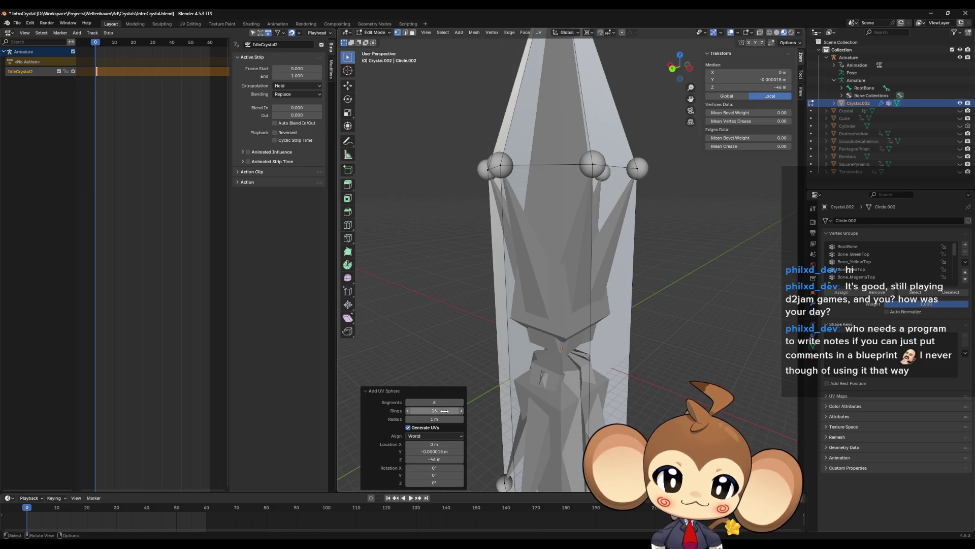
pyautogui.click(443, 411)
pyautogui.write('4')
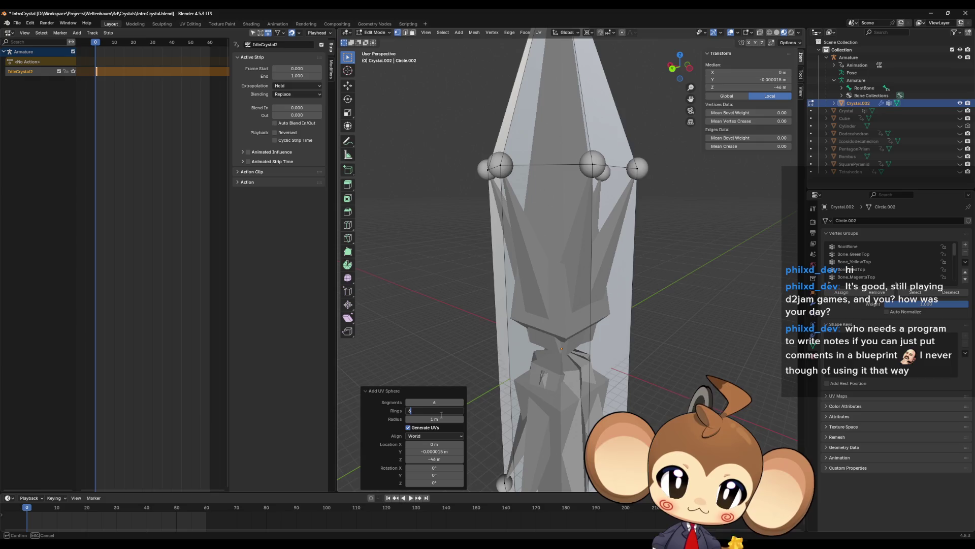
pyautogui.press('Return')
pyautogui.click(443, 417)
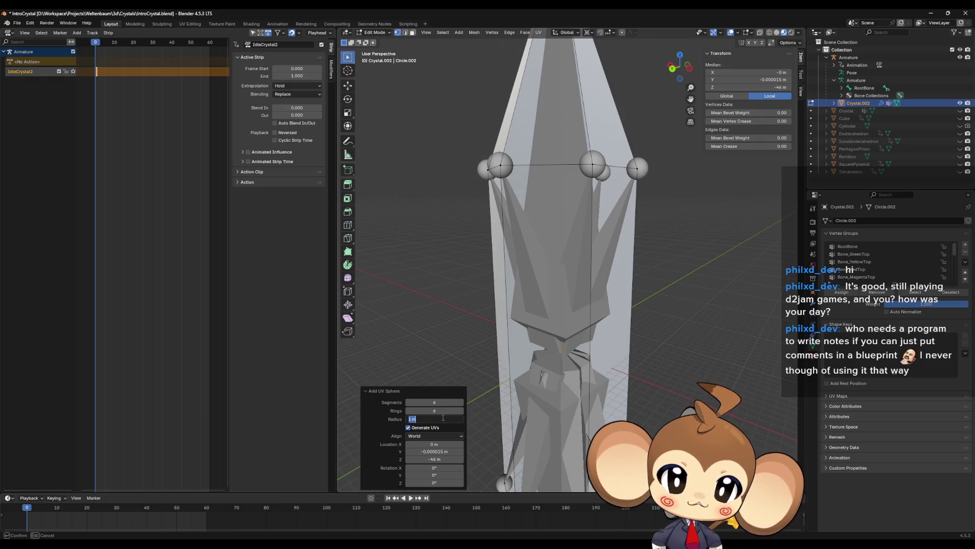
pyautogui.write('5')
pyautogui.press('Return')
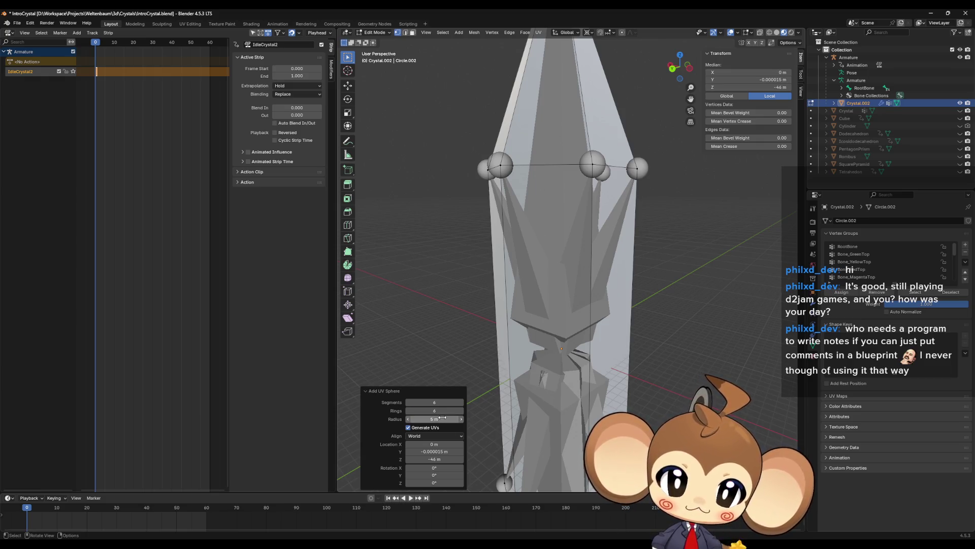
pyautogui.scroll(-5, 503, 335)
pyautogui.scroll(2, 507, 339)
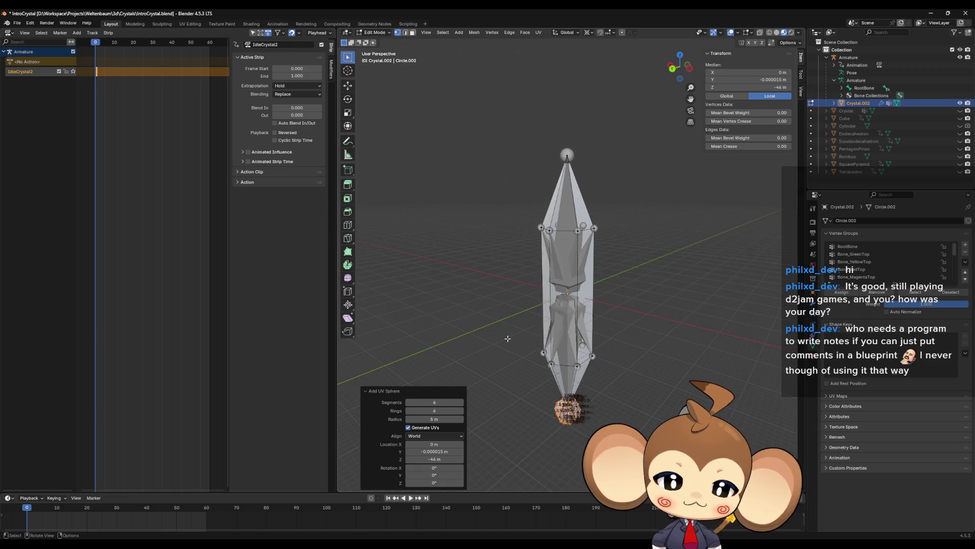
pyautogui.moveTo(507, 338)
pyautogui.mouseDown(button='middle')
pyautogui.moveTo(551, 337)
pyautogui.moveTo(504, 358)
pyautogui.mouseUp(button='middle')
# Delete the misplaced sphere's vertices and snap the 3D cursor to the crystal's centre.
pyautogui.press('x')
pyautogui.click(480, 357)
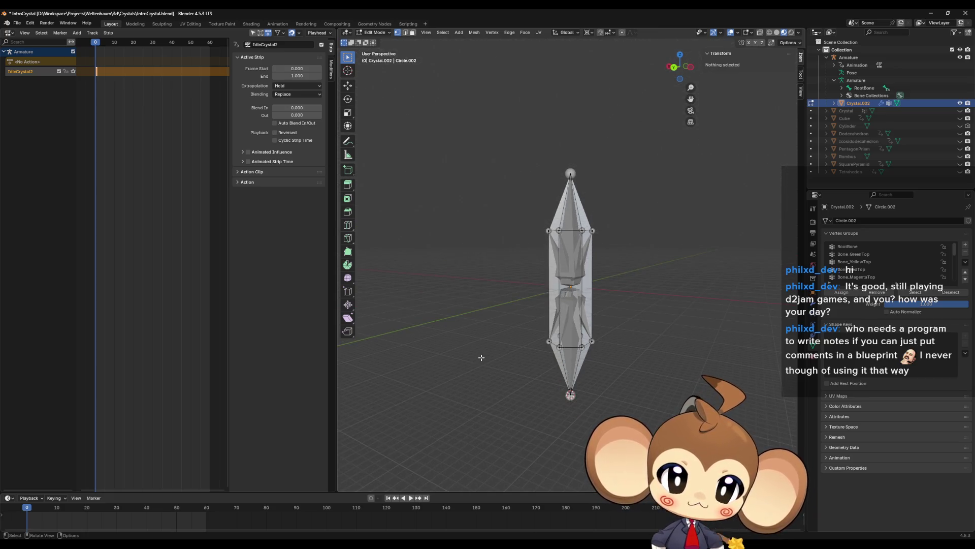
pyautogui.hotkey('shift', 's')
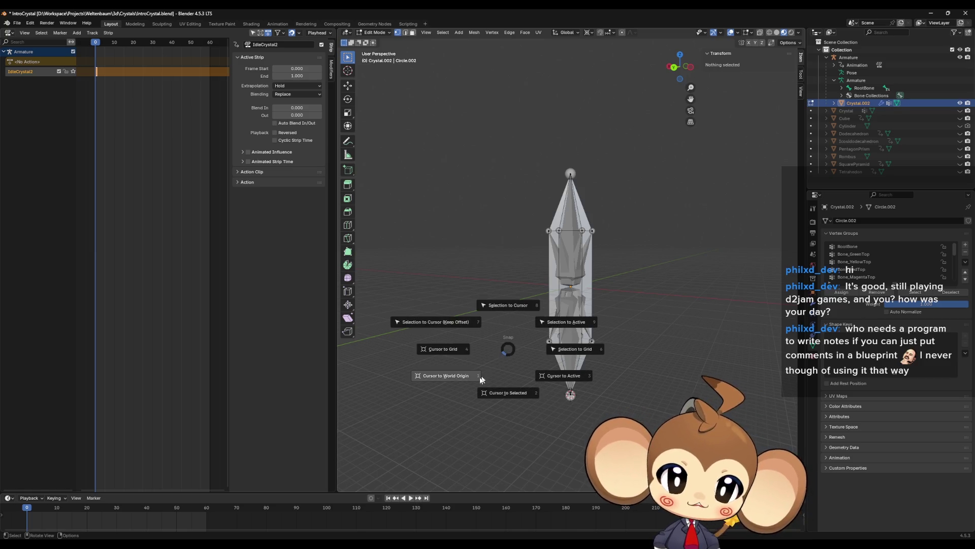
pyautogui.click(458, 371)
pyautogui.hotkey('shift', 's')
pyautogui.click(443, 392)
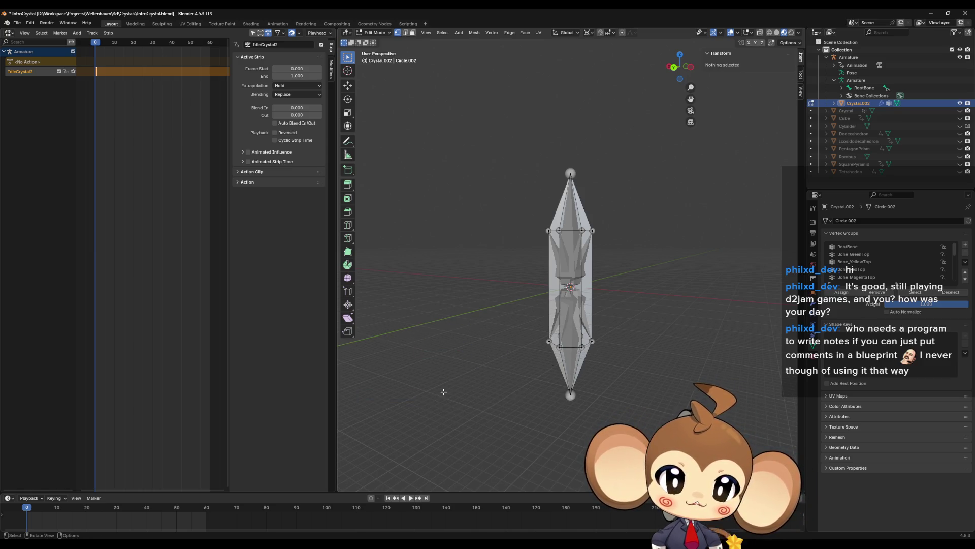
pyautogui.scroll(5, 442, 390)
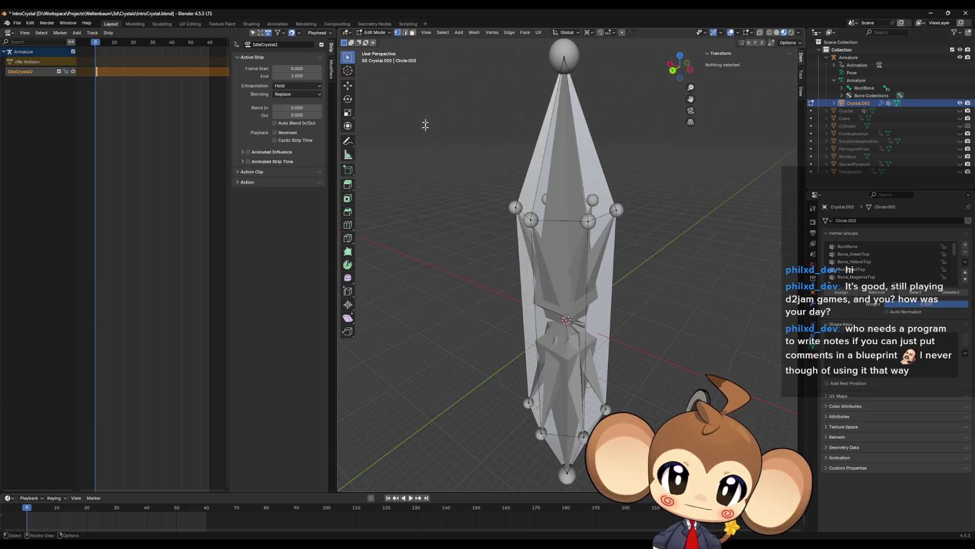
# Add a 5 m radius UV sphere at the crystal's centre and zoom in close.
pyautogui.click(459, 33)
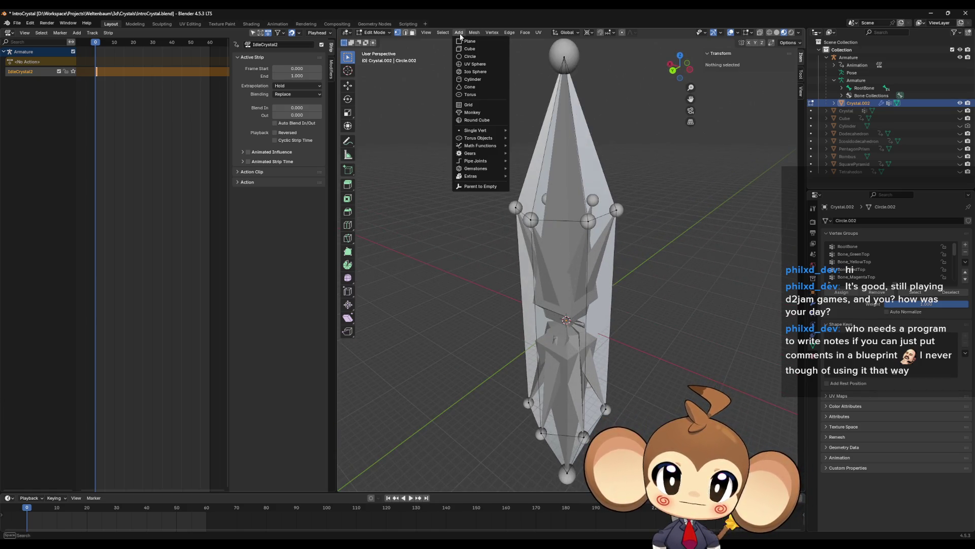
pyautogui.click(475, 63)
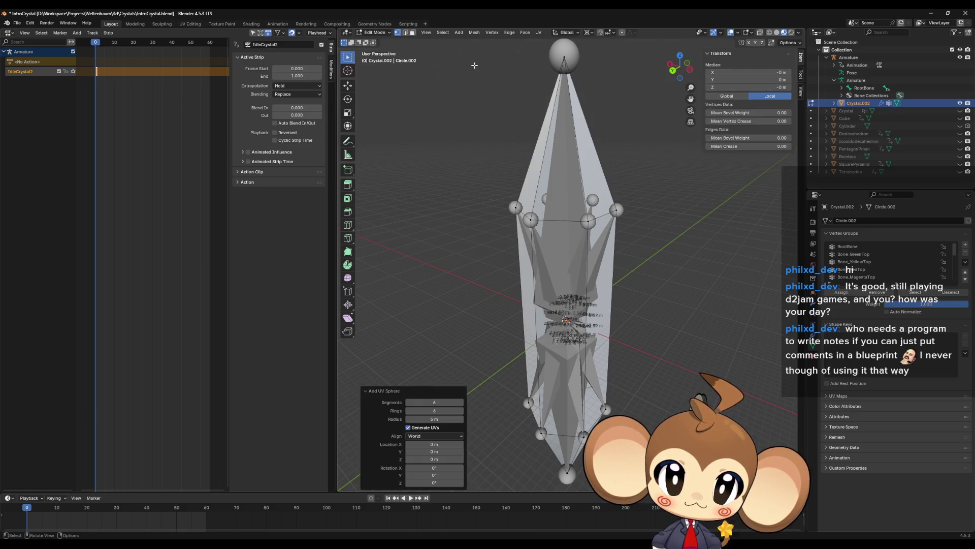
pyautogui.moveTo(463, 222)
pyautogui.mouseDown(button='middle')
pyautogui.moveTo(502, 341)
pyautogui.moveTo(543, 327)
pyautogui.moveTo(506, 358)
pyautogui.mouseUp(button='middle')
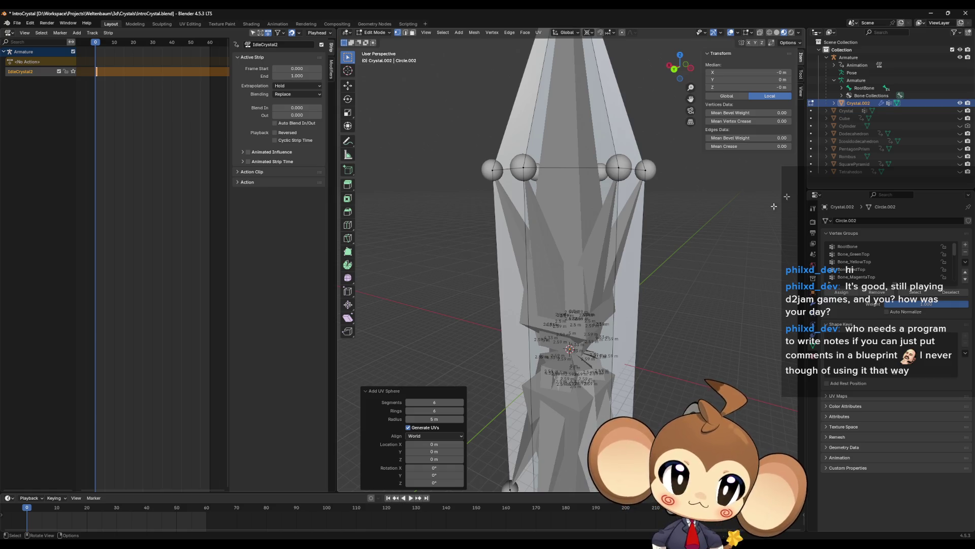
# Undo the sphere and hide the crystal's front, left and right faces to expose its interior.
pyautogui.hotkey('ctrl', 'z')
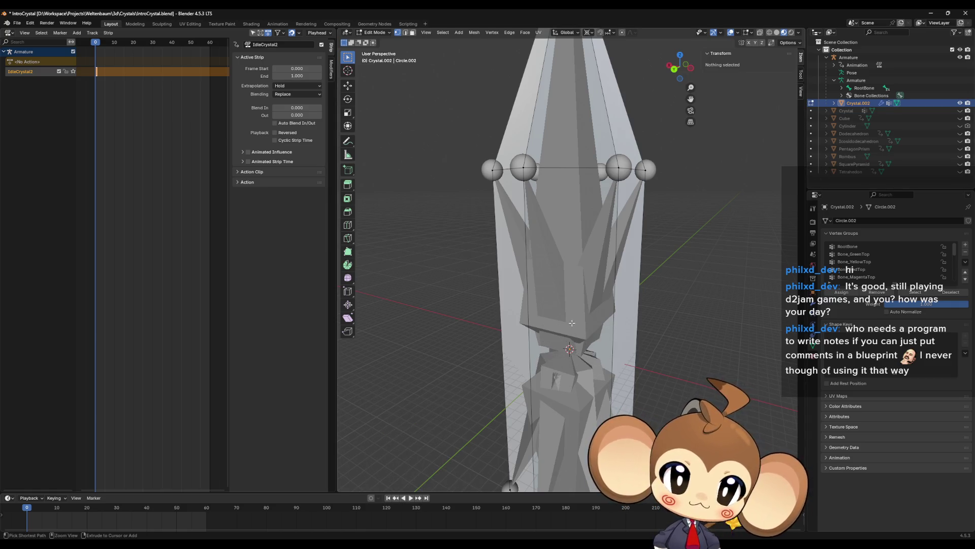
pyautogui.click(413, 34)
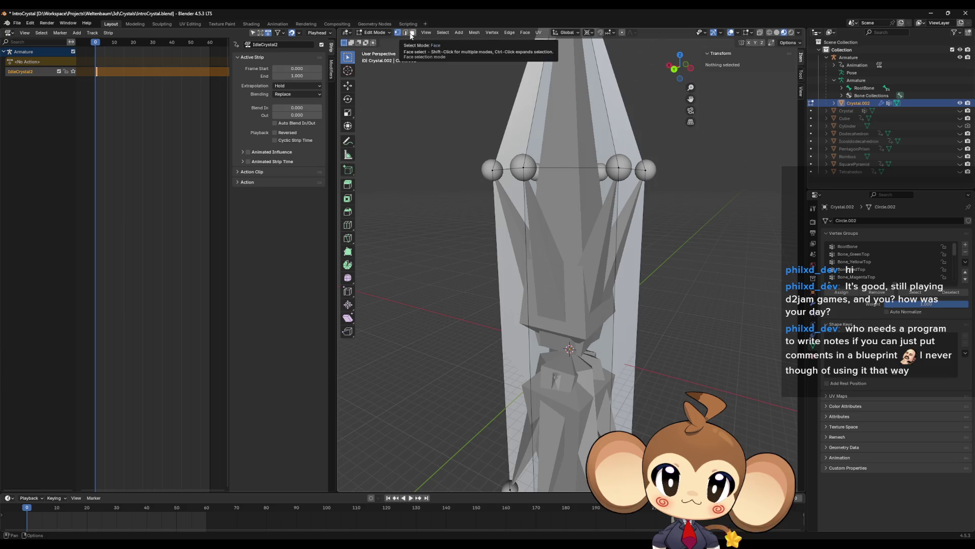
pyautogui.click(550, 324)
pyautogui.press('h')
pyautogui.click(507, 316)
pyautogui.press('h')
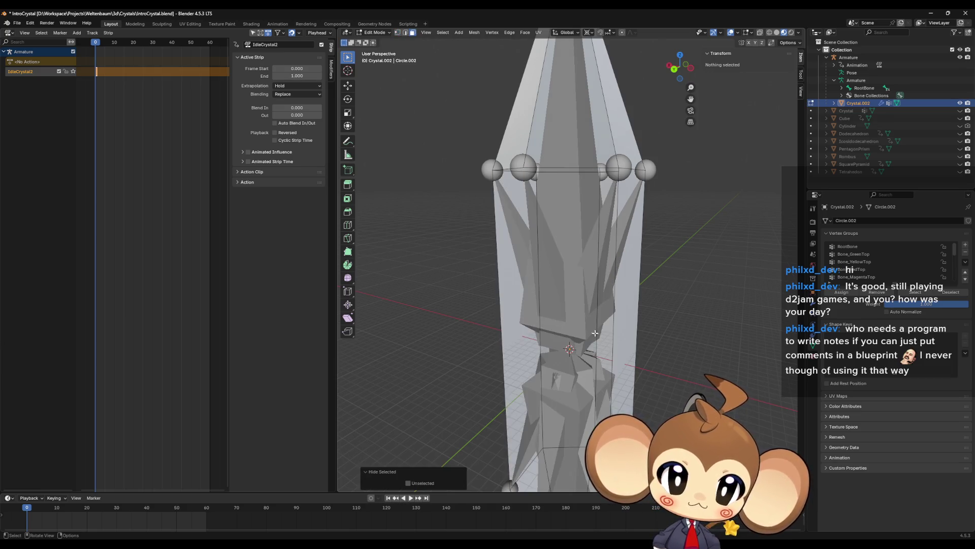
pyautogui.click(627, 320)
pyautogui.press('h')
pyautogui.moveTo(627, 320)
pyautogui.mouseDown(button='middle')
pyautogui.moveTo(638, 340)
pyautogui.moveTo(616, 342)
pyautogui.moveTo(604, 315)
pyautogui.mouseUp(button='middle')
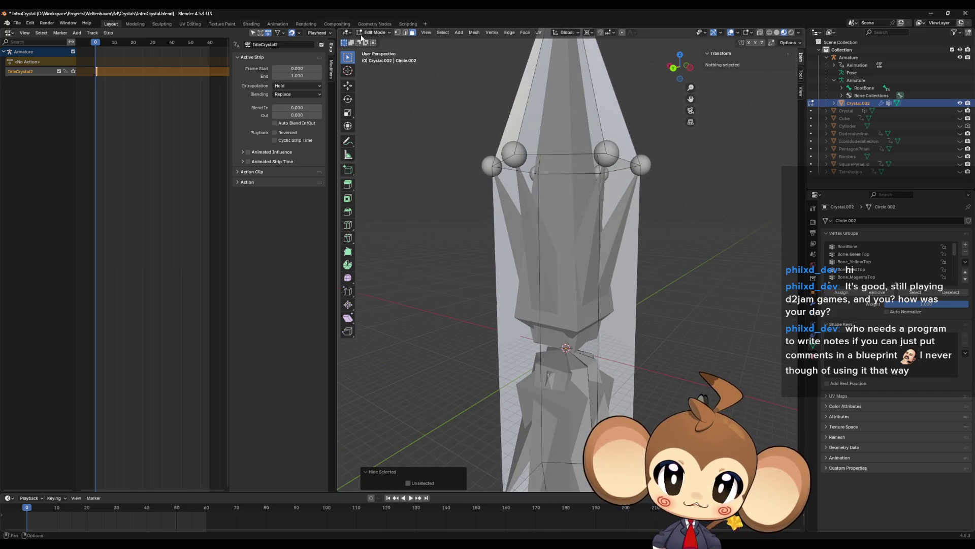
# Re-add a UV sphere at the crystal's centre and set its radius to 2 m.
pyautogui.click(399, 32)
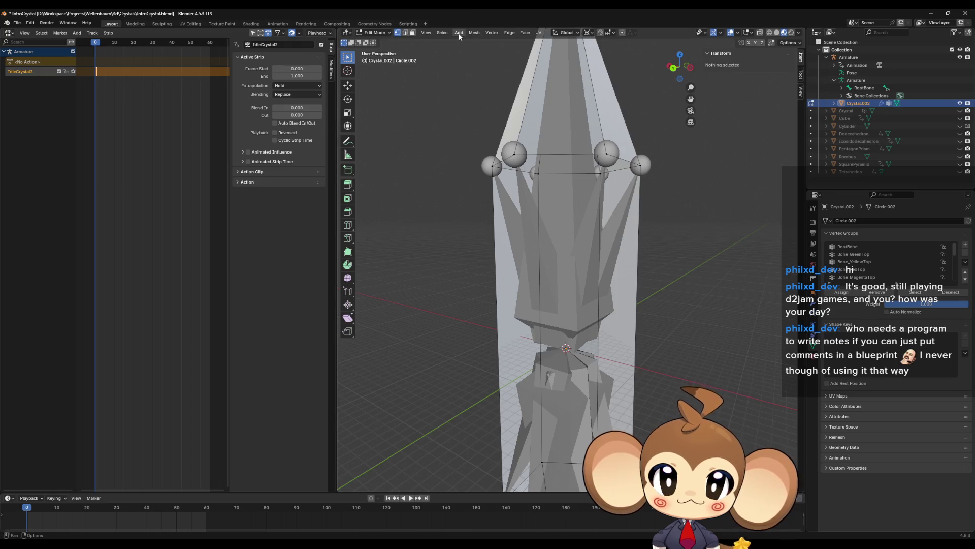
pyautogui.click(459, 33)
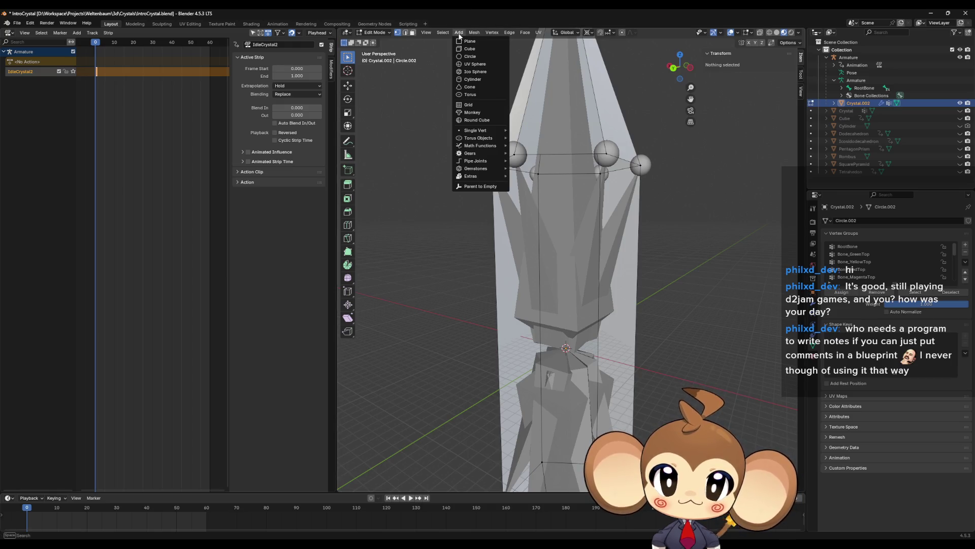
pyautogui.click(475, 64)
pyautogui.moveTo(539, 325); pyautogui.dragTo(524, 357, button='middle')
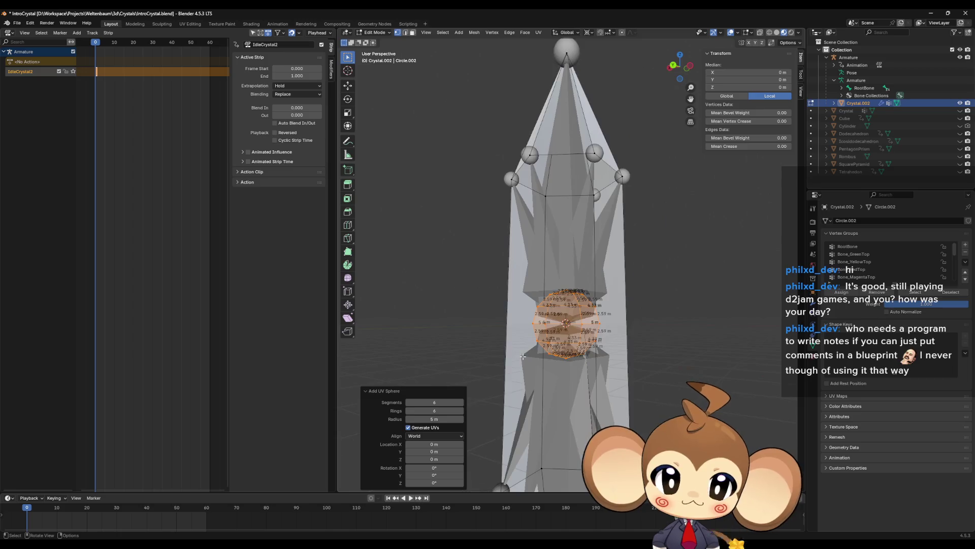
pyautogui.scroll(4, 523, 356)
pyautogui.click(434, 419)
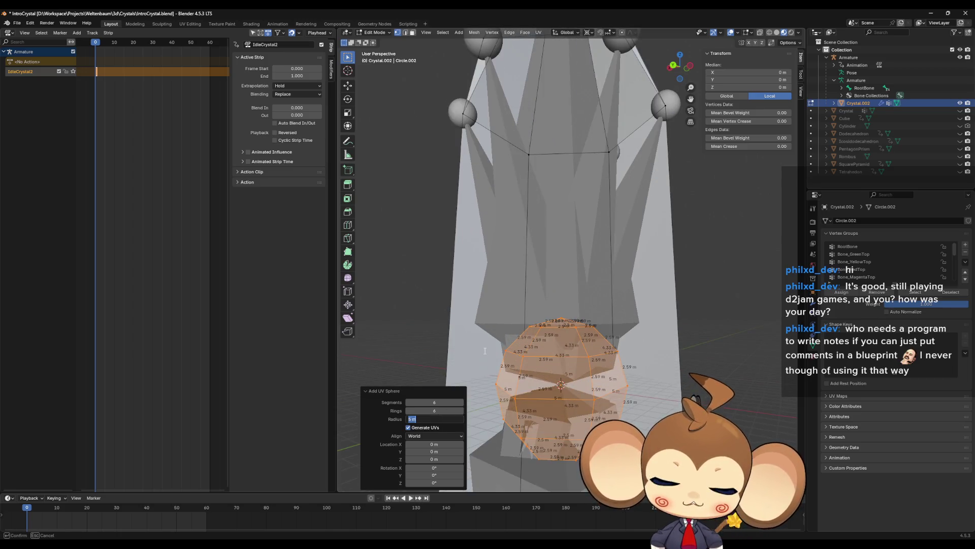
pyautogui.write('2')
pyautogui.press('Return')
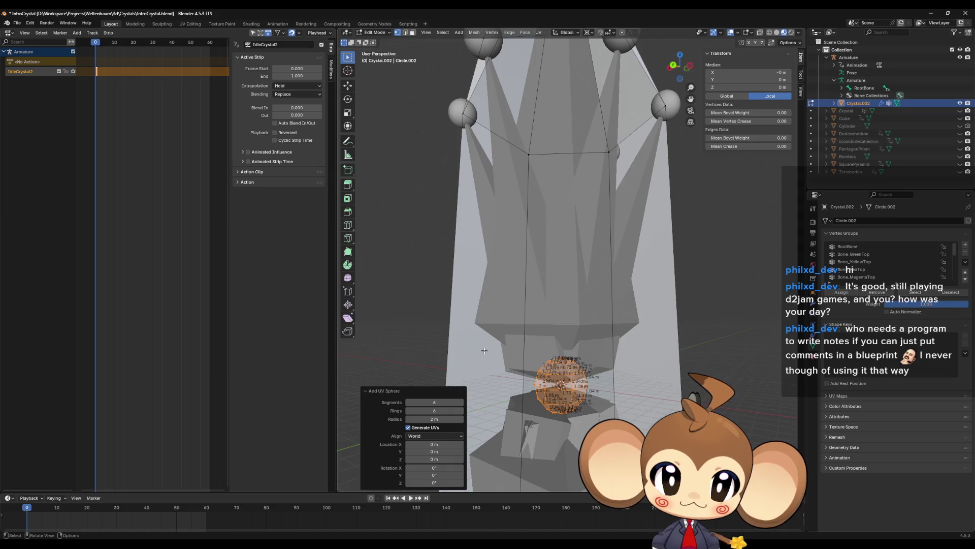
# Check the small core sphere from a level front view, then bring up the Material properties.
pyautogui.scroll(-5, 613, 361)
pyautogui.moveTo(614, 361)
pyautogui.mouseDown(button='middle')
pyautogui.moveTo(622, 397)
pyautogui.moveTo(599, 401)
pyautogui.moveTo(584, 386)
pyautogui.moveTo(649, 327)
pyautogui.moveTo(616, 271)
pyautogui.moveTo(551, 363)
pyautogui.mouseUp(button='middle')
pyautogui.scroll(5, 626, 420)
pyautogui.scroll(3, 584, 386)
pyautogui.scroll(2, 617, 270)
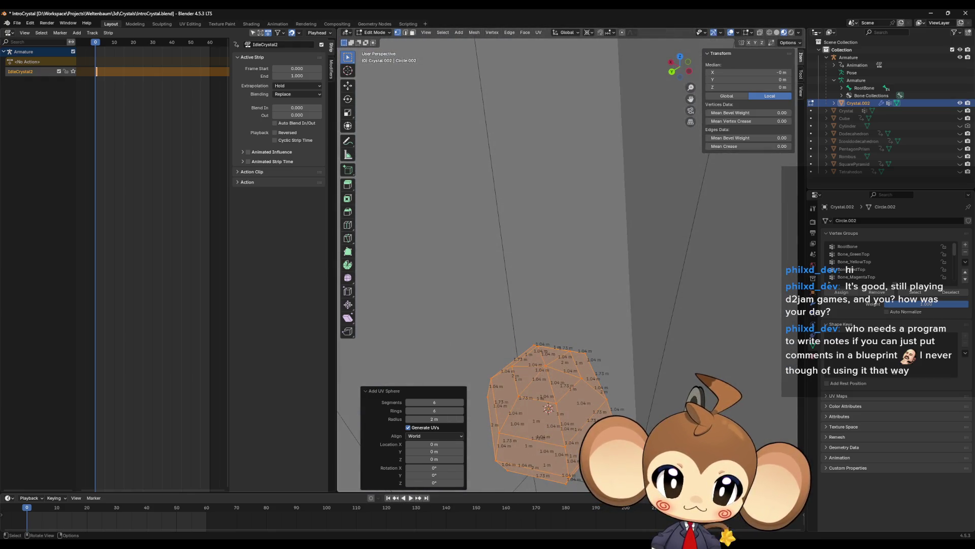
pyautogui.moveTo(566, 419)
pyautogui.mouseDown(button='middle')
pyautogui.moveTo(576, 370)
pyautogui.moveTo(552, 392)
pyautogui.moveTo(512, 269)
pyautogui.moveTo(506, 336)
pyautogui.moveTo(543, 325)
pyautogui.mouseUp(button='middle')
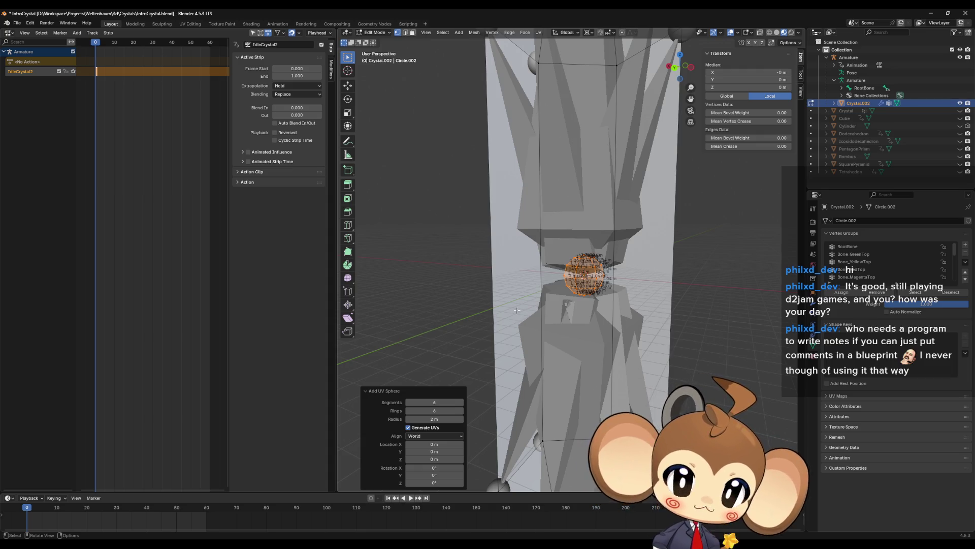
pyautogui.scroll(-5, 527, 301)
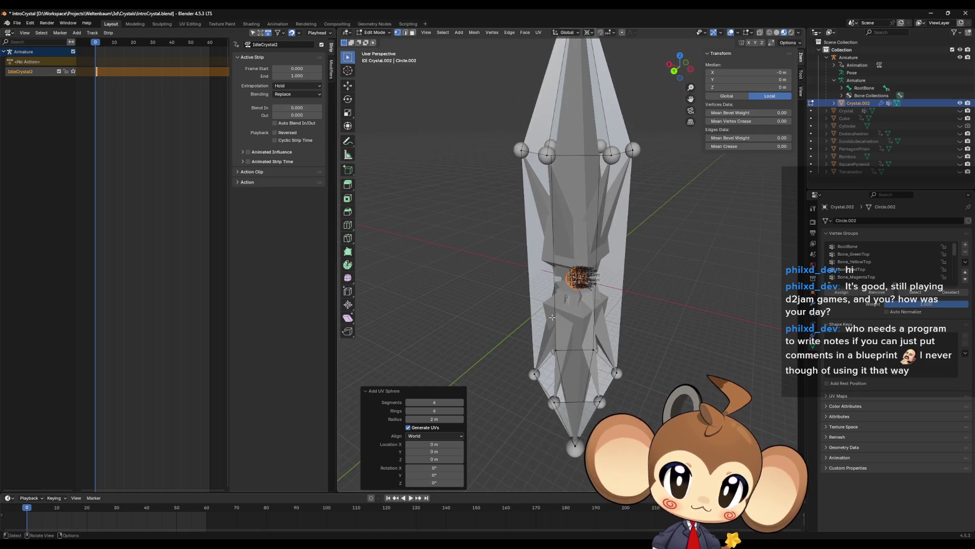
pyautogui.scroll(5, 550, 317)
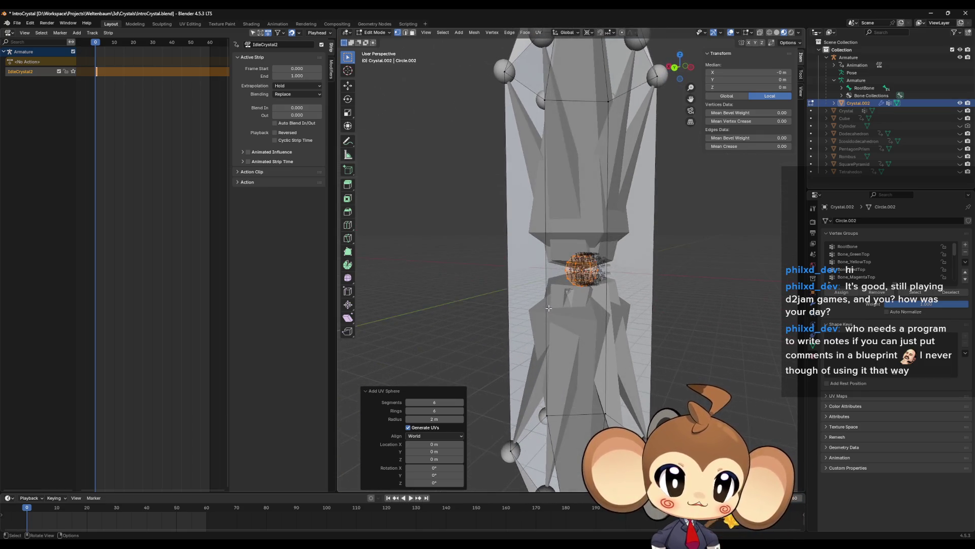
pyautogui.click(813, 357)
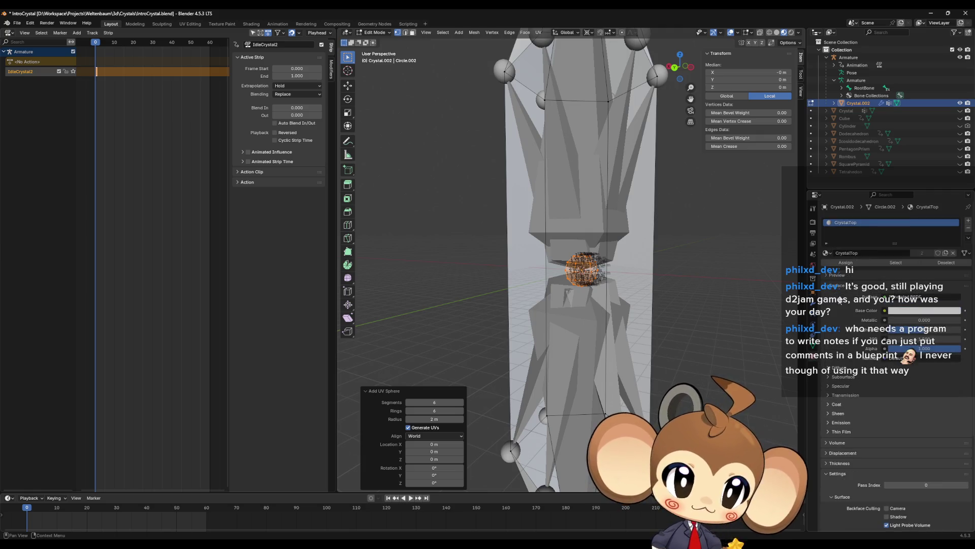
# Add a second material slot and name the two slots Crystal and Core.
pyautogui.click(969, 222)
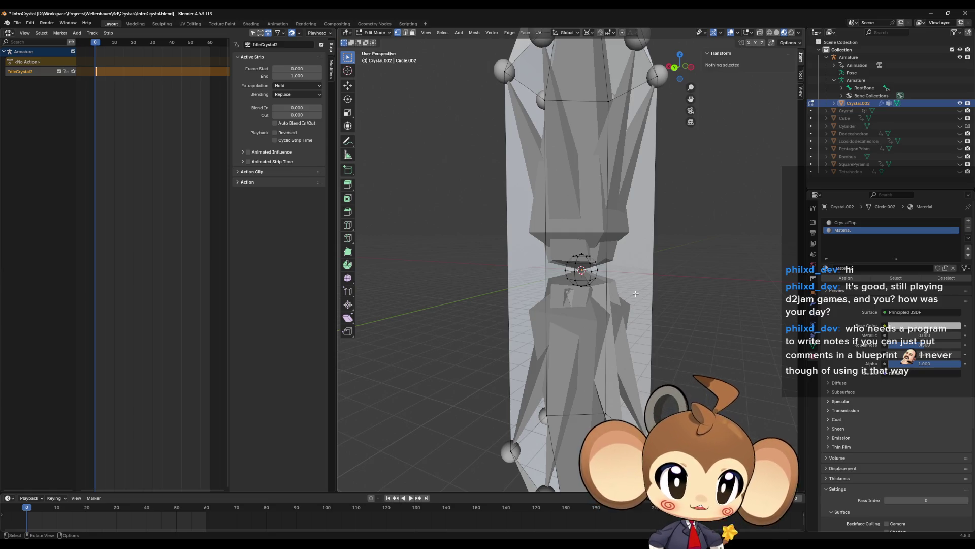
pyautogui.doubleClick(846, 233)
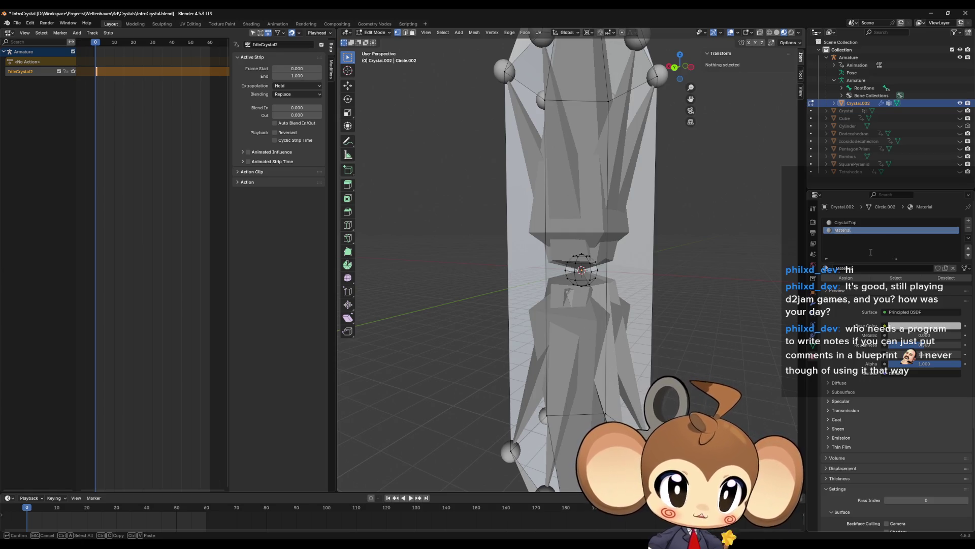
pyautogui.doubleClick(857, 222)
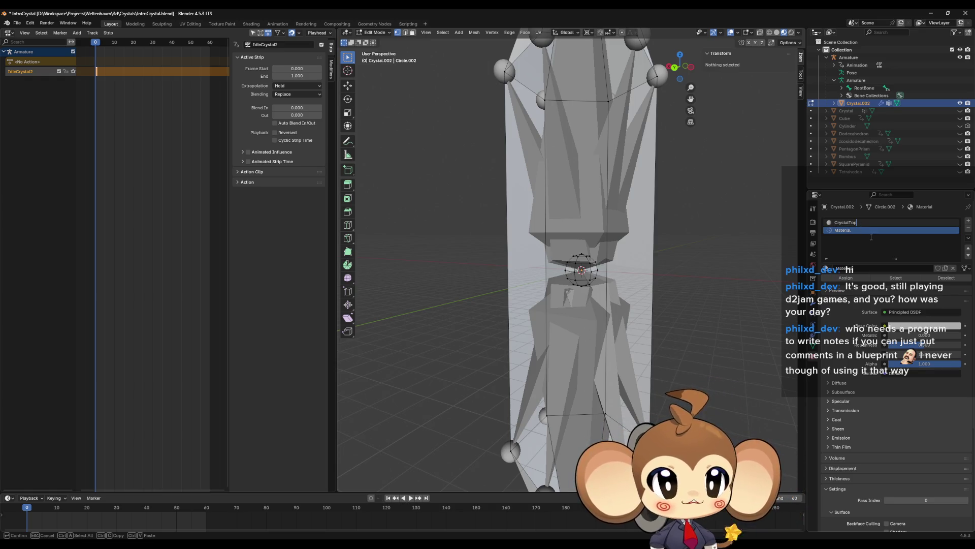
pyautogui.write('Core')
pyautogui.press('Return')
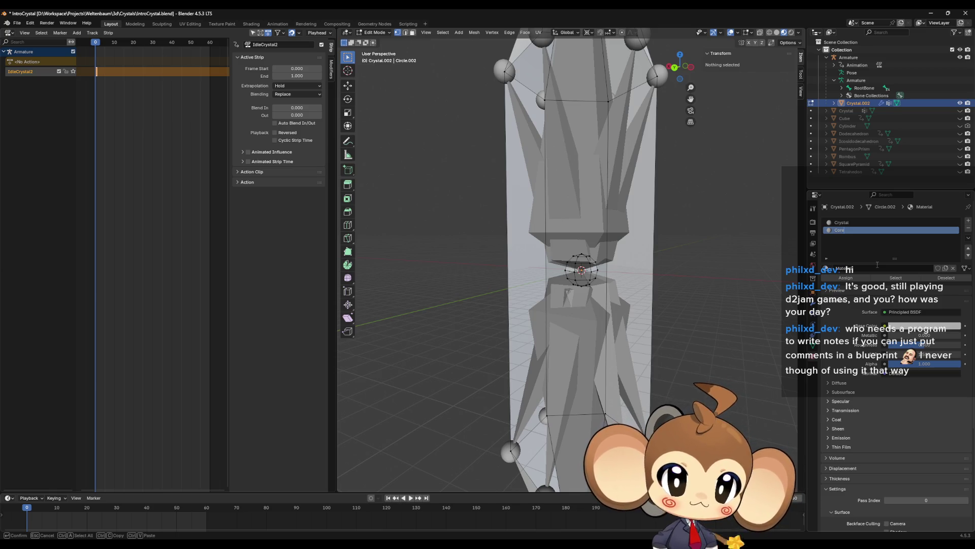
pyautogui.press('Return')
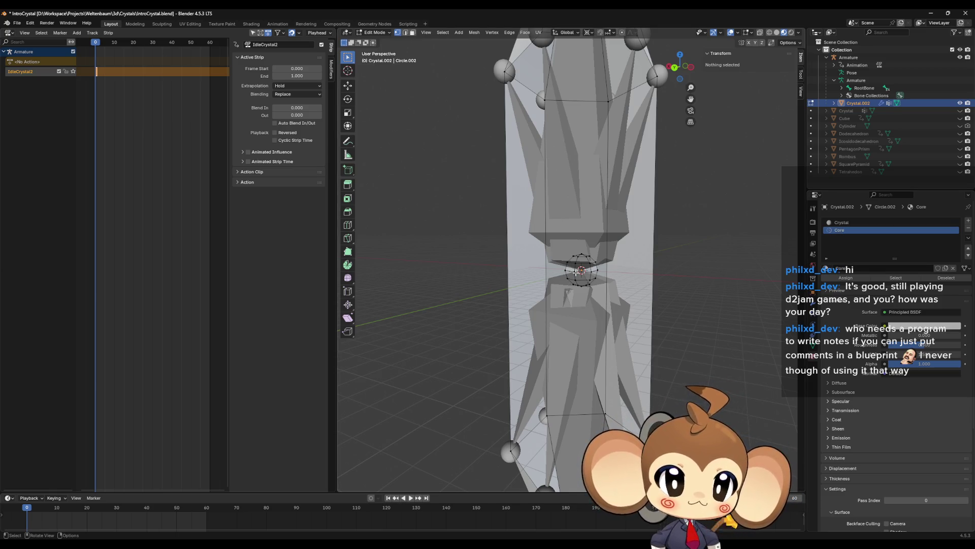
# Select the linked core sphere faces, assign them the Core material and verify the assignment.
pyautogui.press('l')
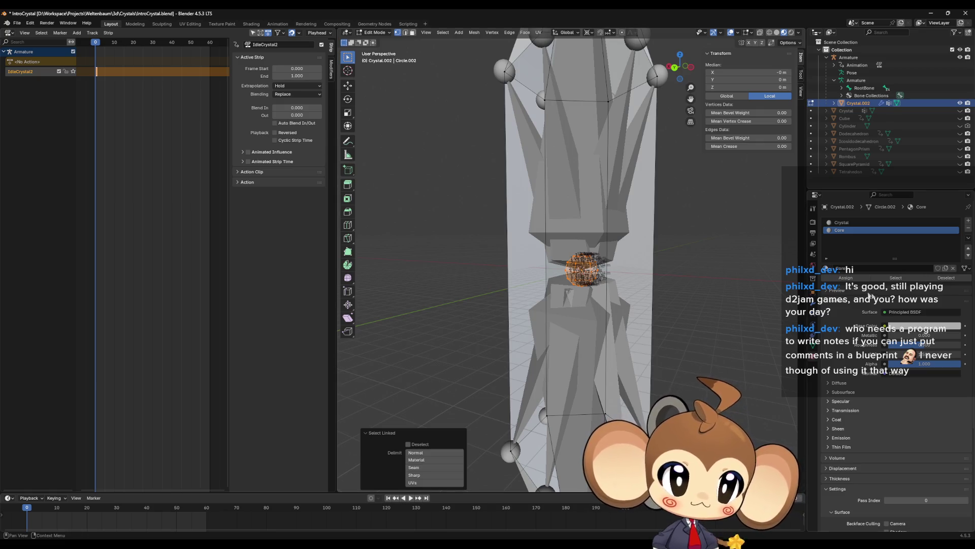
pyautogui.click(846, 278)
pyautogui.click(945, 277)
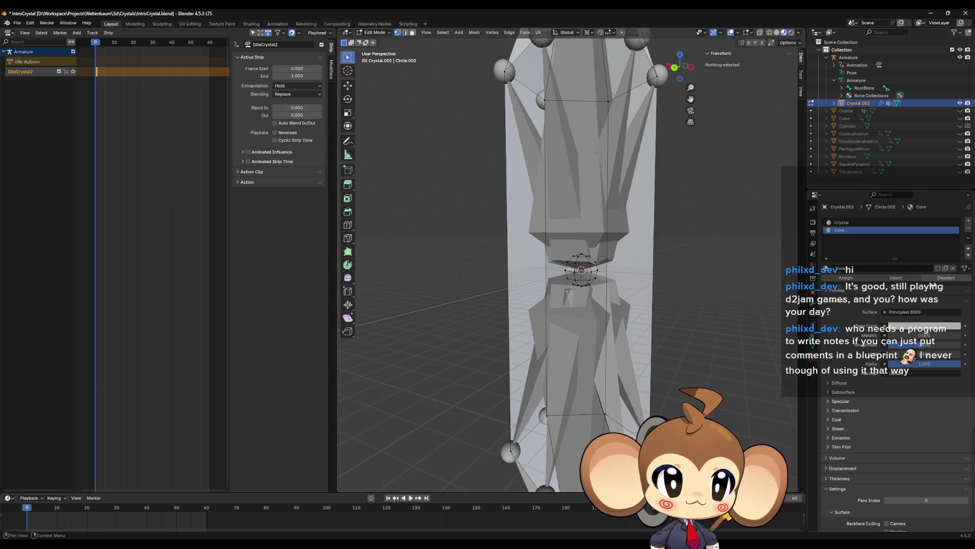
pyautogui.click(903, 281)
pyautogui.click(945, 278)
# Verify the faces using the Crystal material, then reselect the Core-material vertices.
pyautogui.click(859, 223)
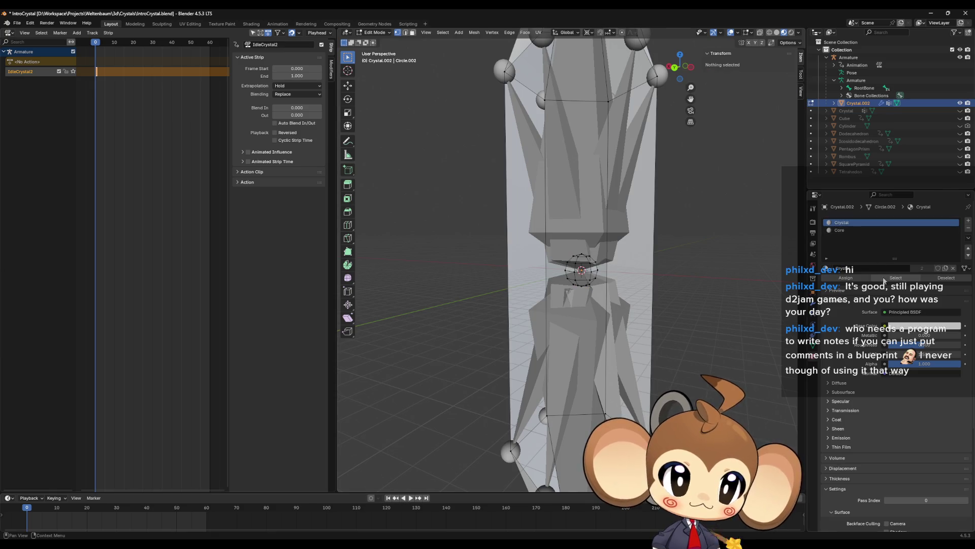
pyautogui.click(882, 279)
pyautogui.click(754, 274)
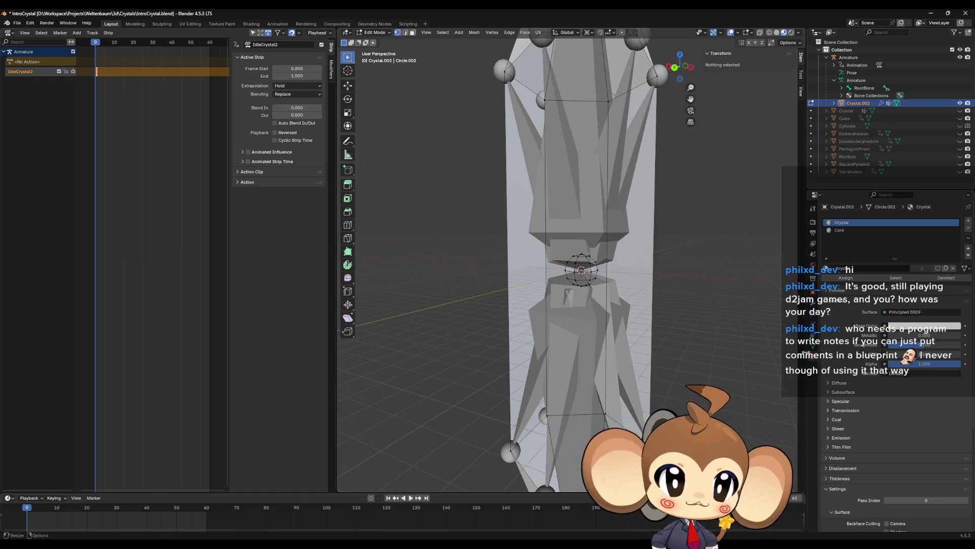
pyautogui.click(843, 231)
pyautogui.click(896, 278)
pyautogui.click(814, 338)
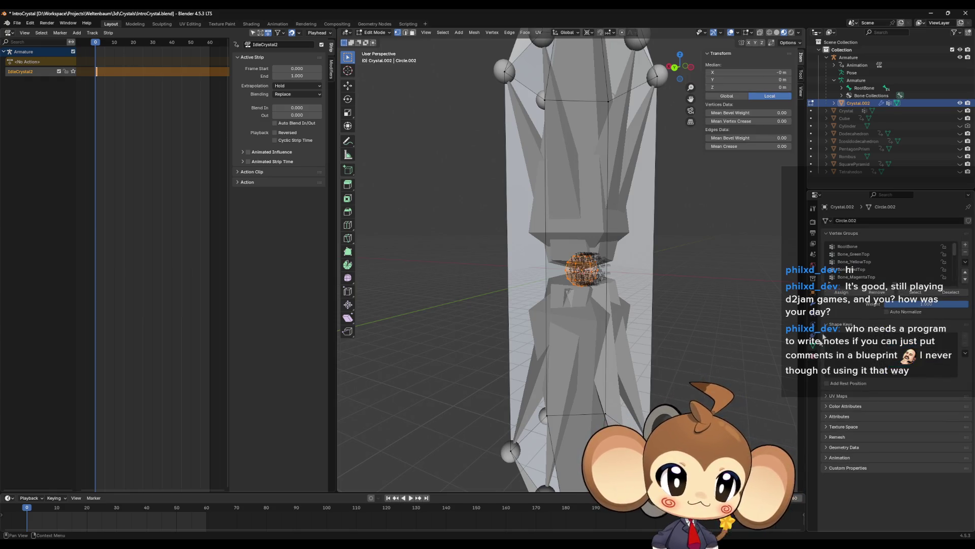
# Assign the core vertices to the RootBone vertex group and check the RootBone and Bone_GreenTop groups.
pyautogui.click(855, 247)
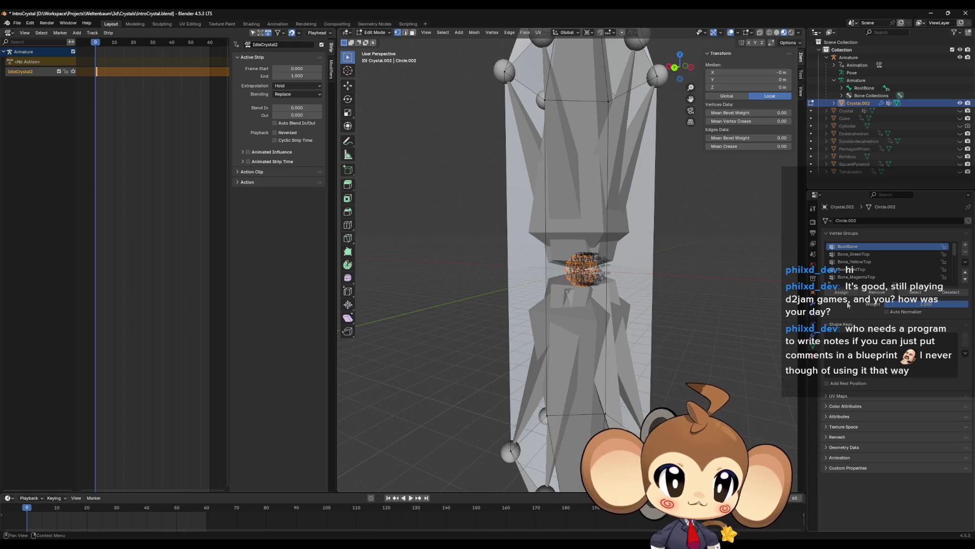
pyautogui.click(841, 294)
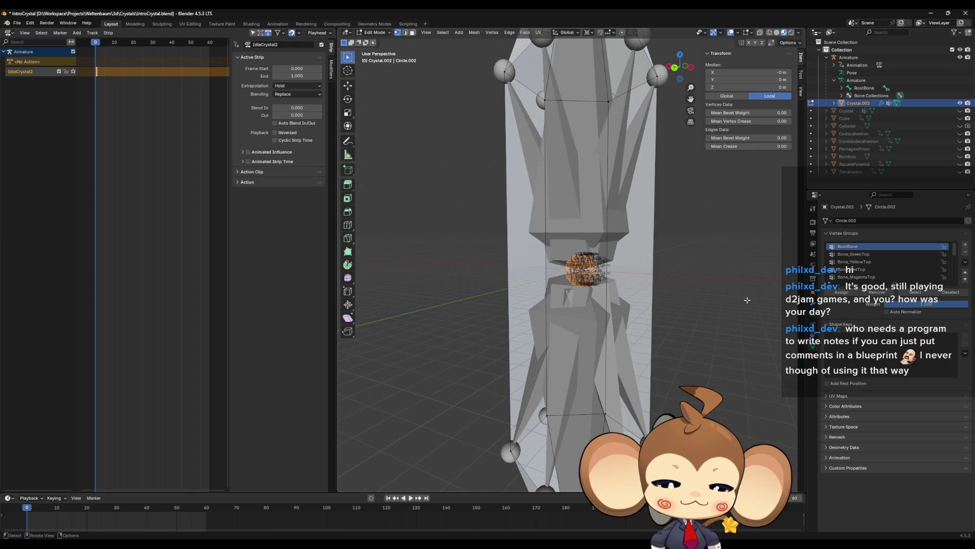
pyautogui.click(763, 298)
pyautogui.click(916, 294)
pyautogui.click(768, 306)
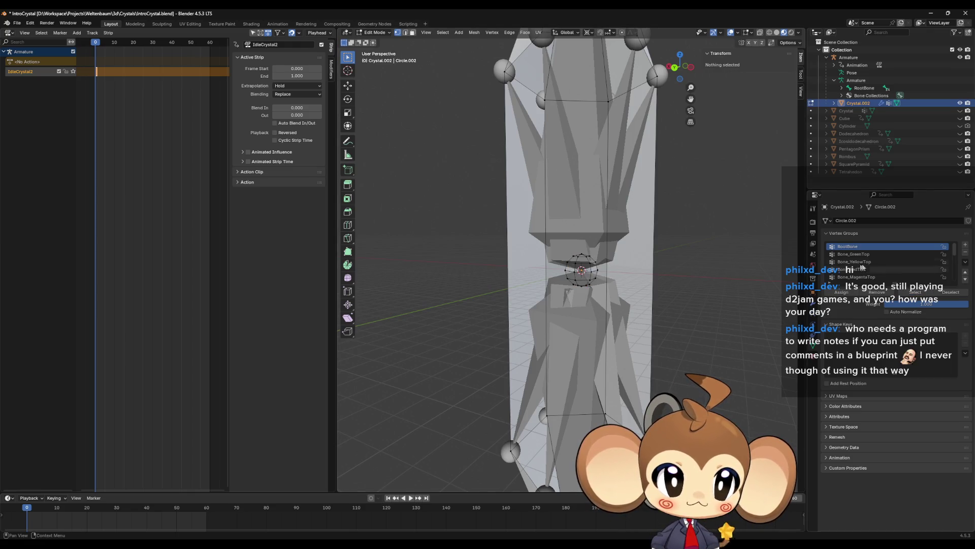
pyautogui.click(884, 253)
pyautogui.click(915, 293)
pyautogui.click(759, 292)
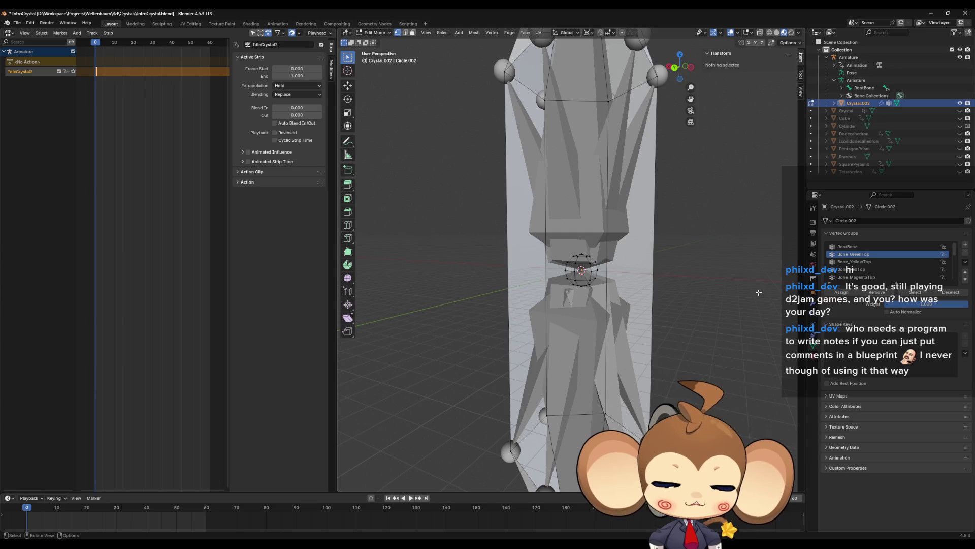
# Reveal the hidden crystal faces, clear the selection and return to Object Mode.
pyautogui.hotkey('alt', 'h')
pyautogui.click(917, 294)
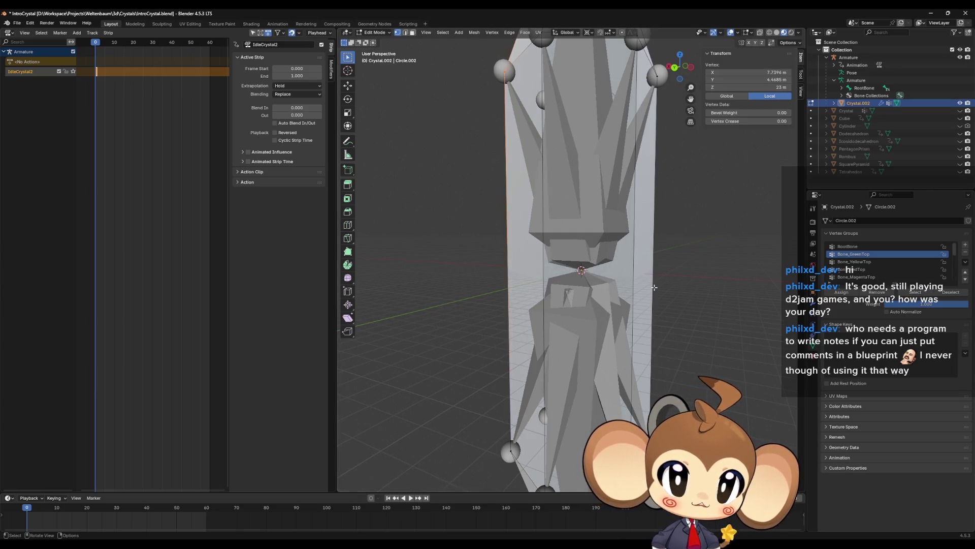
pyautogui.moveTo(742, 292); pyautogui.dragTo(711, 289, button='middle')
pyautogui.click(702, 290)
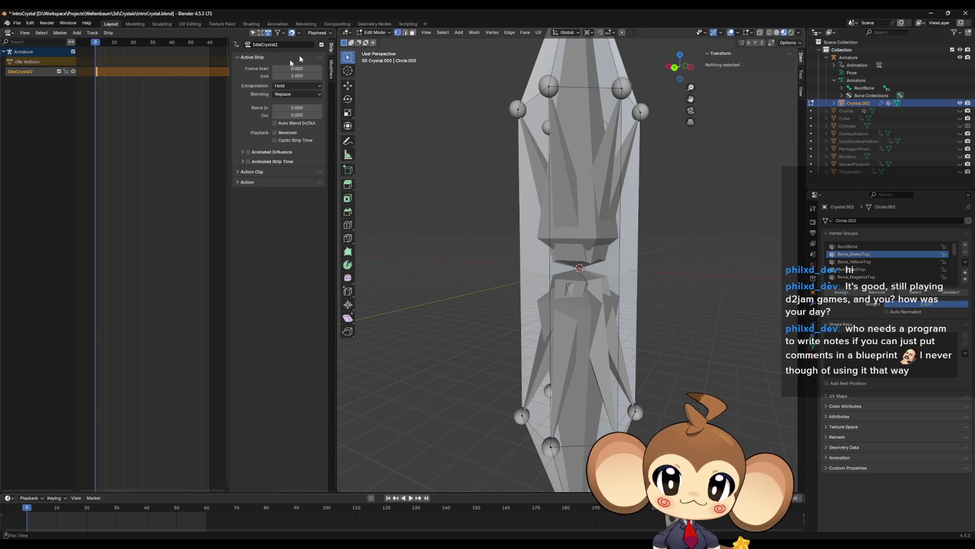
pyautogui.press('Tab')
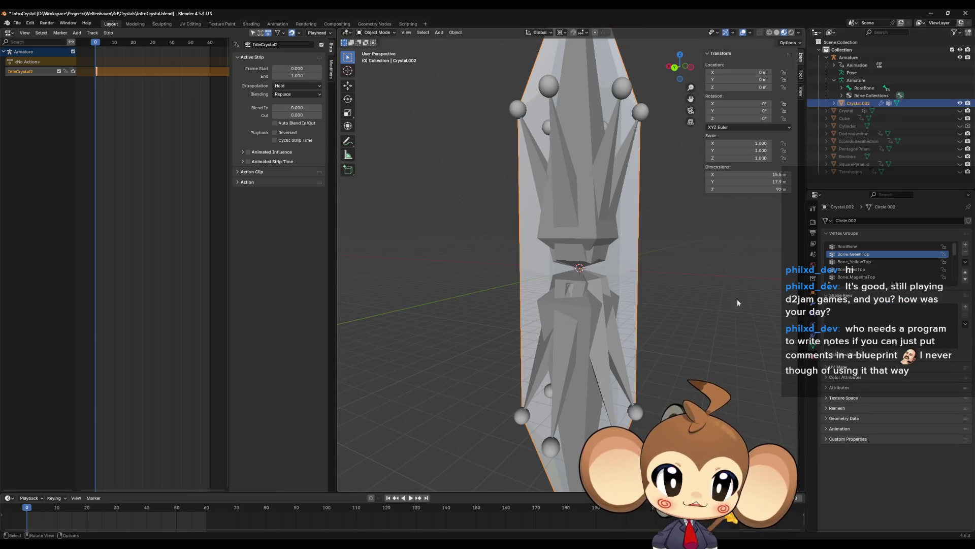
# Export the selected armature and crystal to IntroCrystal2.fbx using the saved preset (Armature+Mesh, X Forward, Z Up).
pyautogui.click(849, 58)
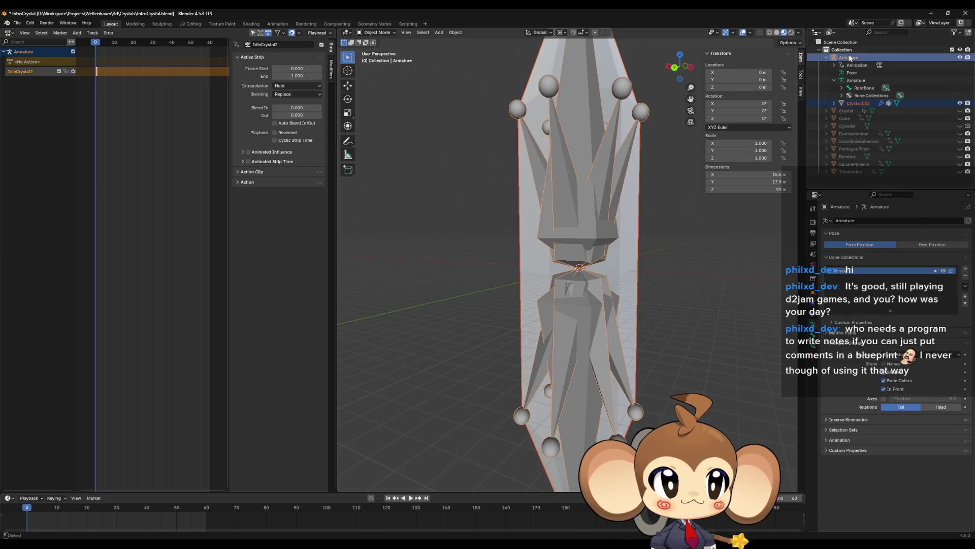
pyautogui.click(22, 23)
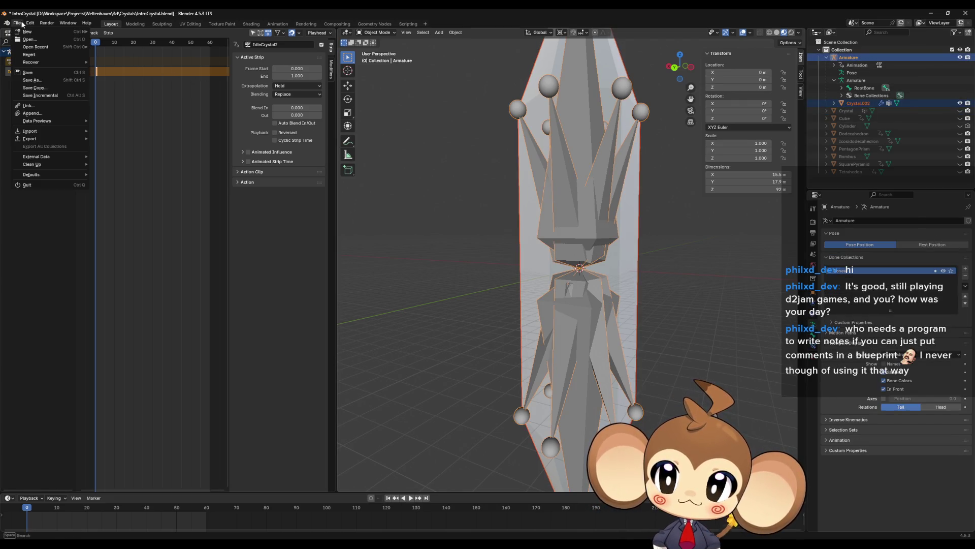
pyautogui.moveTo(61, 139)
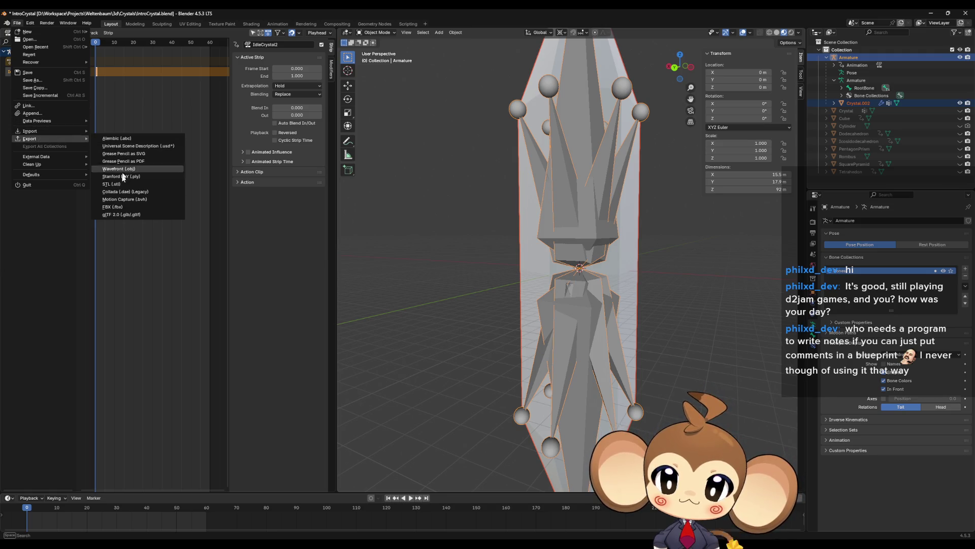
pyautogui.click(111, 207)
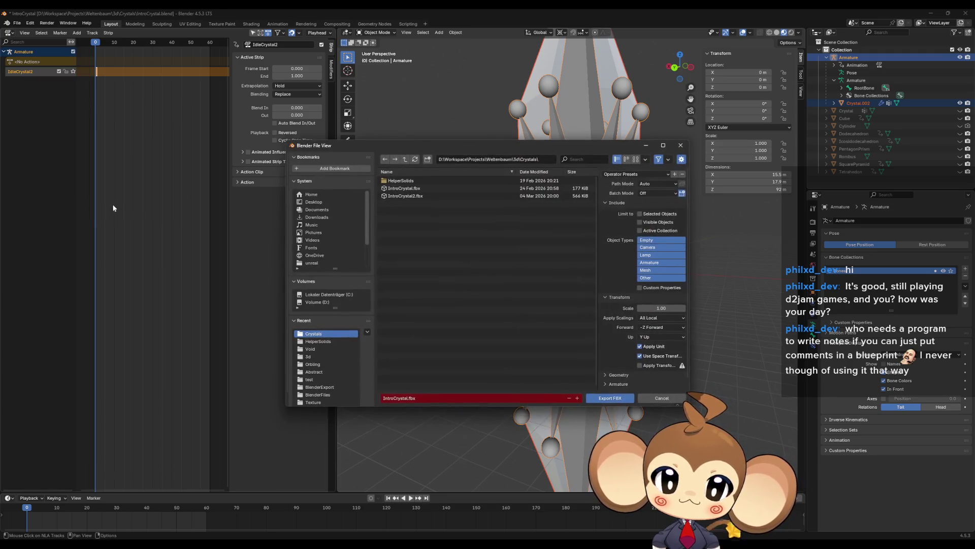
pyautogui.click(412, 196)
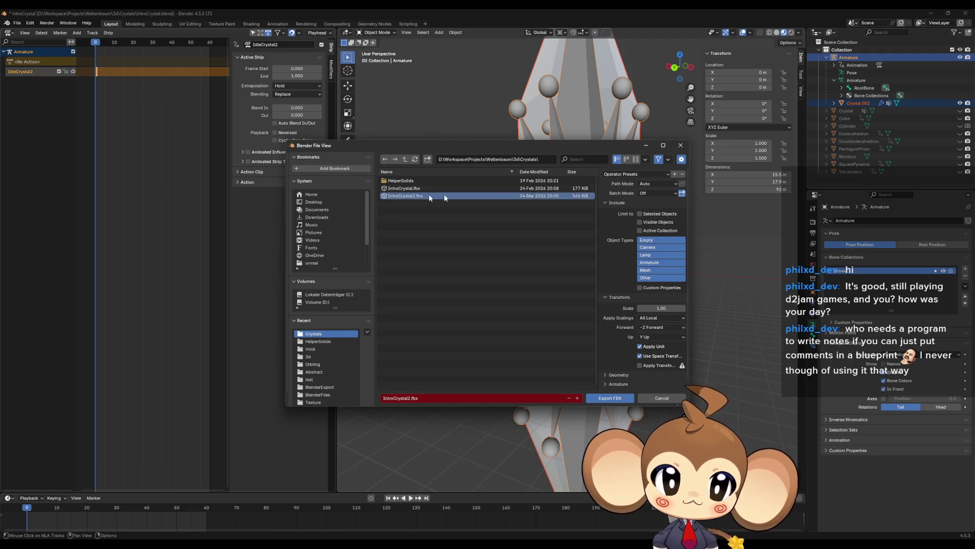
pyautogui.click(615, 175)
pyautogui.click(626, 202)
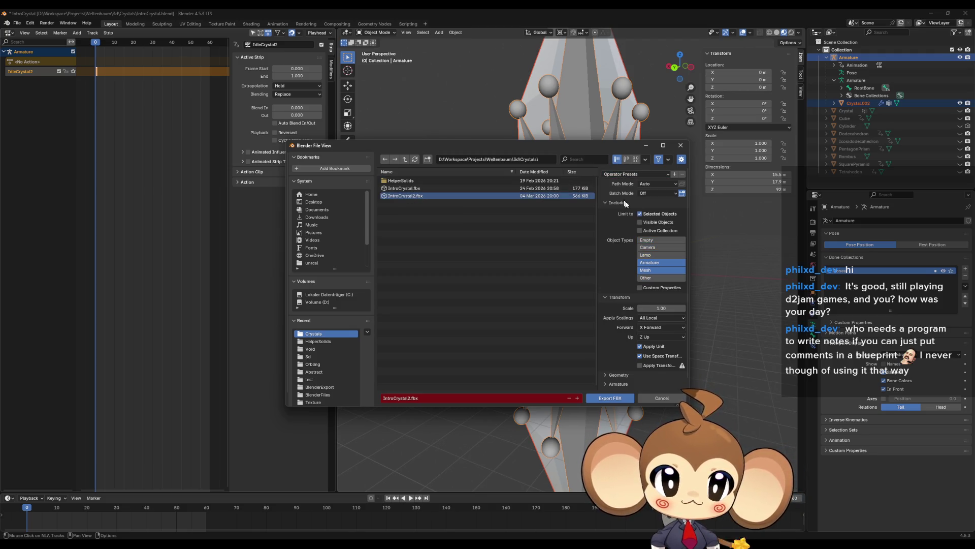
pyautogui.click(610, 398)
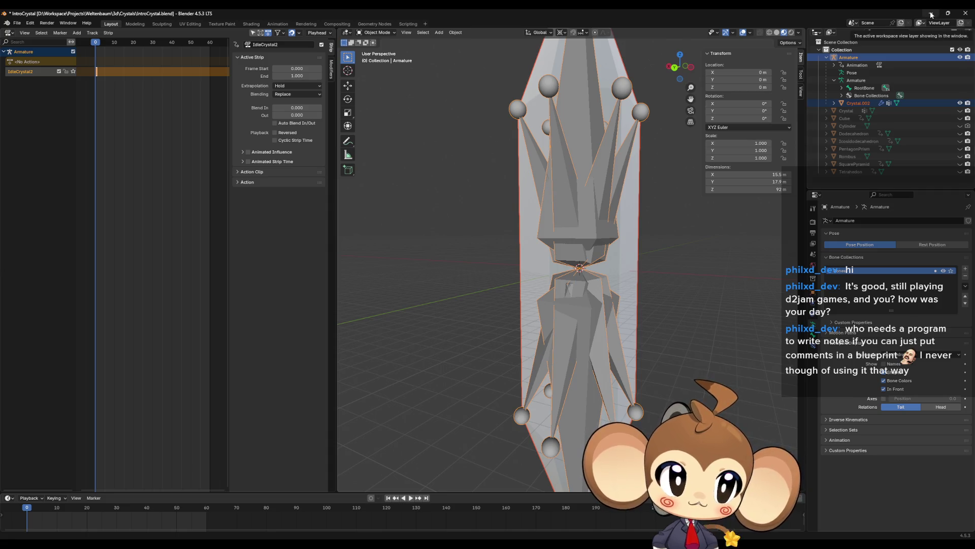
pyautogui.click(931, 14)
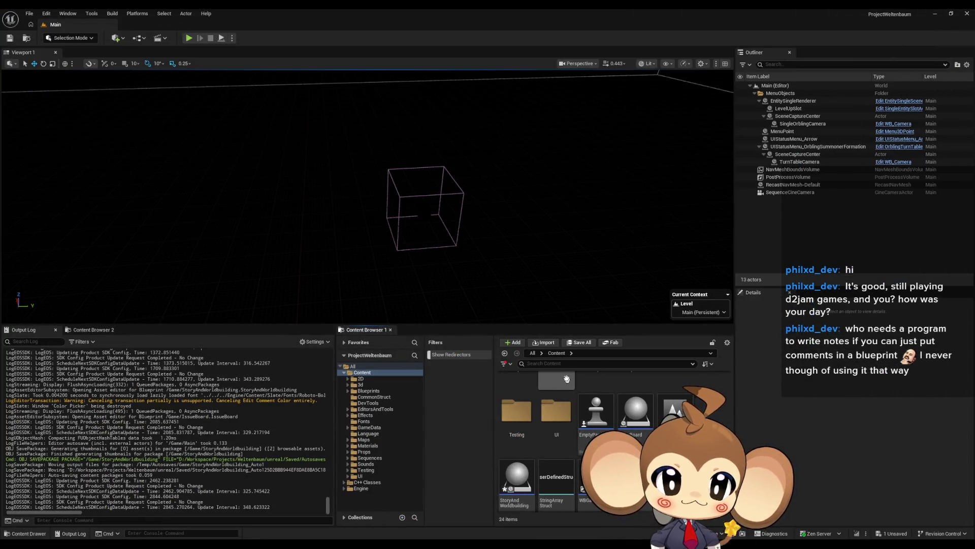
# Reimport the IntroCrystal2 skeletal mesh from 3d > Crystals > IntroCrystal > Crystal2.
pyautogui.scroll(5, 567, 378)
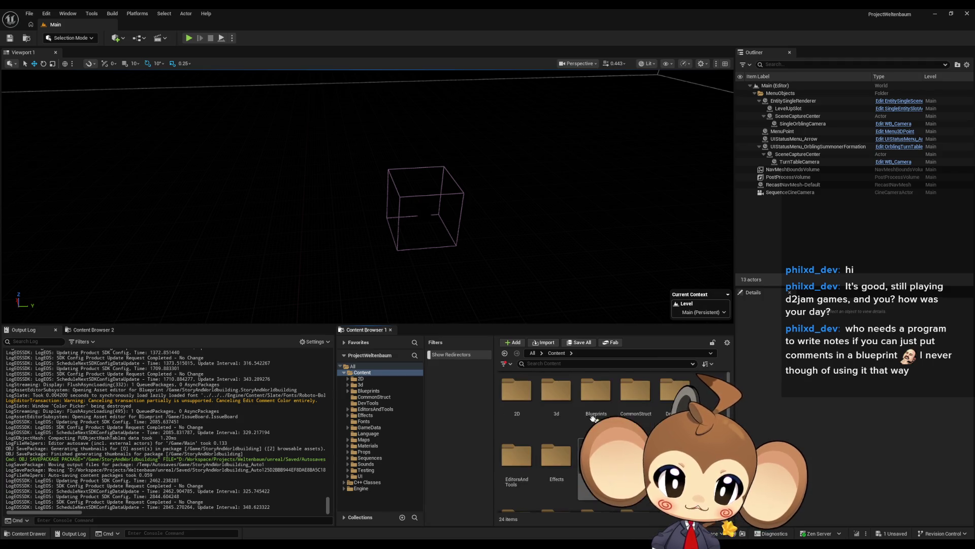
pyautogui.doubleClick(556, 391)
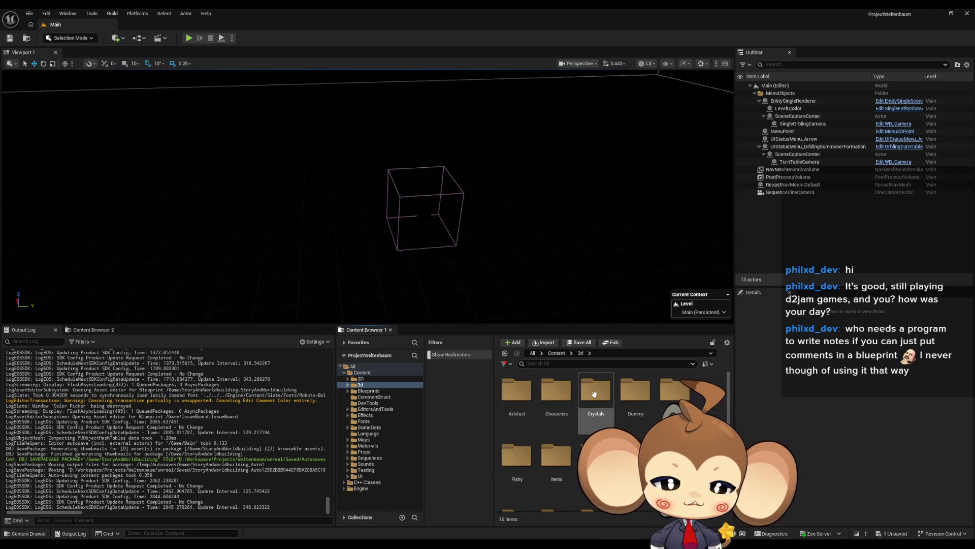
pyautogui.doubleClick(595, 394)
pyautogui.doubleClick(517, 391)
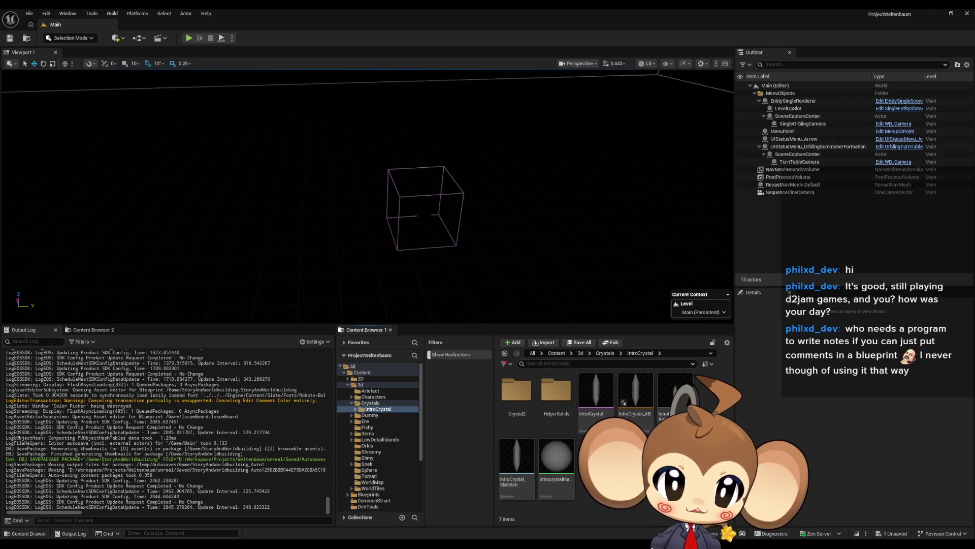
pyautogui.doubleClick(517, 391)
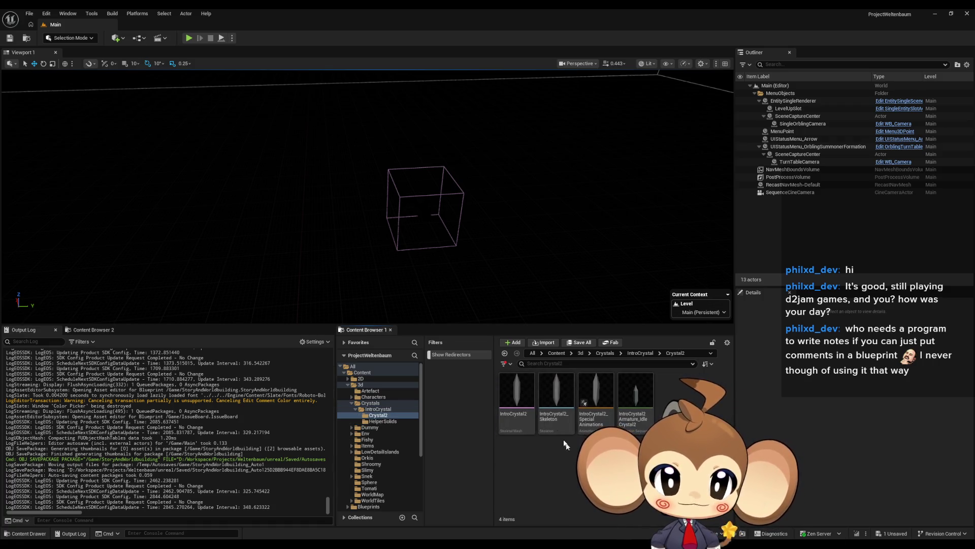
pyautogui.click(520, 394)
pyautogui.rightClick(522, 395)
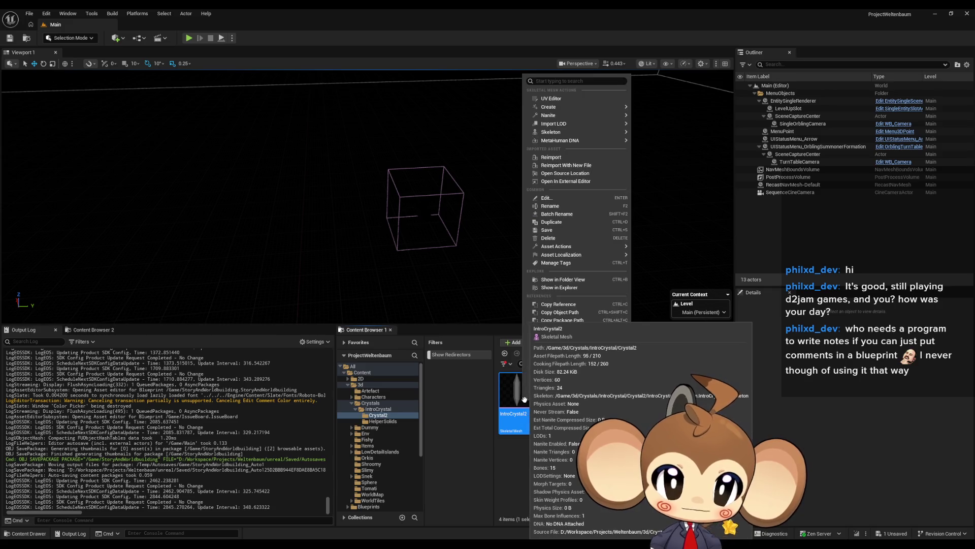
pyautogui.click(556, 160)
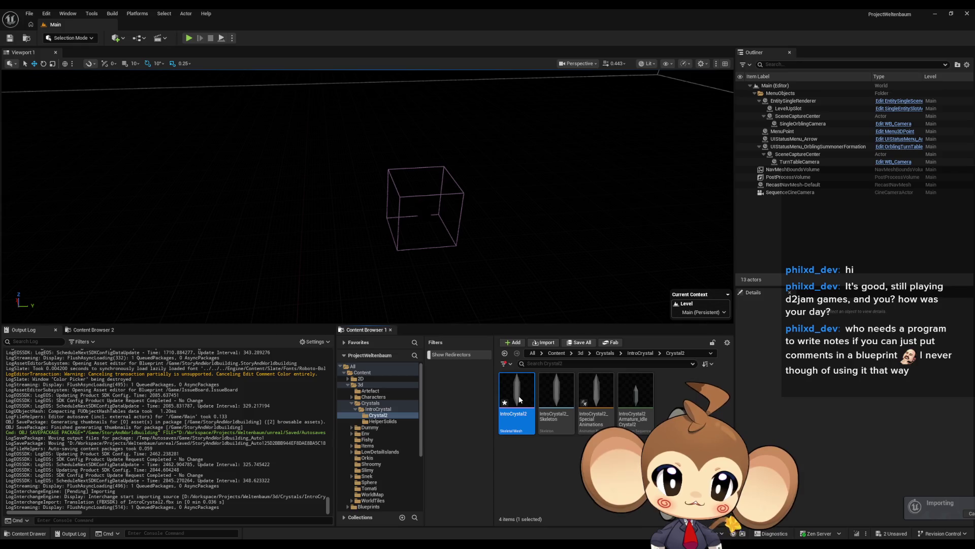
pyautogui.hotkey('alt', 'Tab')
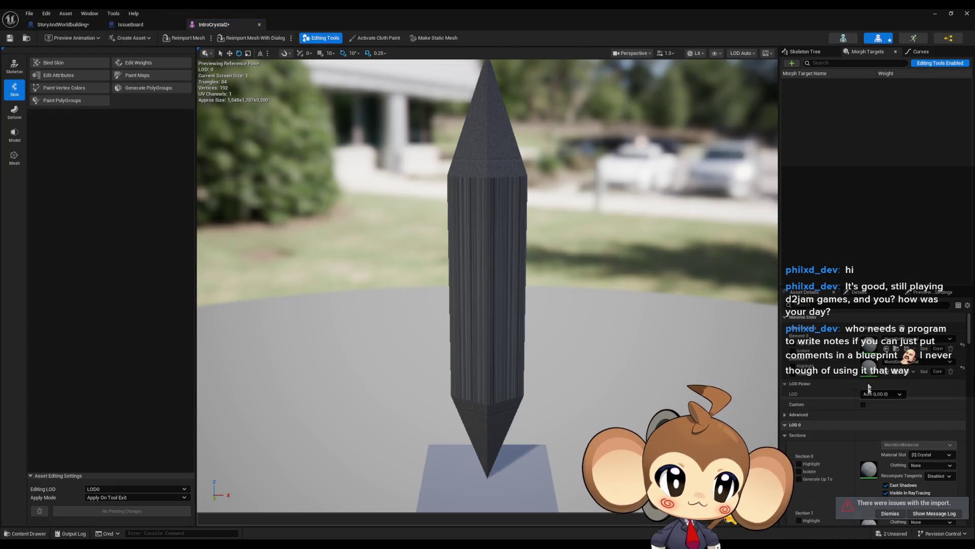
# Assign delmewhiteemissive to the core section and introcrystalmaterial to the crystal section.
pyautogui.click(902, 363)
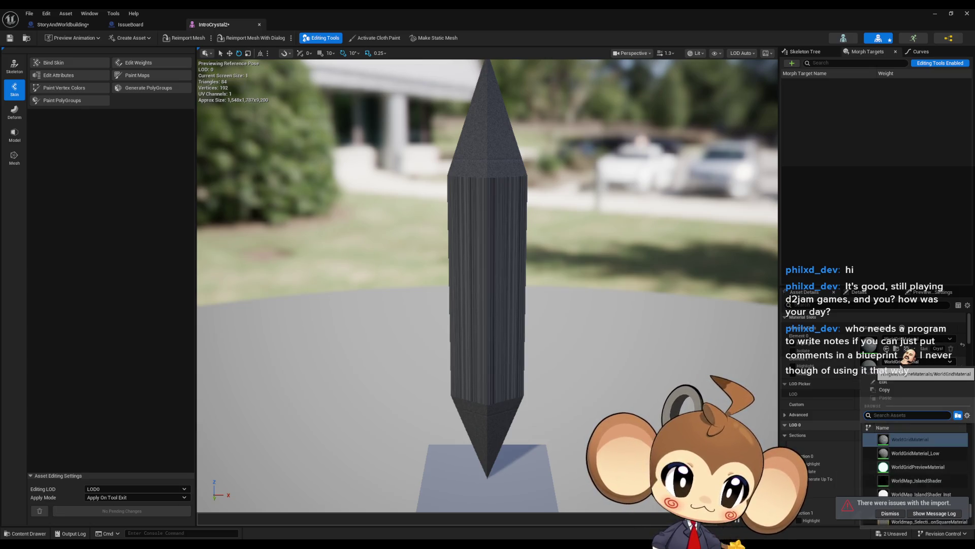
pyautogui.write('whi')
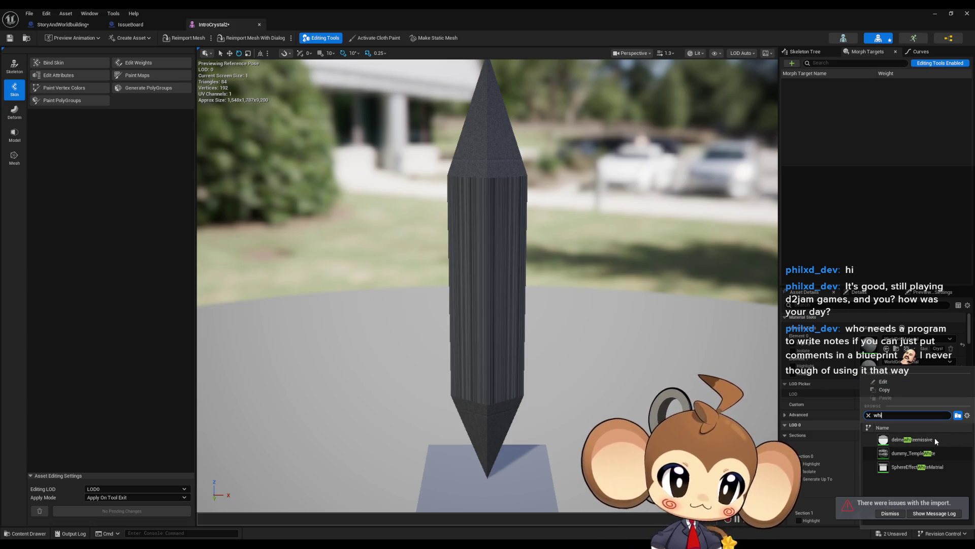
pyautogui.click(919, 439)
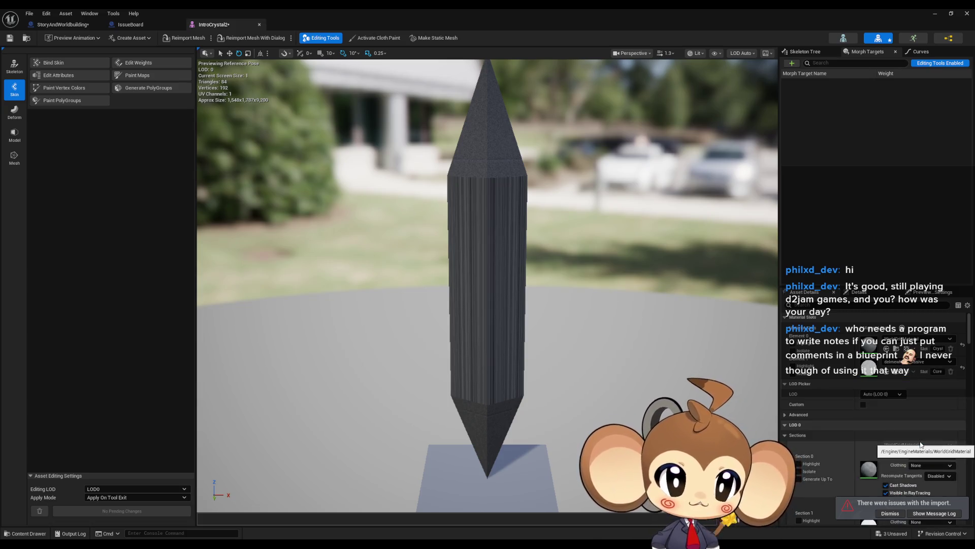
pyautogui.click(901, 338)
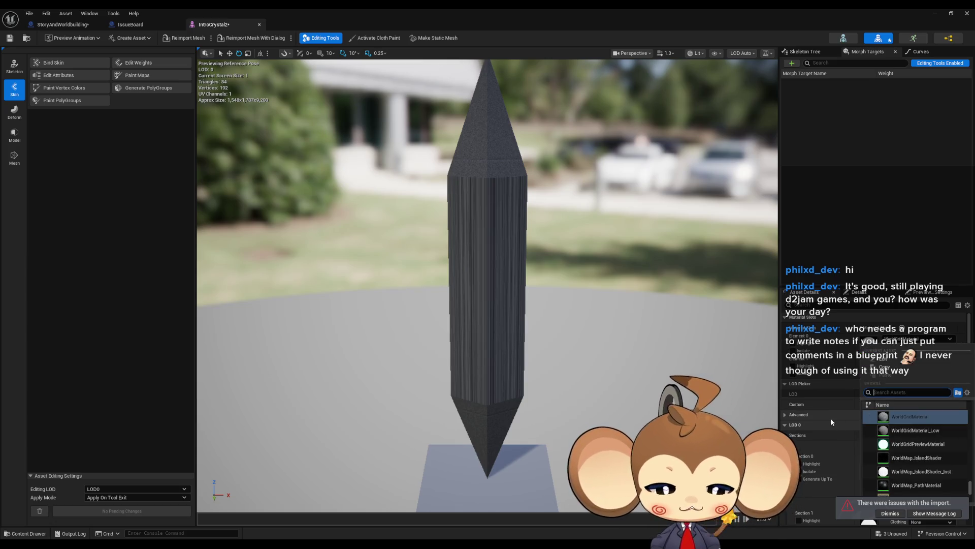
pyautogui.write('cry')
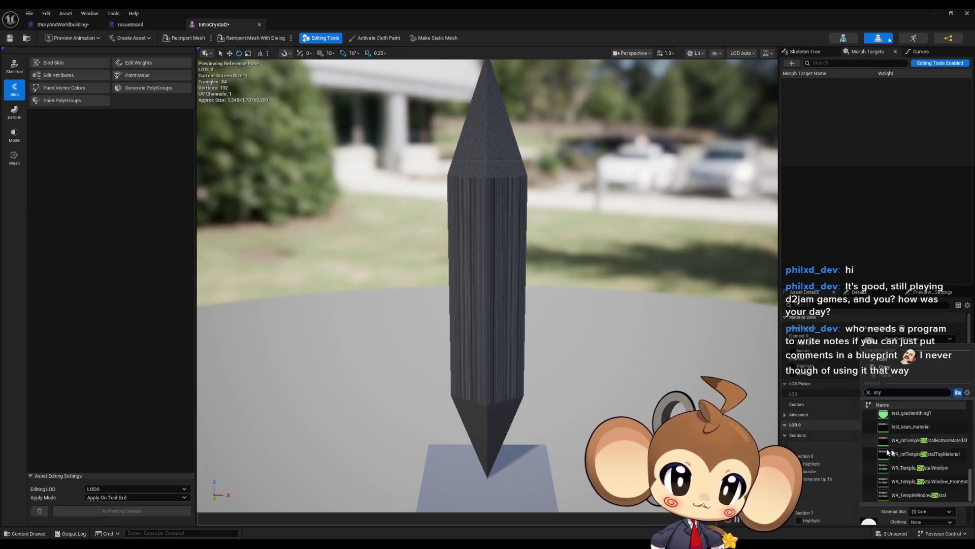
pyautogui.scroll(5, 889, 452)
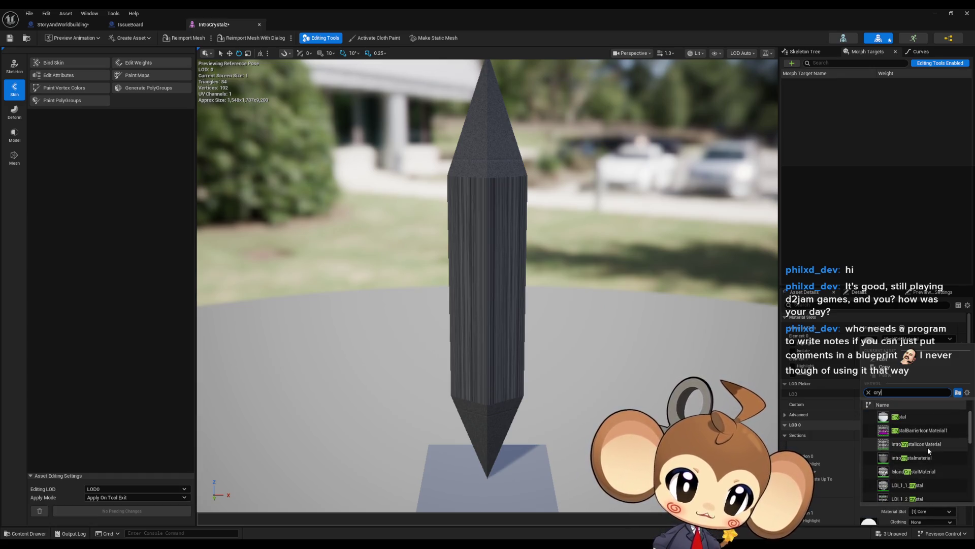
pyautogui.click(928, 458)
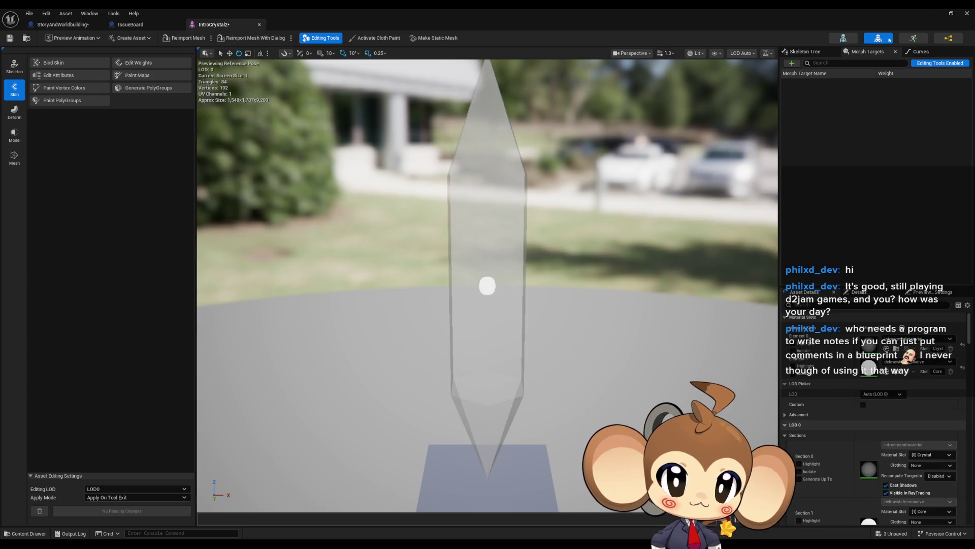
# Inspect the translucent crystal and white core in the preview, then play the level.
pyautogui.moveTo(488, 285)
pyautogui.mouseDown(button='right')
pyautogui.moveTo(442, 305)
pyautogui.moveTo(508, 274)
pyautogui.moveTo(488, 276)
pyautogui.moveTo(500, 279)
pyautogui.mouseUp(button='right')
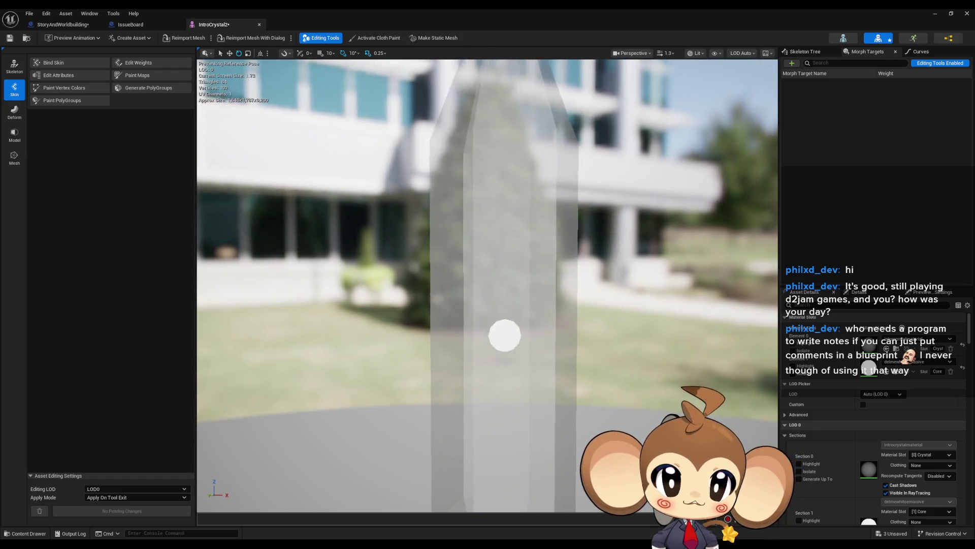
pyautogui.moveTo(286, 243)
pyautogui.mouseDown(button='right')
pyautogui.moveTo(277, 241)
pyautogui.moveTo(286, 243)
pyautogui.mouseUp(button='right')
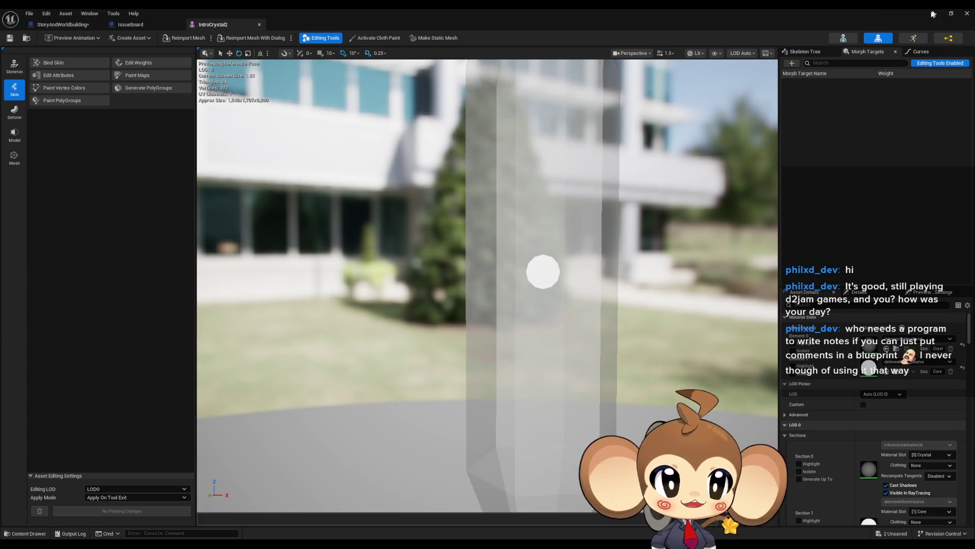
pyautogui.click(933, 14)
pyautogui.click(188, 38)
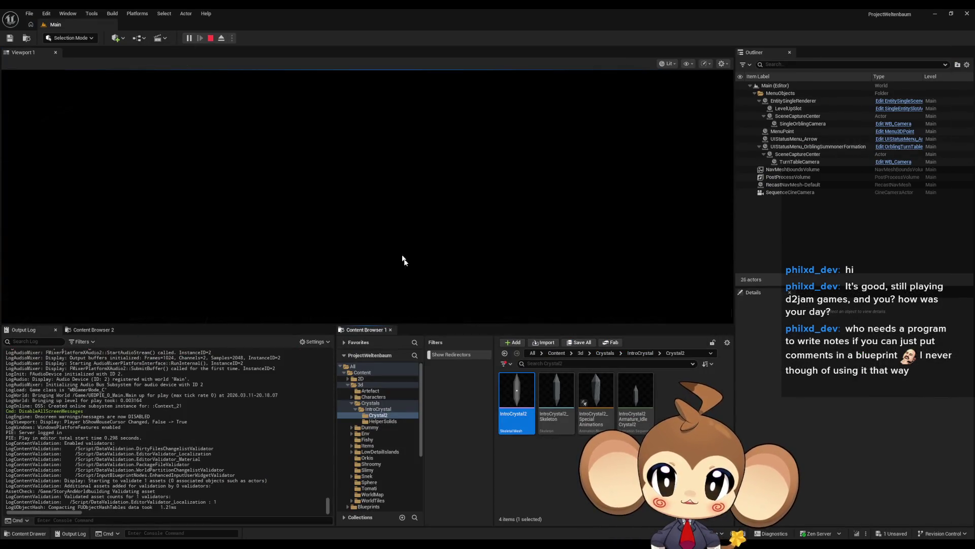
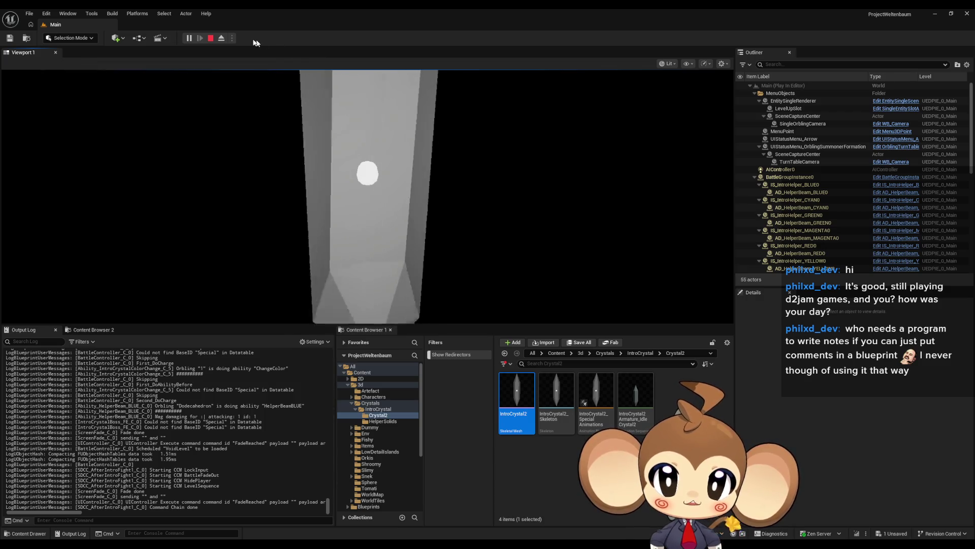
# Stop the Play In Editor session in Unreal Engine with Escape.
pyautogui.press('Escape')
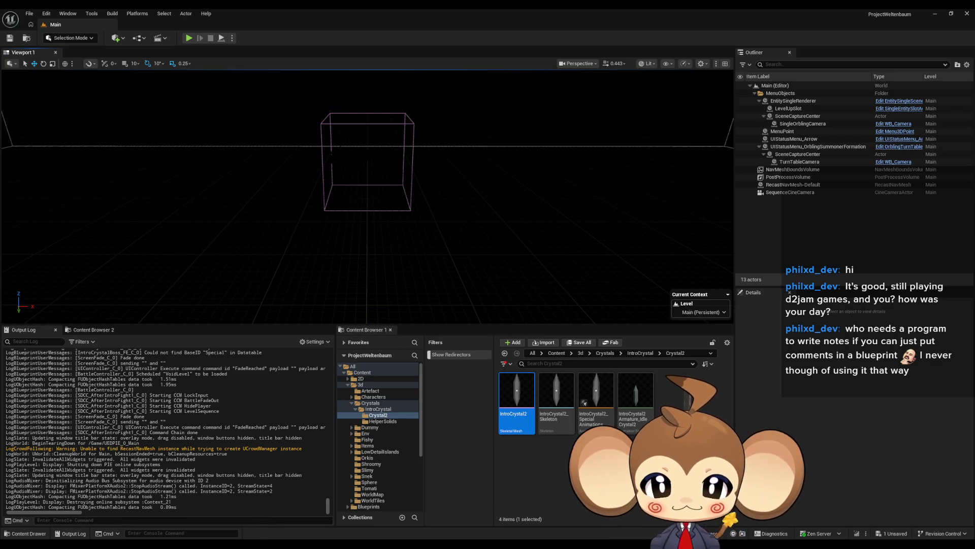
# Review the crystal sketch notes in Paint, then switch over to the Blender crystal scene.
pyautogui.moveTo(248, 546)
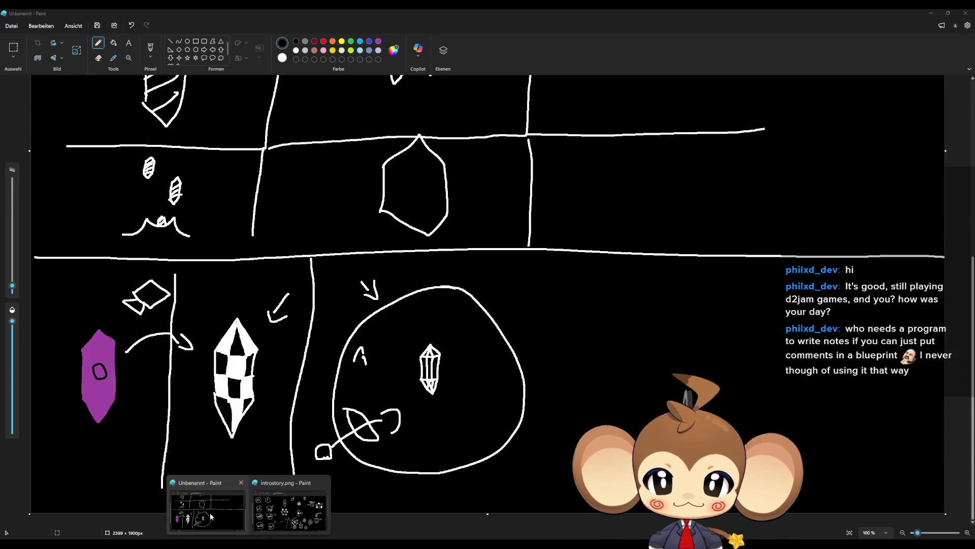
pyautogui.click(210, 516)
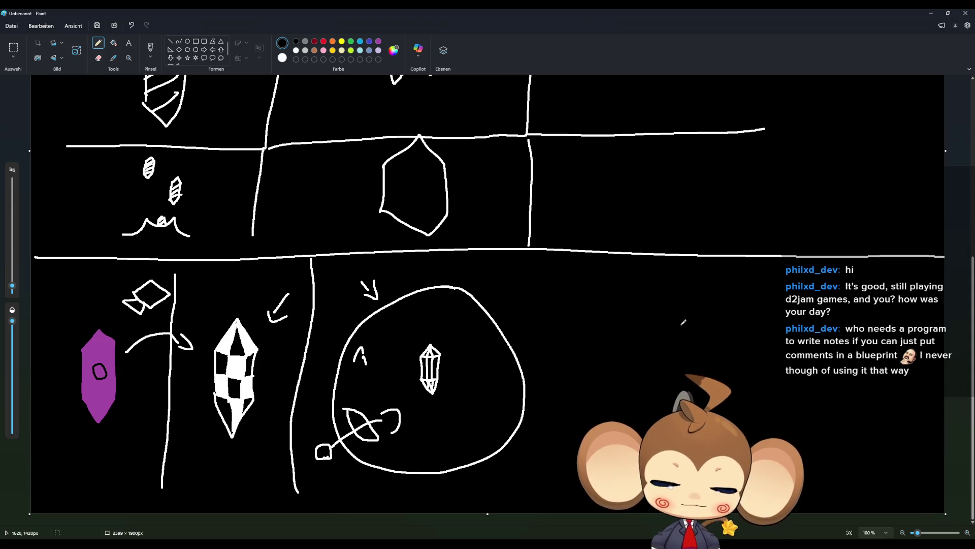
pyautogui.click(931, 13)
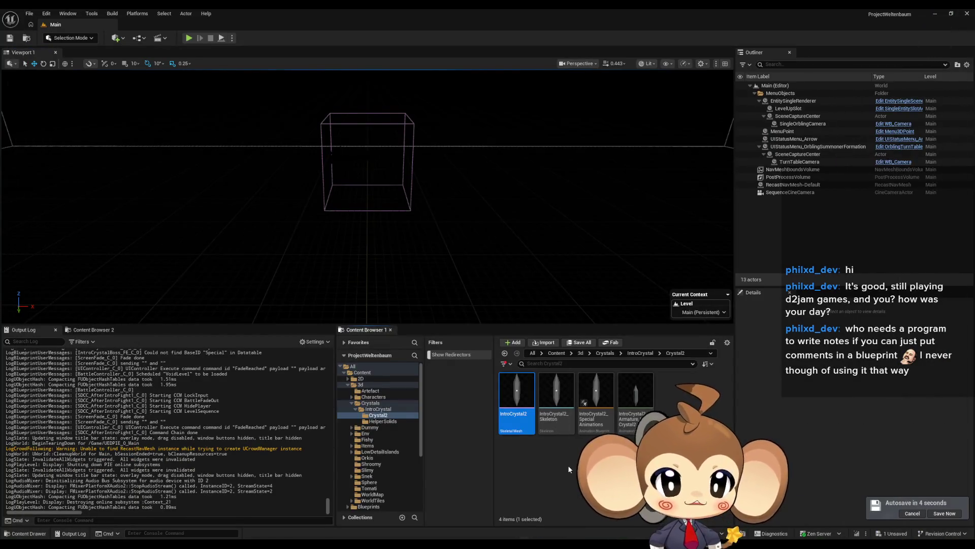
pyautogui.hotkey('alt', 'Tab')
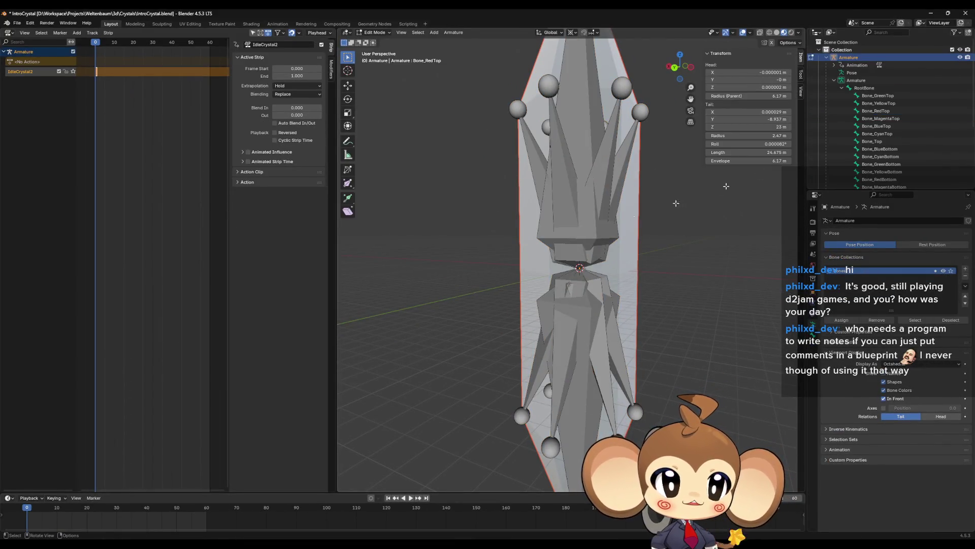
# In Object Mode, duplicate Crystal.002 in place.
pyautogui.click(834, 80)
pyautogui.click(858, 87)
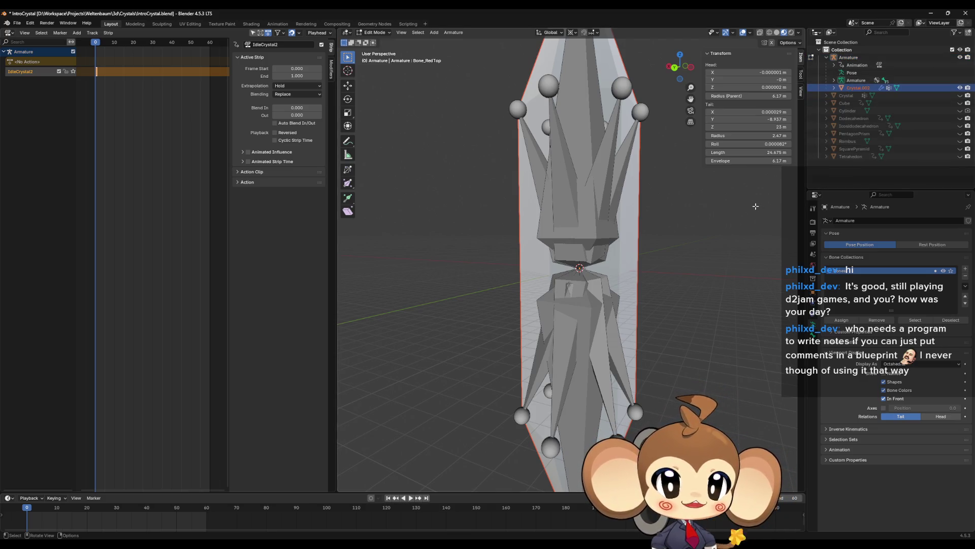
pyautogui.press('Tab')
pyautogui.click(867, 86)
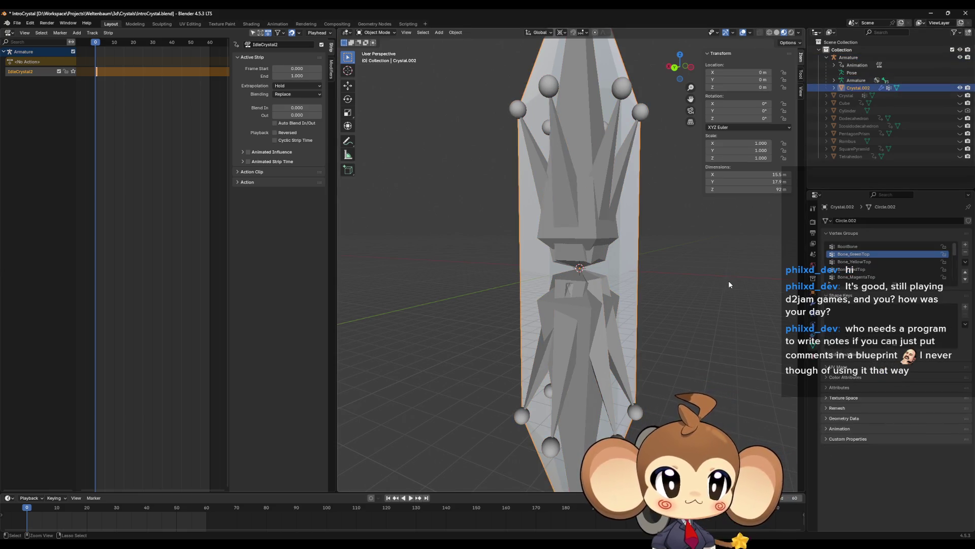
pyautogui.hotkey('shift', 'd')
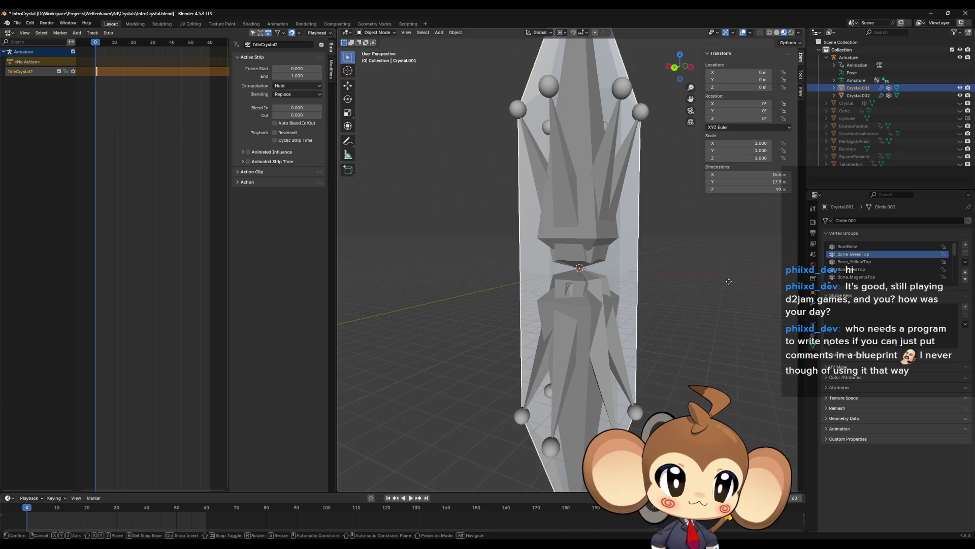
pyautogui.rightClick(728, 281)
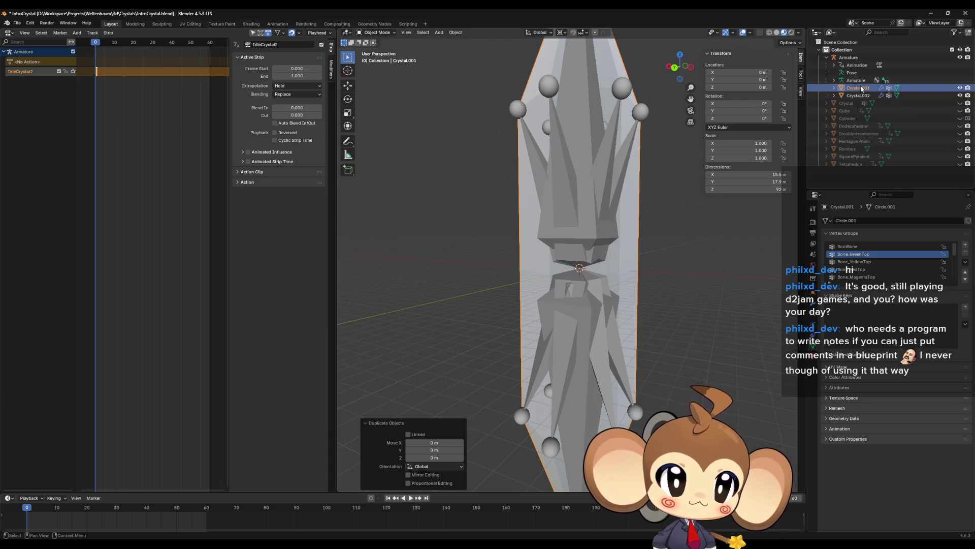
# Move the copy Crystal.001 into the Collection and clear its parent from the armature.
pyautogui.moveTo(862, 89)
pyautogui.mouseDown()
pyautogui.moveTo(854, 101)
pyautogui.moveTo(845, 53)
pyautogui.moveTo(856, 92)
pyautogui.mouseUp()
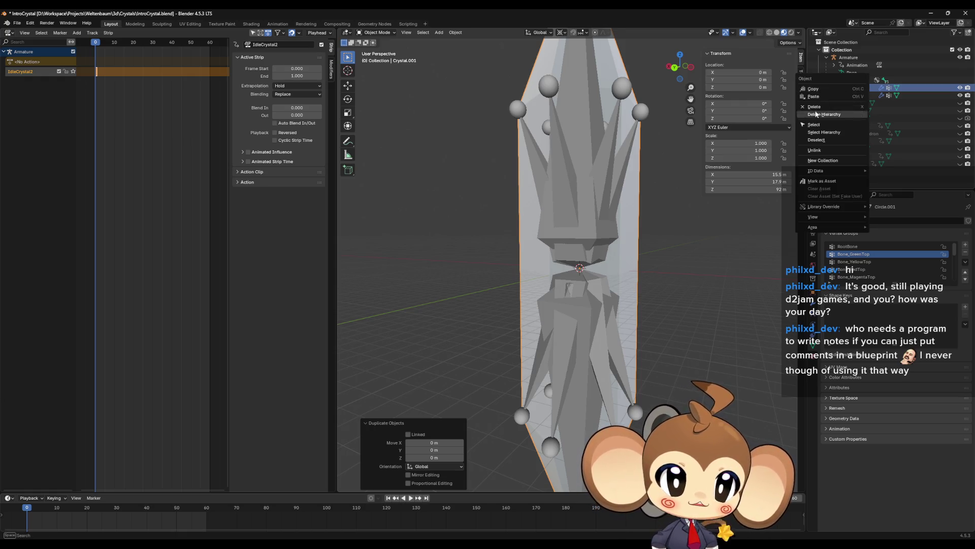
pyautogui.click(696, 274)
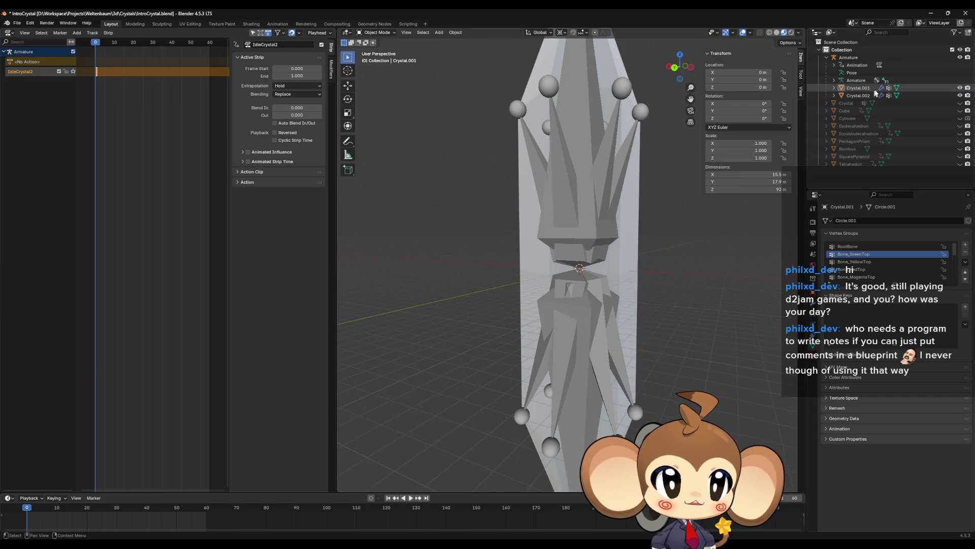
pyautogui.hotkey('ctrl', 'p')
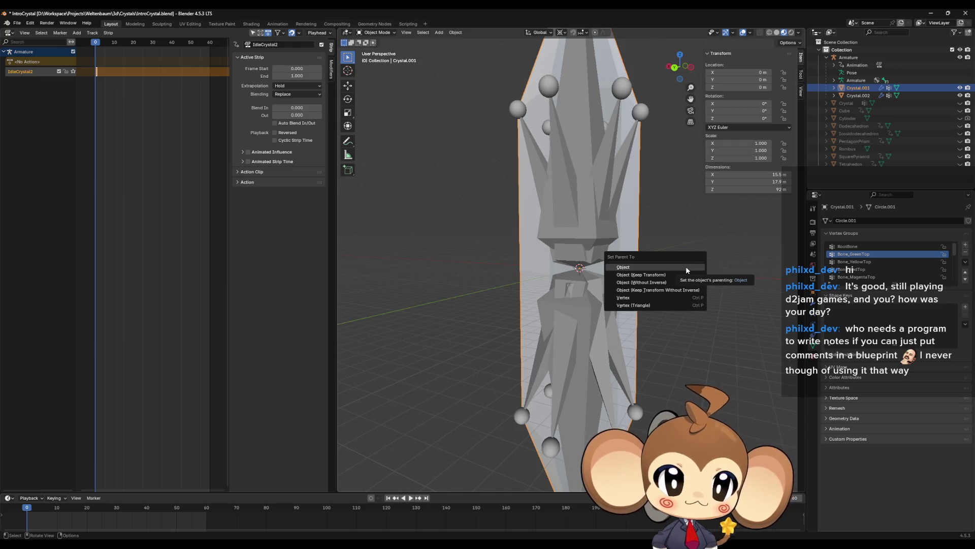
pyautogui.click(686, 270)
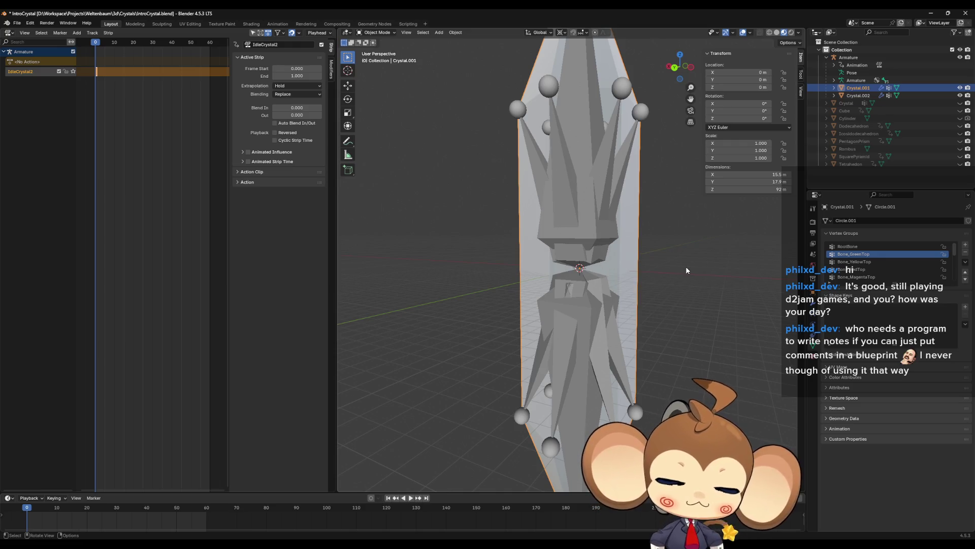
pyautogui.hotkey('alt', 'p')
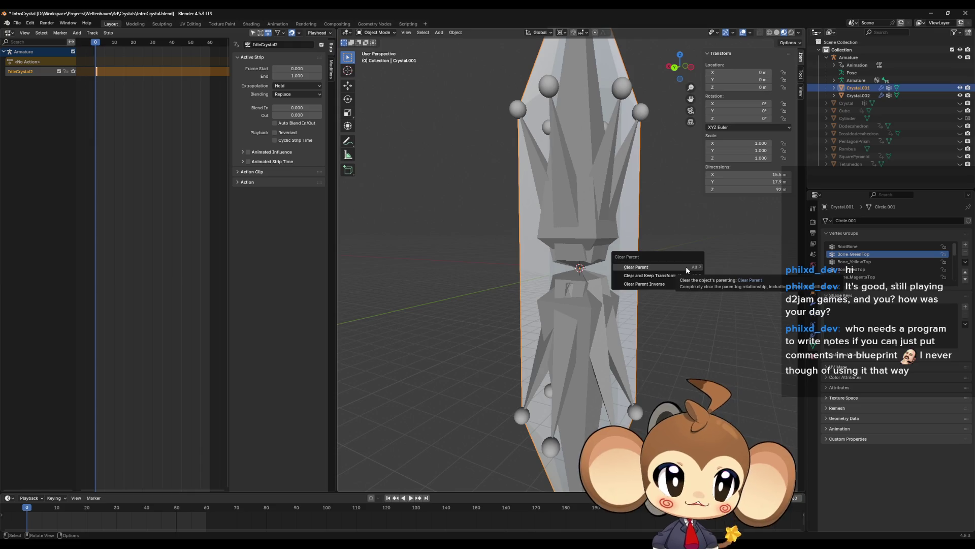
pyautogui.click(686, 270)
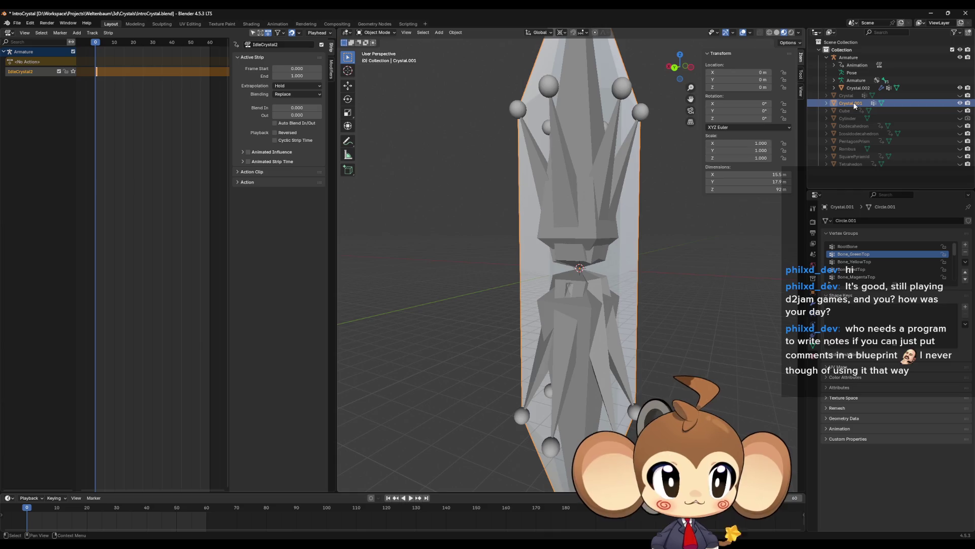
# Hide the original Crystal.002 and the Armature in the Outliner.
pyautogui.click(960, 87)
pyautogui.click(960, 58)
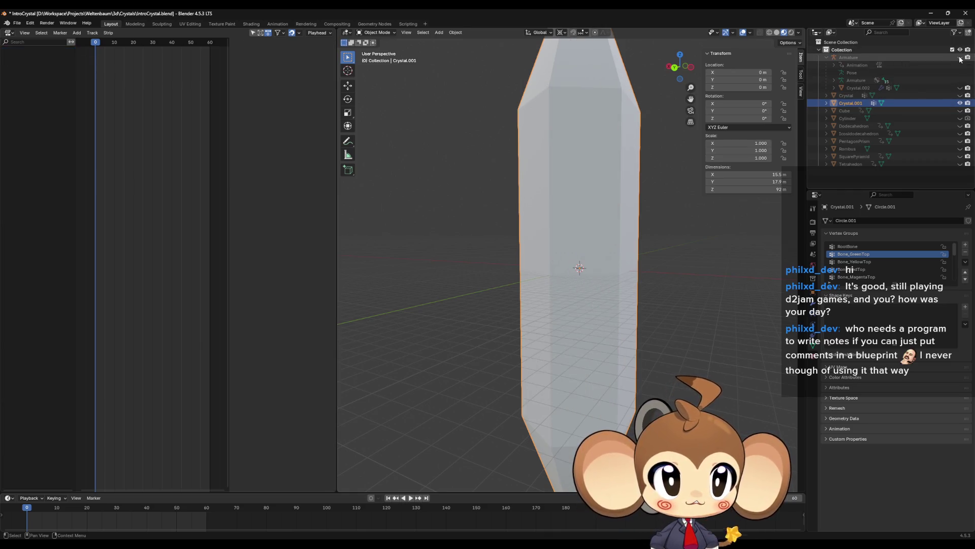
pyautogui.moveTo(636, 276); pyautogui.dragTo(601, 299, button='middle')
# Rename the copy to SegmentedCrystal and enter Edit Mode on its mesh.
pyautogui.press('F2')
pyautogui.write('Se')
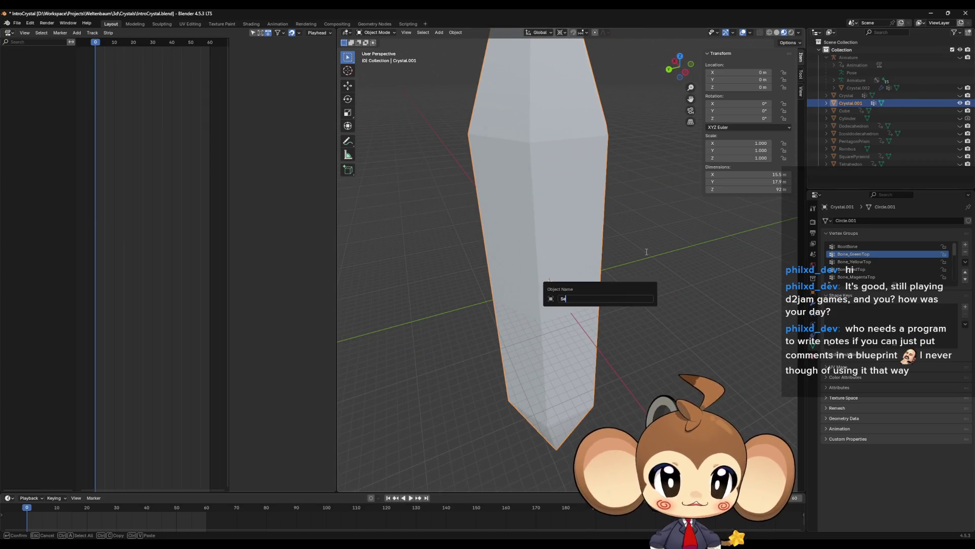
pyautogui.write('gmentedC')
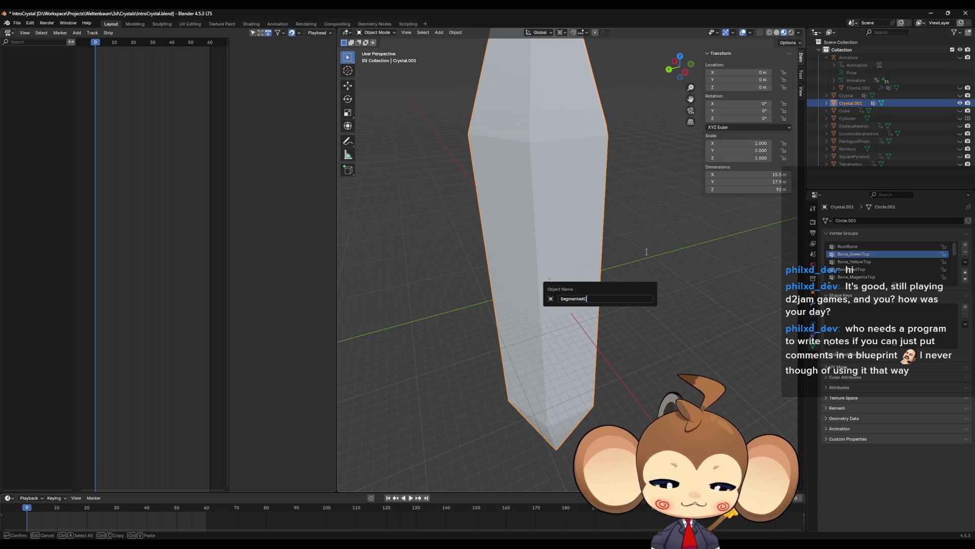
pyautogui.write('rystal')
pyautogui.press('Return')
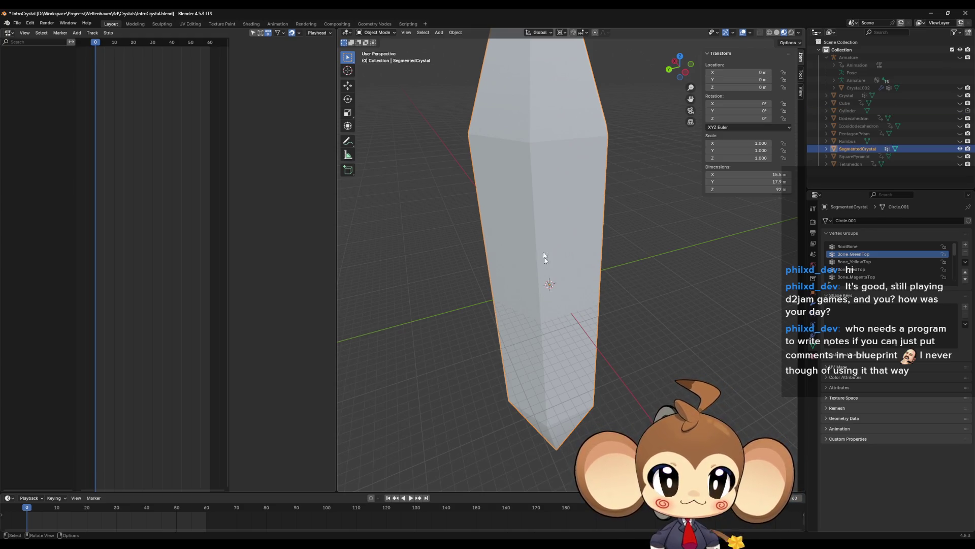
pyautogui.press('Tab')
pyautogui.moveTo(537, 236)
pyautogui.mouseDown(button='middle')
pyautogui.moveTo(528, 177)
pyautogui.moveTo(396, 122)
pyautogui.mouseUp(button='middle')
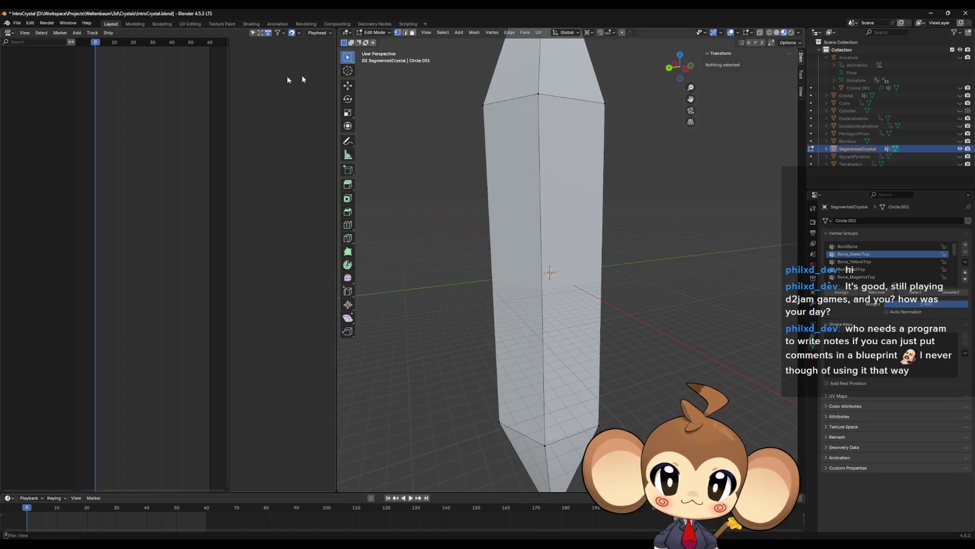
# With edge select and X-ray on, select the edges of the crystal's body section.
pyautogui.click(406, 34)
pyautogui.click(770, 32)
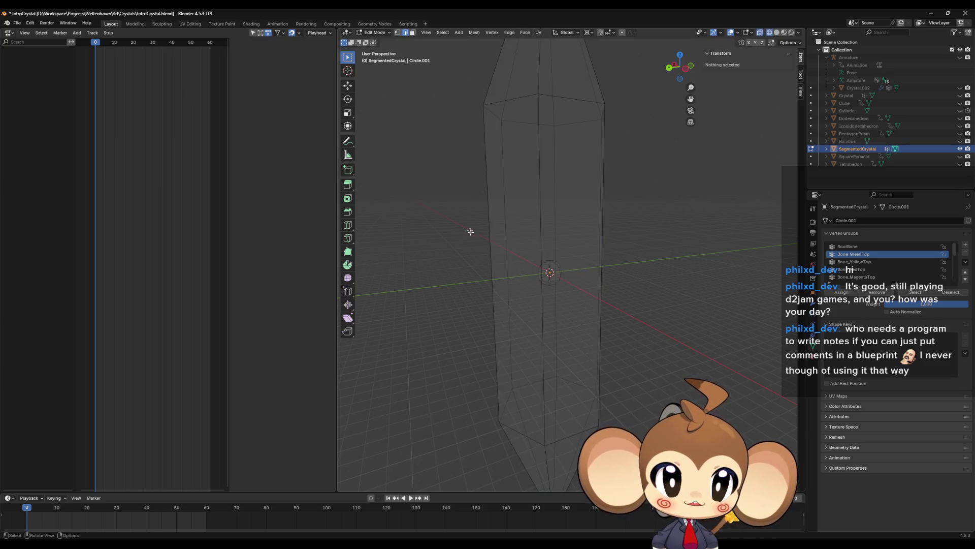
pyautogui.moveTo(416, 193)
pyautogui.mouseDown()
pyautogui.moveTo(670, 261)
pyautogui.moveTo(675, 271)
pyautogui.mouseUp()
pyautogui.moveTo(679, 284); pyautogui.dragTo(681, 275, button='middle')
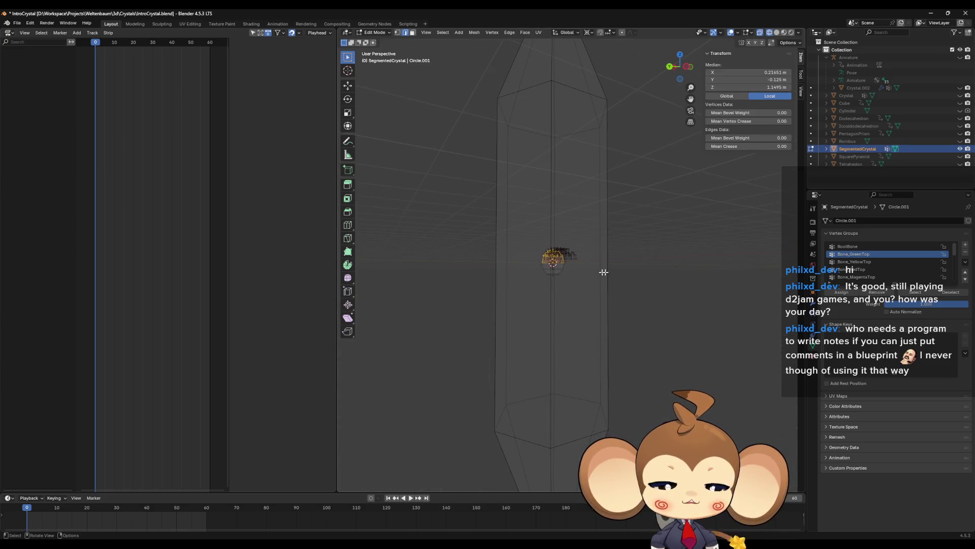
pyautogui.moveTo(474, 170); pyautogui.dragTo(709, 218)
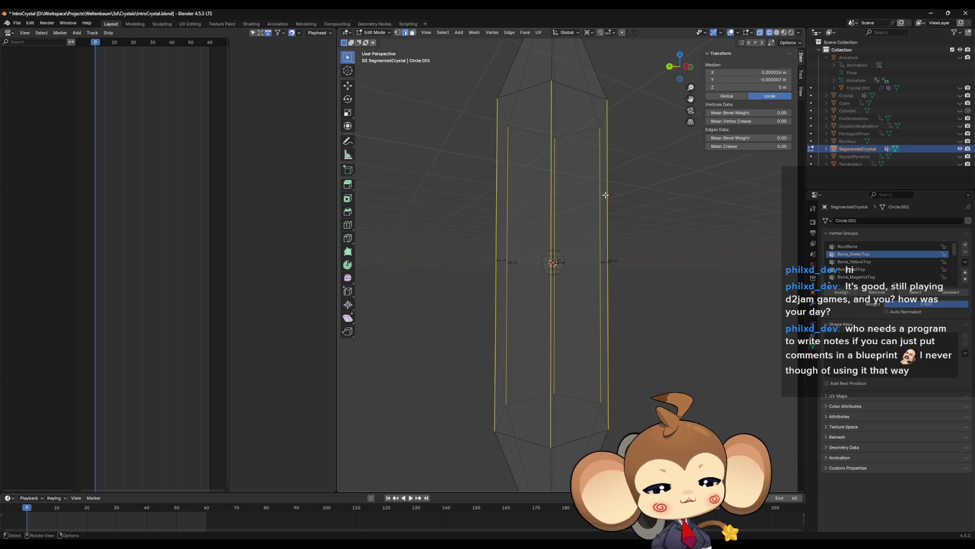
pyautogui.press('l')
# Subdivide the selected body edges with 1 cut and inspect the new middle loop.
pyautogui.rightClick(562, 260)
pyautogui.click(563, 260)
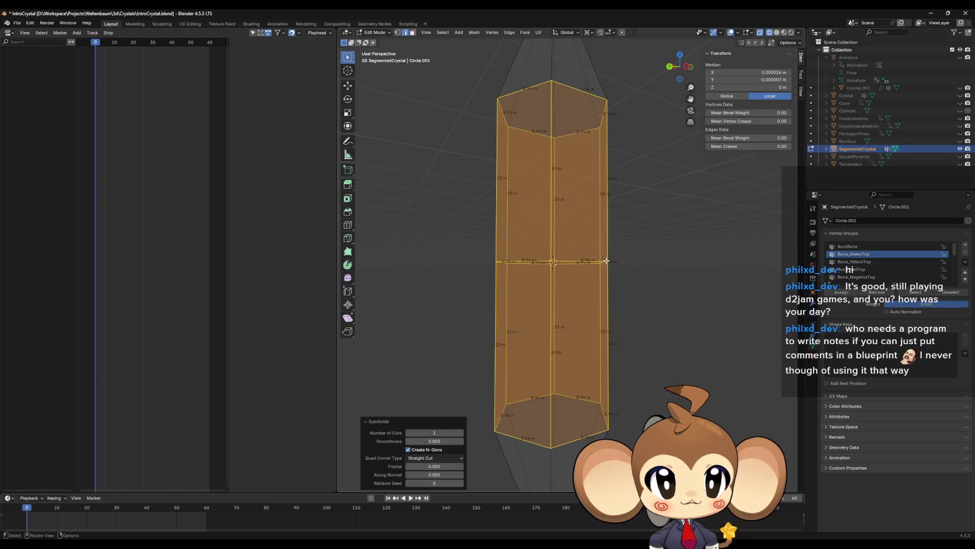
pyautogui.moveTo(666, 235); pyautogui.dragTo(653, 292, button='middle')
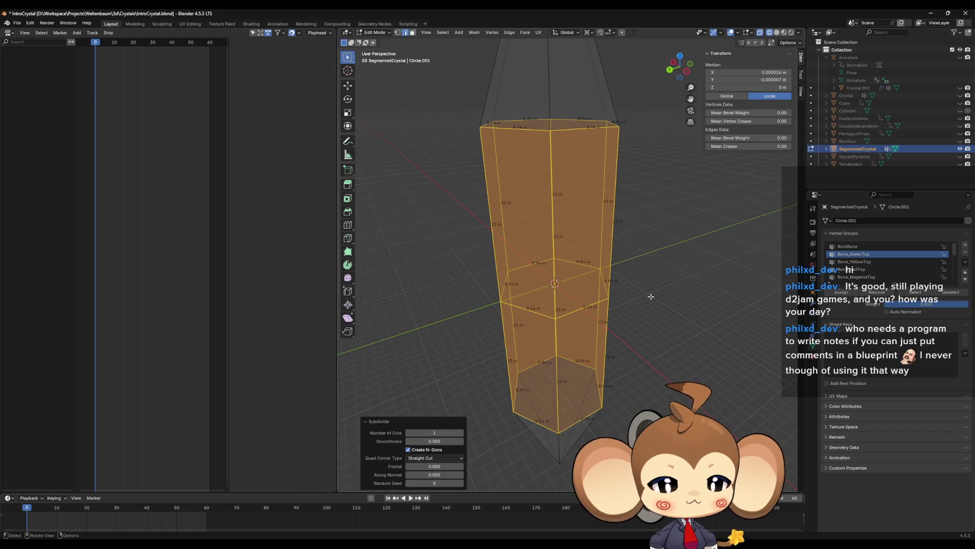
pyautogui.moveTo(651, 296)
pyautogui.mouseDown(button='middle')
pyautogui.moveTo(669, 314)
pyautogui.moveTo(686, 268)
pyautogui.moveTo(708, 245)
pyautogui.moveTo(694, 283)
pyautogui.moveTo(718, 252)
pyautogui.moveTo(708, 309)
pyautogui.moveTo(637, 238)
pyautogui.moveTo(599, 305)
pyautogui.moveTo(620, 263)
pyautogui.moveTo(666, 255)
pyautogui.moveTo(644, 334)
pyautogui.moveTo(635, 326)
pyautogui.moveTo(633, 338)
pyautogui.moveTo(651, 315)
pyautogui.moveTo(646, 303)
pyautogui.moveTo(641, 311)
pyautogui.mouseUp(button='middle')
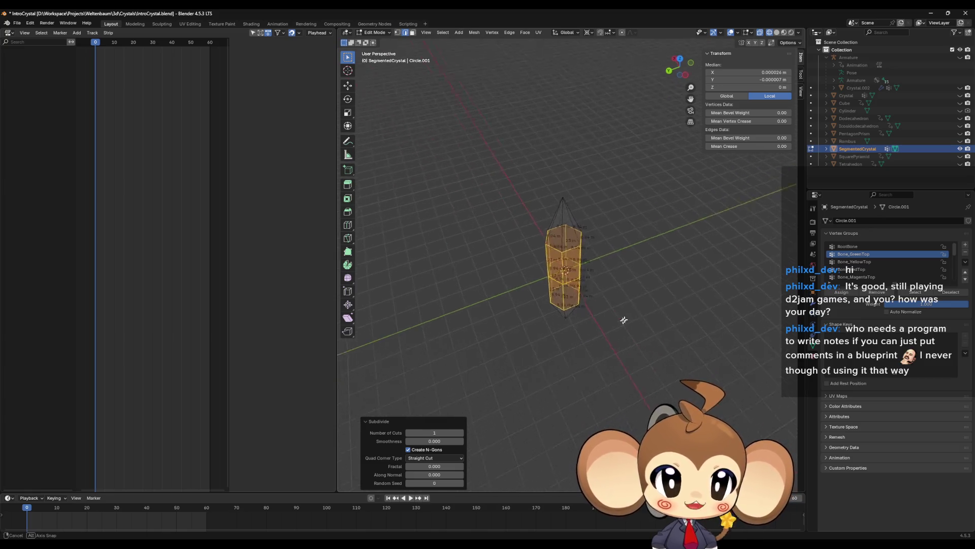
pyautogui.scroll(5, 626, 328)
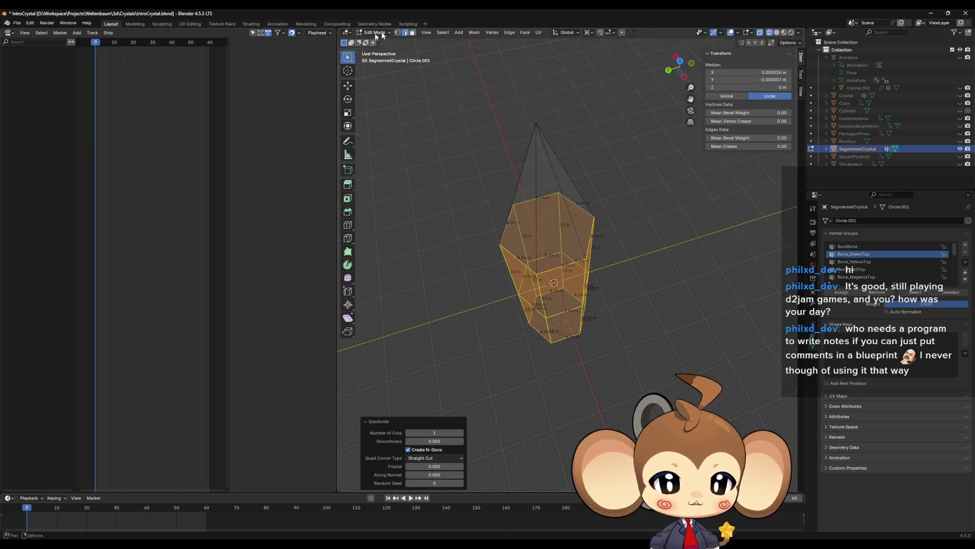
# In face select mode, select a single side face of the crystal's tip.
pyautogui.click(412, 32)
pyautogui.moveTo(638, 222)
pyautogui.mouseDown(button='middle')
pyautogui.moveTo(619, 221)
pyautogui.moveTo(670, 229)
pyautogui.moveTo(669, 198)
pyautogui.moveTo(640, 183)
pyautogui.moveTo(612, 220)
pyautogui.moveTo(506, 223)
pyautogui.moveTo(542, 246)
pyautogui.mouseUp(button='middle')
pyautogui.click(551, 215)
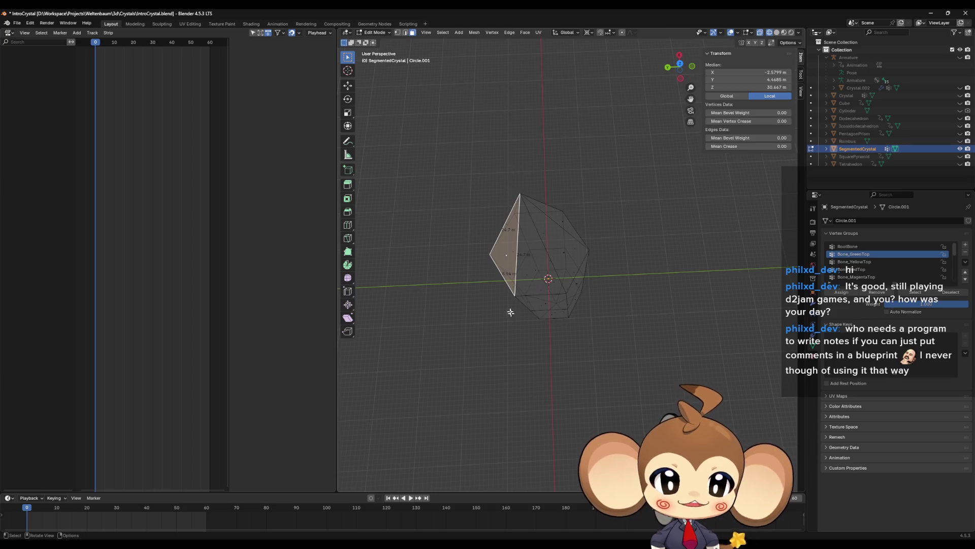
pyautogui.moveTo(554, 227)
pyautogui.mouseDown(button='middle')
pyautogui.moveTo(577, 219)
pyautogui.moveTo(573, 229)
pyautogui.moveTo(616, 229)
pyautogui.mouseUp(button='middle')
pyautogui.click(529, 223)
pyautogui.moveTo(706, 240); pyautogui.dragTo(560, 279, button='middle')
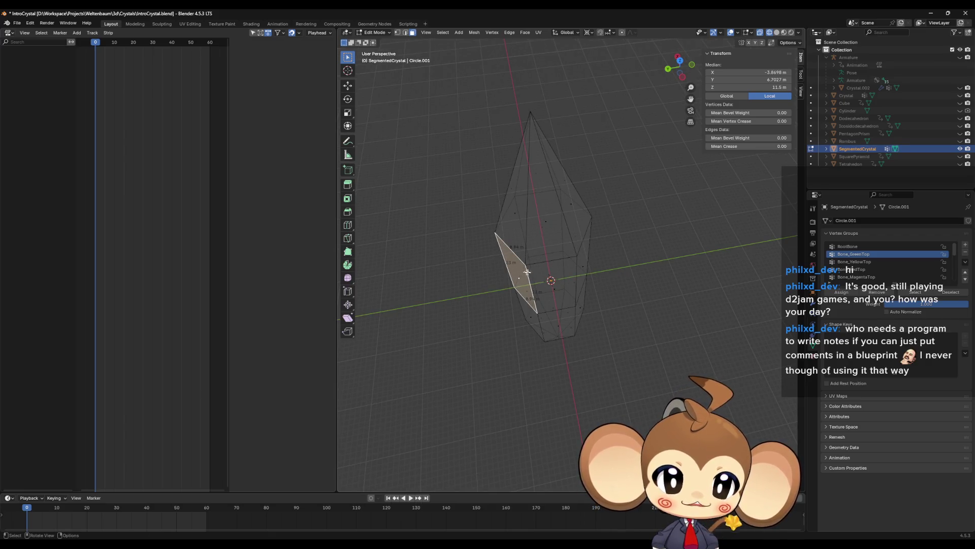
pyautogui.moveTo(673, 279); pyautogui.dragTo(687, 247, button='middle')
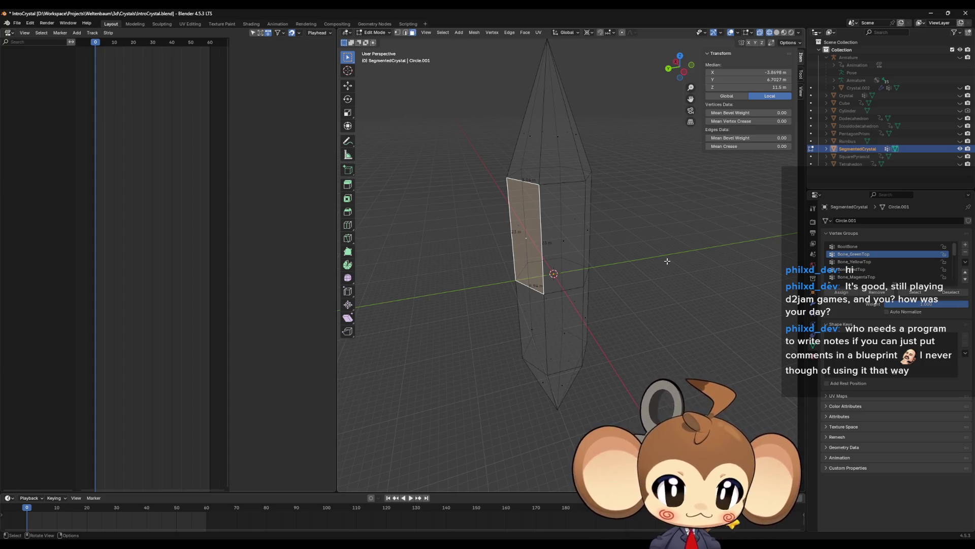
# Select a top triangular face of the crystal and switch viewport shading from Wireframe to Solid.
pyautogui.moveTo(531, 66)
pyautogui.mouseDown(button='middle')
pyautogui.moveTo(557, 120)
pyautogui.moveTo(561, 168)
pyautogui.mouseUp(button='middle')
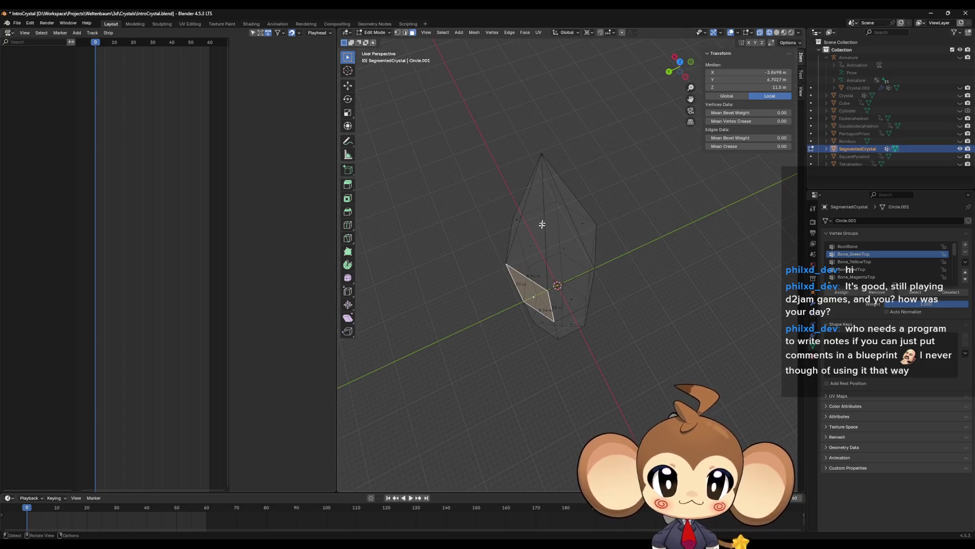
pyautogui.click(535, 244)
pyautogui.moveTo(590, 211); pyautogui.dragTo(586, 223, button='middle')
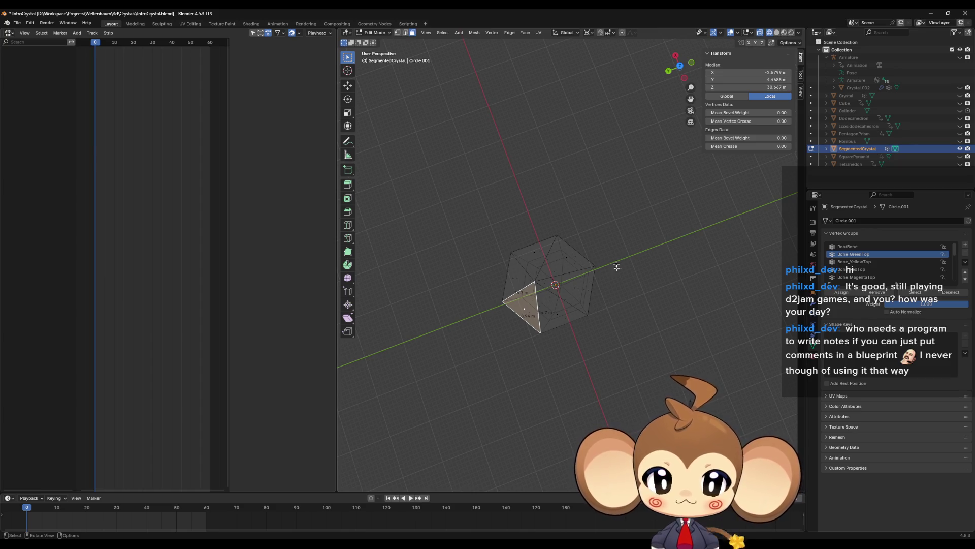
pyautogui.moveTo(617, 266)
pyautogui.mouseDown(button='middle')
pyautogui.moveTo(607, 272)
pyautogui.moveTo(610, 243)
pyautogui.moveTo(570, 275)
pyautogui.moveTo(584, 233)
pyautogui.moveTo(525, 243)
pyautogui.moveTo(566, 249)
pyautogui.moveTo(551, 277)
pyautogui.moveTo(570, 257)
pyautogui.moveTo(570, 223)
pyautogui.moveTo(574, 254)
pyautogui.moveTo(579, 208)
pyautogui.moveTo(590, 200)
pyautogui.moveTo(593, 239)
pyautogui.moveTo(584, 226)
pyautogui.moveTo(590, 180)
pyautogui.moveTo(649, 217)
pyautogui.moveTo(600, 244)
pyautogui.moveTo(617, 263)
pyautogui.moveTo(609, 209)
pyautogui.moveTo(581, 203)
pyautogui.moveTo(562, 218)
pyautogui.moveTo(595, 240)
pyautogui.mouseUp(button='middle')
pyautogui.scroll(-2, 595, 238)
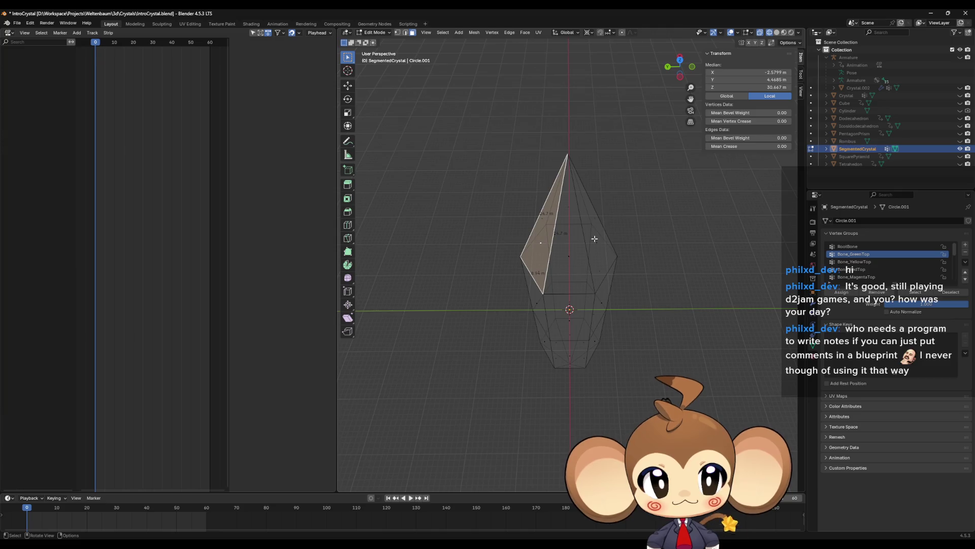
pyautogui.scroll(2, 595, 239)
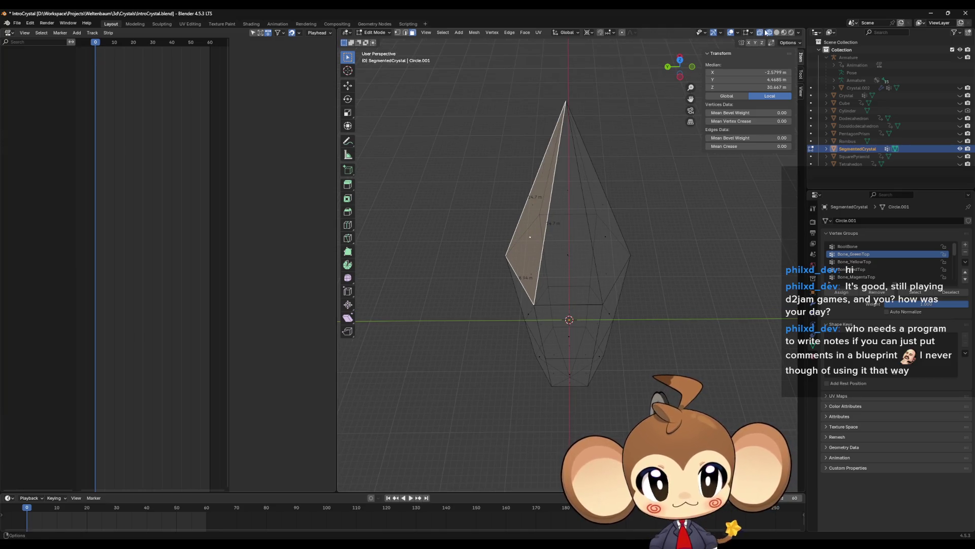
pyautogui.click(785, 33)
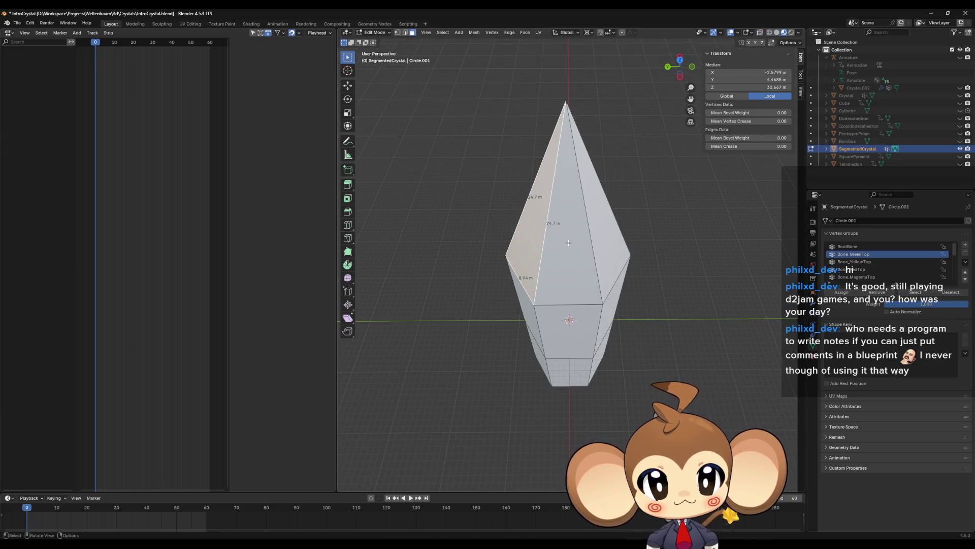
pyautogui.moveTo(569, 243); pyautogui.dragTo(556, 231, button='middle')
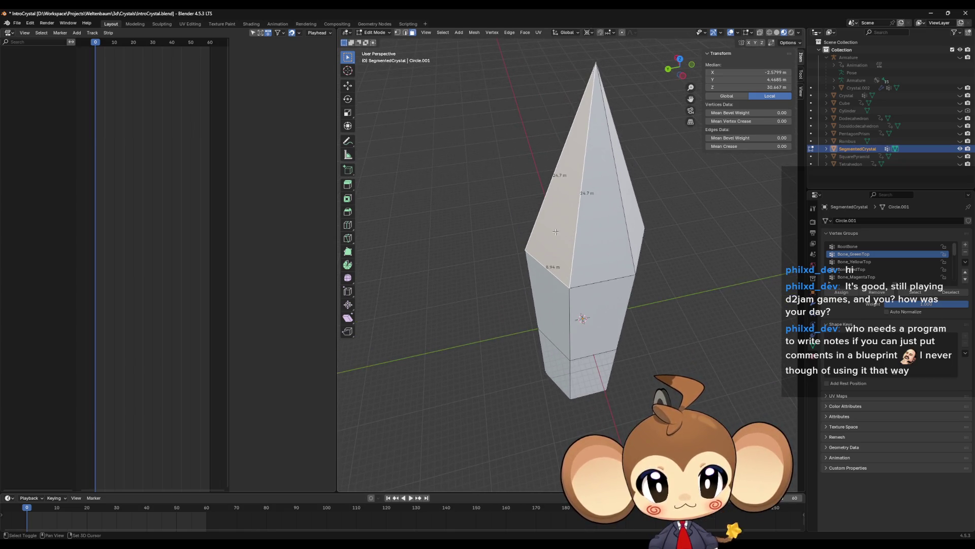
# Duplicate three top faces in place and separate them as SegmentedCrystal.001 through .003.
pyautogui.hotkey('shift', 'd')
pyautogui.rightClick(556, 231)
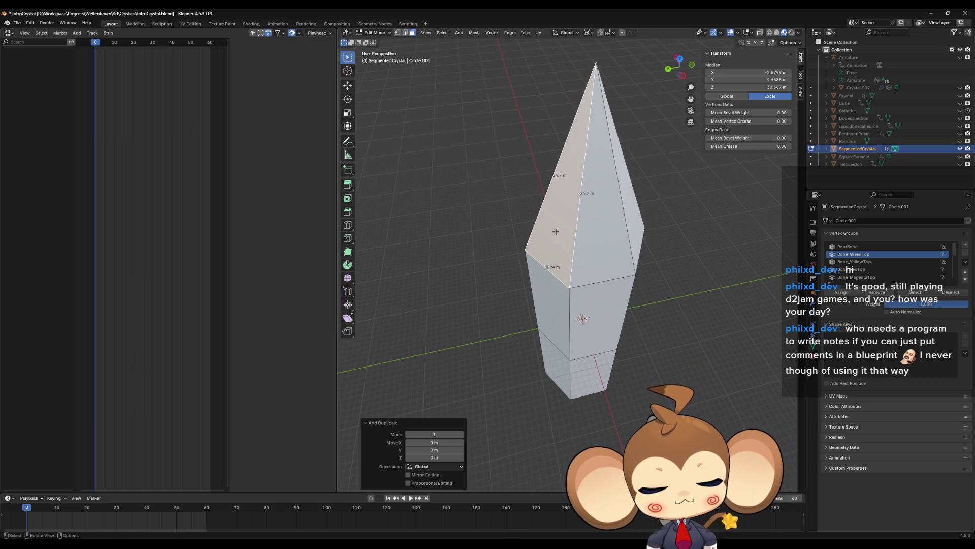
pyautogui.press('p')
pyautogui.click(555, 232)
pyautogui.click(590, 229)
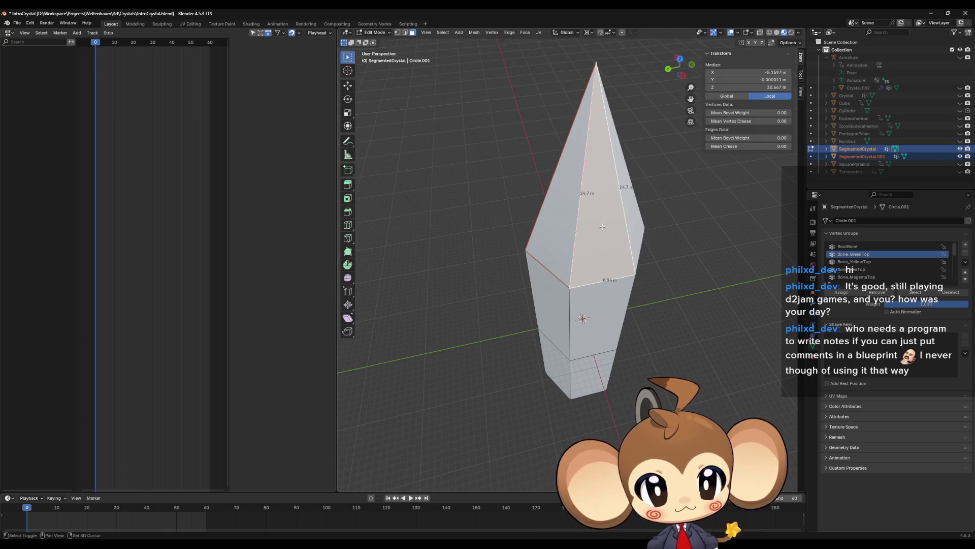
pyautogui.hotkey('shift', 'd')
pyautogui.rightClick(589, 229)
pyautogui.press('p')
pyautogui.click(589, 228)
pyautogui.moveTo(589, 228)
pyautogui.mouseDown(button='middle')
pyautogui.moveTo(670, 231)
pyautogui.moveTo(559, 301)
pyautogui.mouseUp(button='middle')
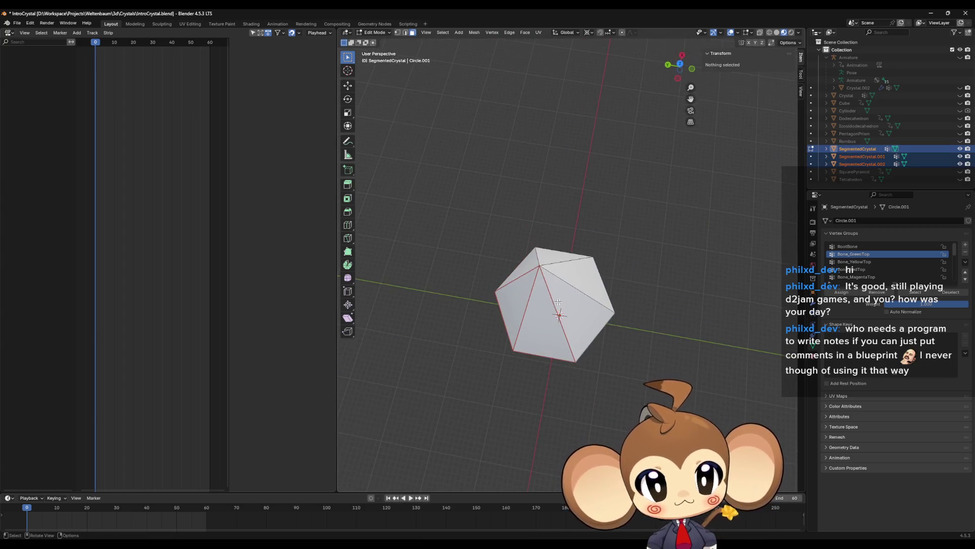
pyautogui.click(559, 301)
pyautogui.hotkey('shift', 'd')
pyautogui.rightClick(580, 304)
pyautogui.press('p')
pyautogui.click(579, 303)
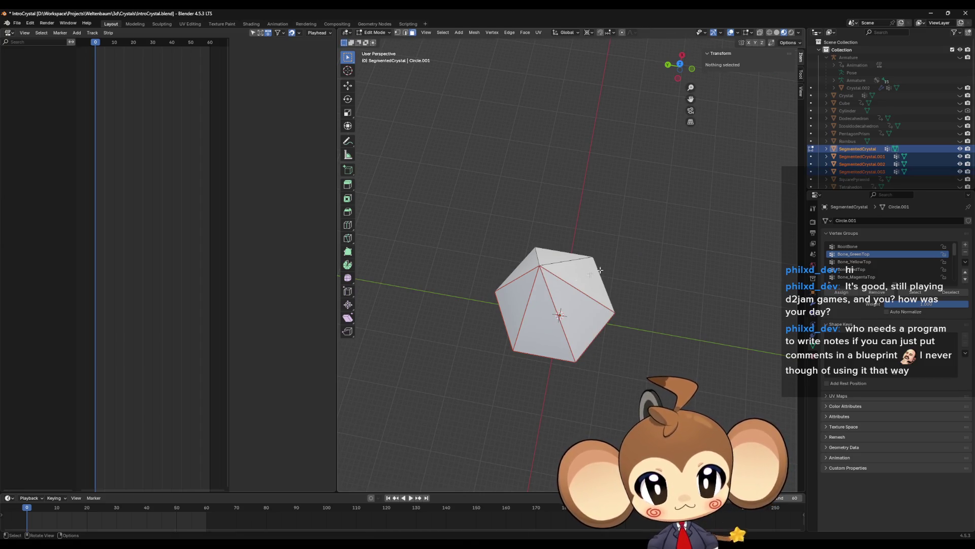
# Separate the remaining three top faces as SegmentedCrystal.004, .005 and one more object.
pyautogui.click(576, 274)
pyautogui.hotkey('shift', 'd')
pyautogui.rightClick(577, 274)
pyautogui.press('p')
pyautogui.click(577, 274)
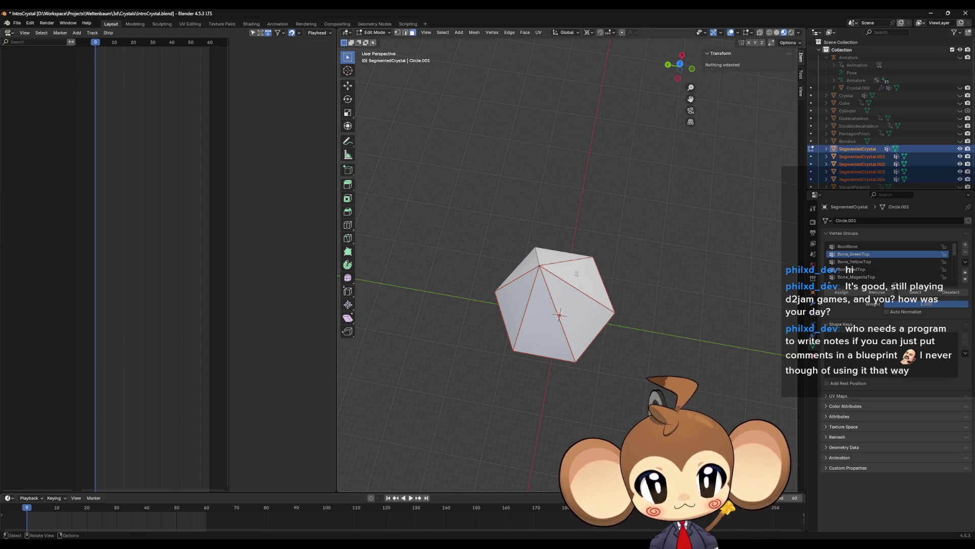
pyautogui.click(558, 253)
pyautogui.hotkey('shift', 'd')
pyautogui.rightClick(557, 253)
pyautogui.press('p')
pyautogui.click(557, 254)
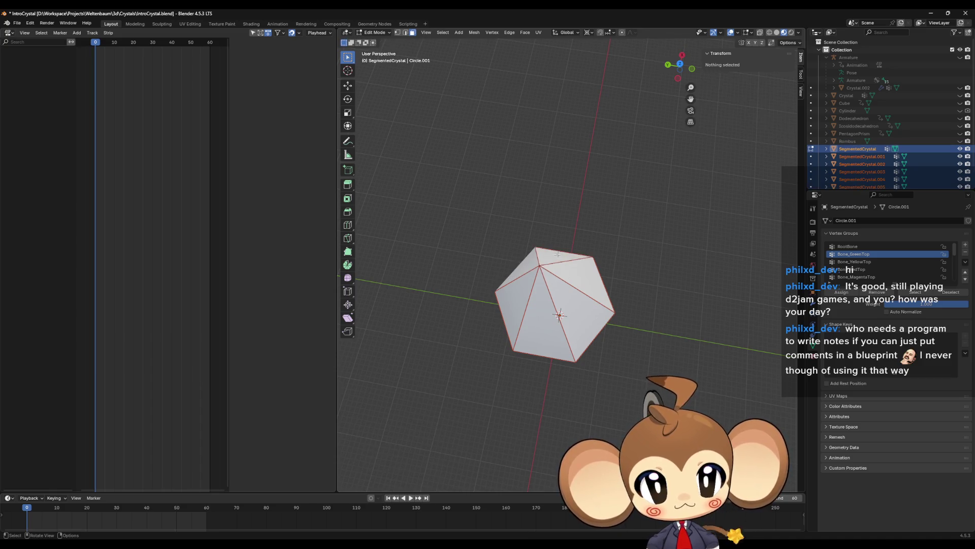
pyautogui.click(535, 261)
pyautogui.hotkey('shift', 'd')
pyautogui.rightClick(535, 262)
pyautogui.press('p')
pyautogui.click(533, 261)
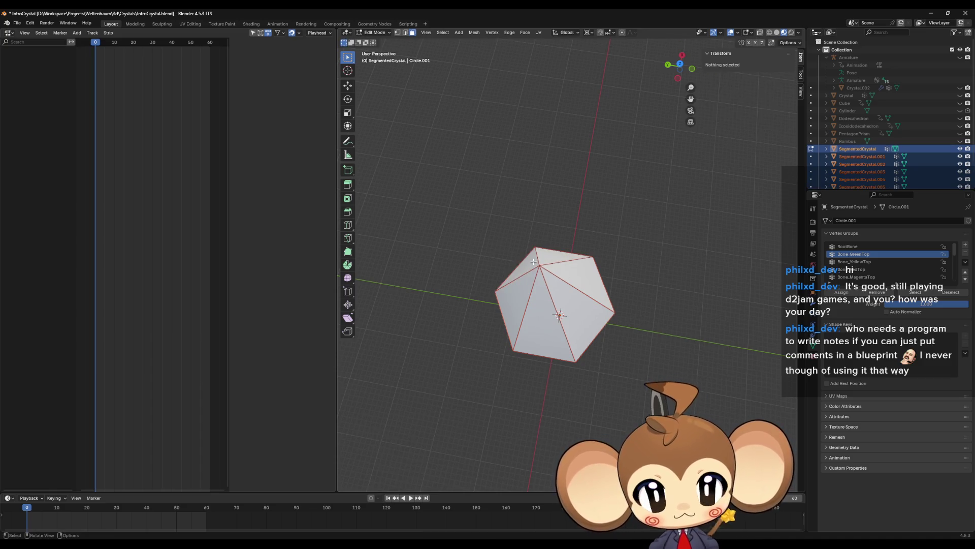
# Separate a side face and the right-side face of the crystal into their own objects.
pyautogui.moveTo(562, 267)
pyautogui.mouseDown(button='middle')
pyautogui.moveTo(580, 274)
pyautogui.moveTo(566, 265)
pyautogui.mouseUp(button='middle')
pyautogui.click(580, 274)
pyautogui.hotkey('shift', 'd')
pyautogui.rightClick(580, 274)
pyautogui.press('p')
pyautogui.click(580, 274)
pyautogui.click(566, 264)
pyautogui.hotkey('shift', 'd')
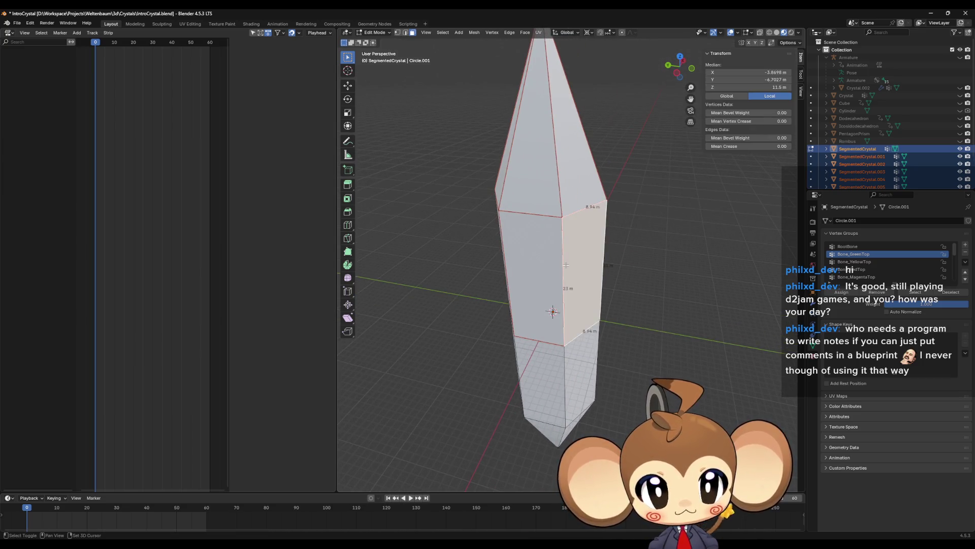
pyautogui.rightClick(565, 264)
pyautogui.press('p')
pyautogui.click(566, 264)
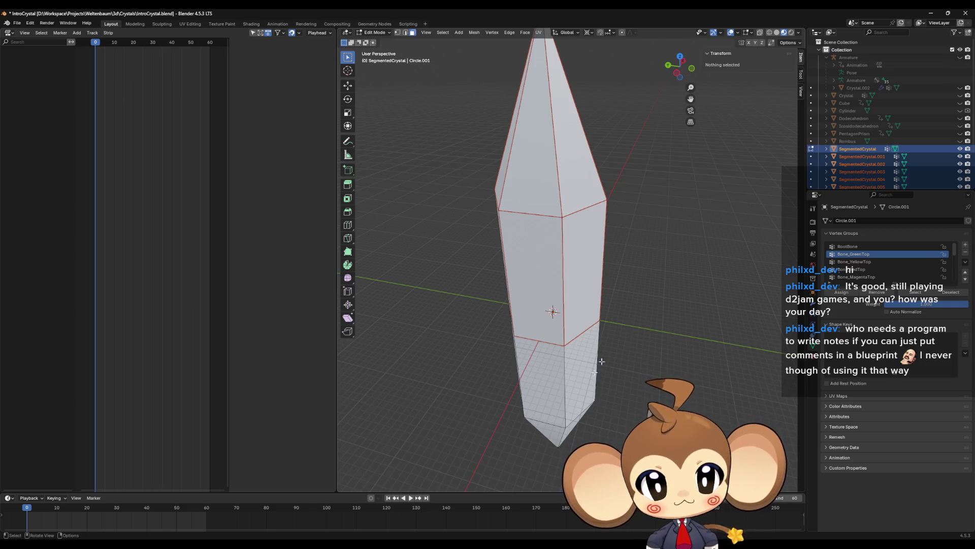
# Separate a lower face and the lower-right face into new objects.
pyautogui.click(532, 383)
pyautogui.hotkey('shift', 'd')
pyautogui.rightClick(532, 383)
pyautogui.press('p')
pyautogui.click(533, 382)
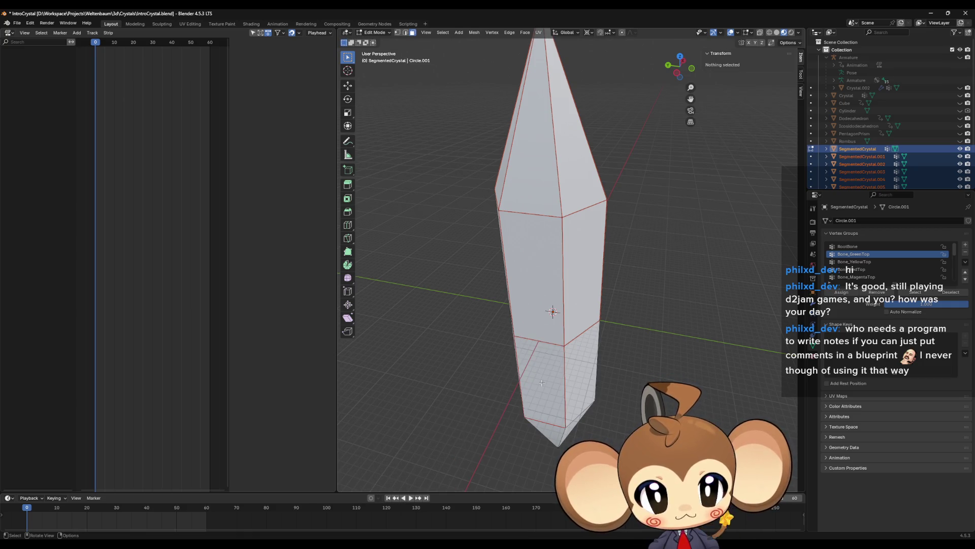
pyautogui.click(577, 364)
pyautogui.hotkey('shift', 'd')
pyautogui.rightClick(577, 365)
pyautogui.press('p')
pyautogui.click(577, 365)
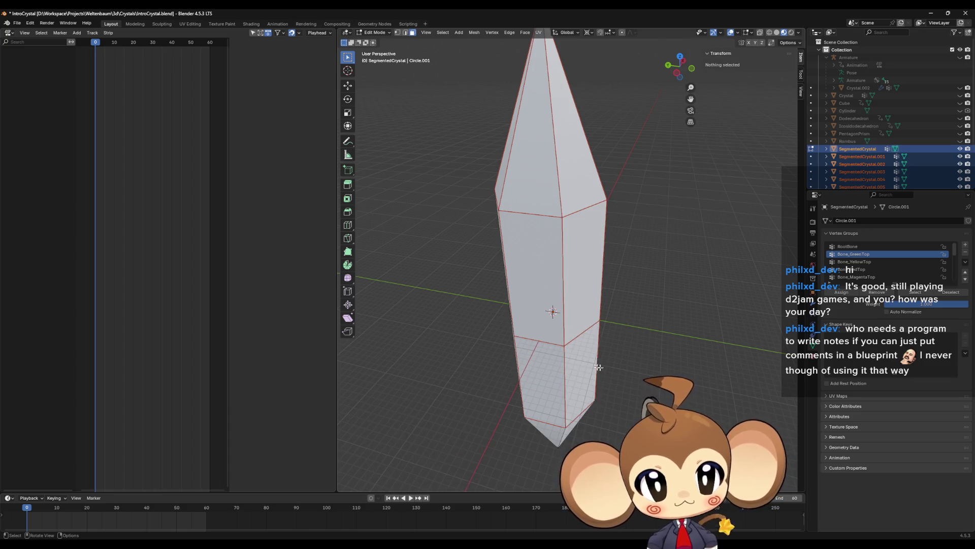
# Separate two lower front faces on the crystal's other side into new objects.
pyautogui.moveTo(599, 367); pyautogui.dragTo(518, 300, button='middle')
pyautogui.click(519, 299)
pyautogui.hotkey('shift', 'd')
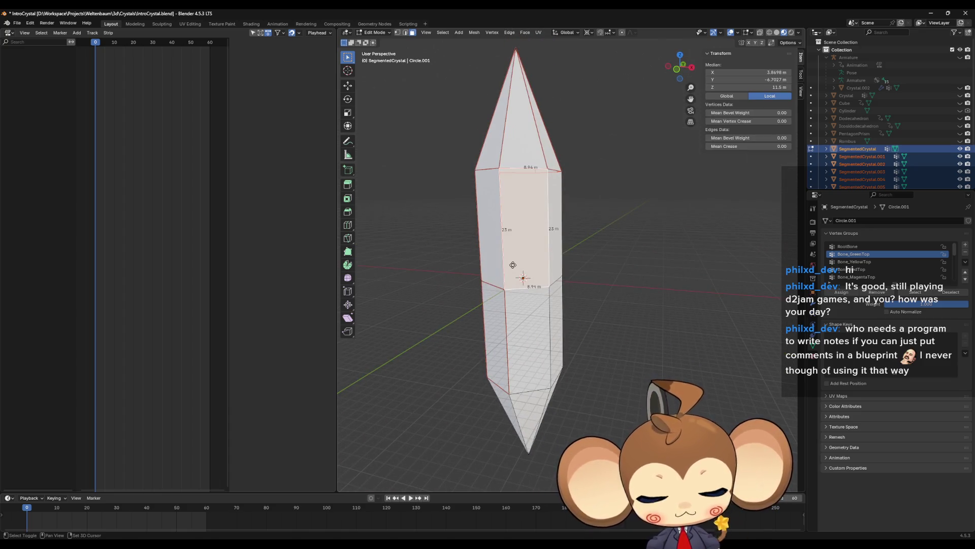
pyautogui.rightClick(513, 265)
pyautogui.press('p')
pyautogui.click(513, 265)
pyautogui.click(525, 329)
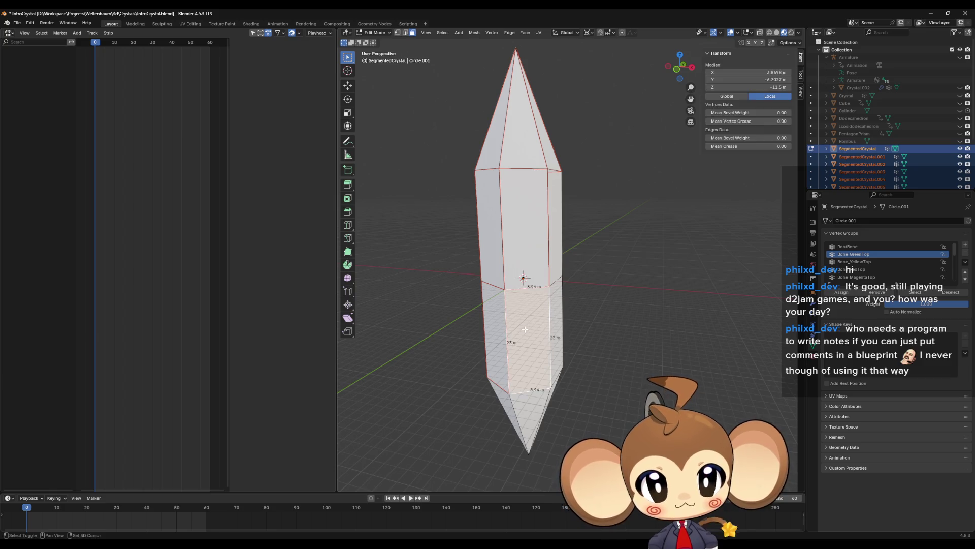
pyautogui.hotkey('shift', 'd')
pyautogui.rightClick(525, 329)
pyautogui.press('p')
pyautogui.click(525, 330)
# Separate another lower face and an upper side face into their own objects.
pyautogui.moveTo(544, 285); pyautogui.dragTo(584, 333, button='middle')
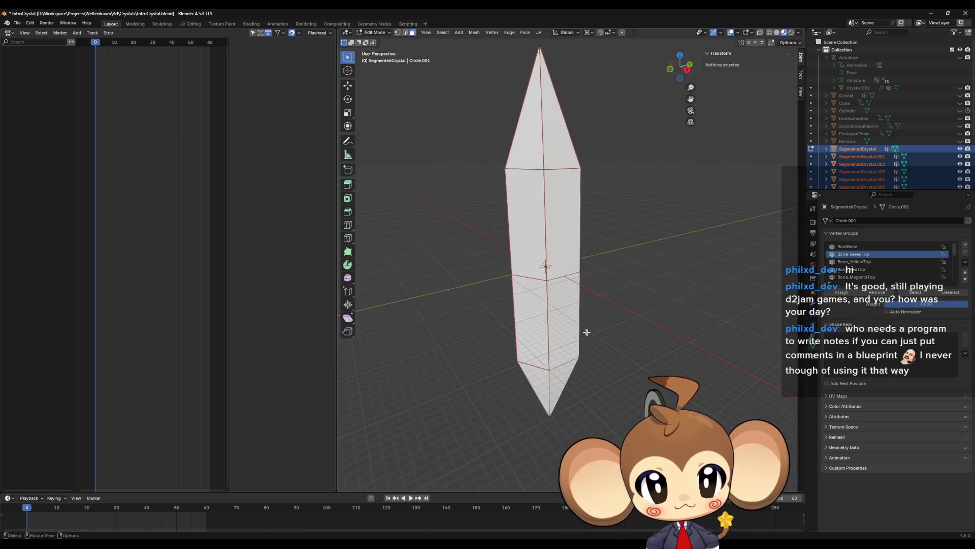
pyautogui.click(559, 325)
pyautogui.hotkey('shift', 'd')
pyautogui.rightClick(563, 296)
pyautogui.press('p')
pyautogui.click(563, 296)
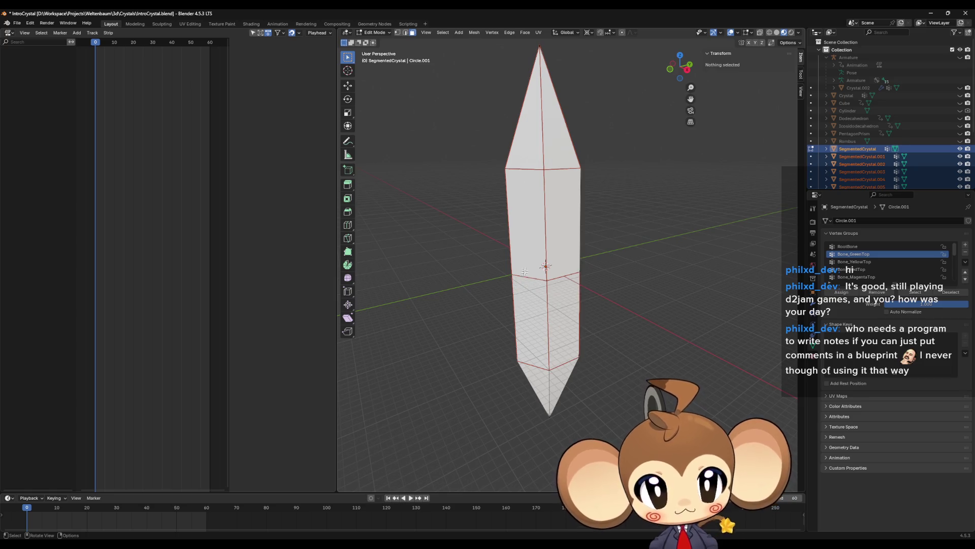
pyautogui.click(568, 221)
pyautogui.hotkey('shift', 'd')
pyautogui.rightClick(566, 220)
pyautogui.press('p')
pyautogui.click(566, 220)
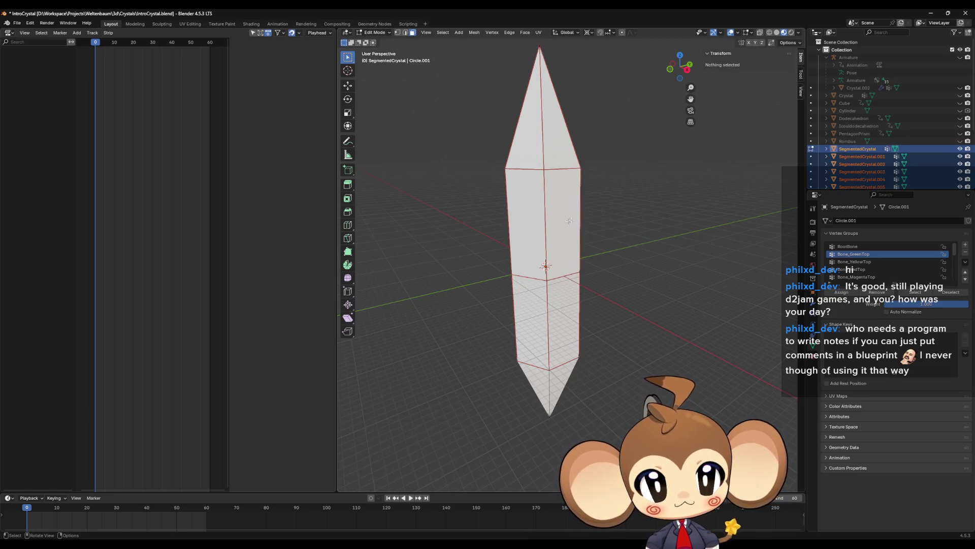
# Separate a lower face and the upper face above it on the far side.
pyautogui.moveTo(567, 220)
pyautogui.mouseDown(button='middle')
pyautogui.moveTo(628, 209)
pyautogui.moveTo(600, 243)
pyautogui.moveTo(624, 304)
pyautogui.mouseUp(button='middle')
pyautogui.click(623, 305)
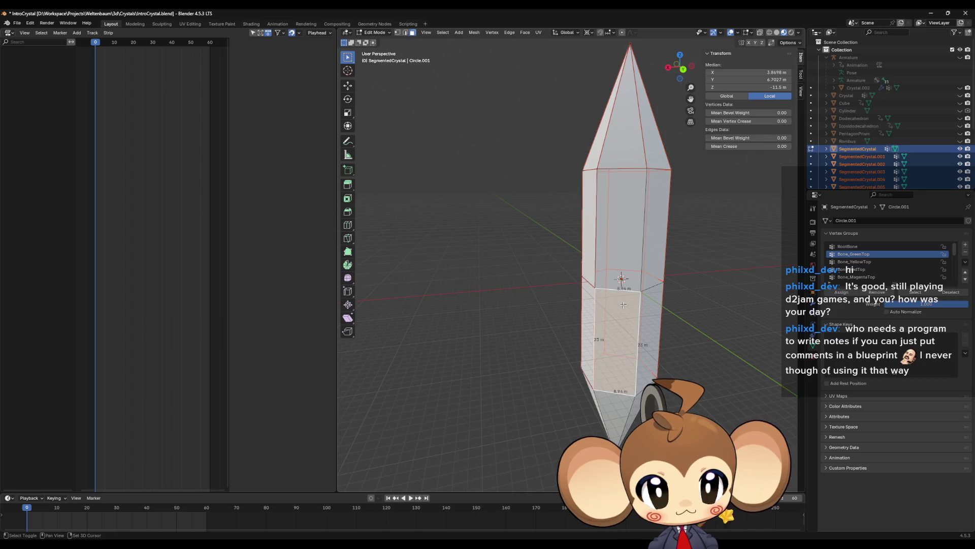
pyautogui.hotkey('shift', 'd')
pyautogui.rightClick(623, 305)
pyautogui.press('p')
pyautogui.click(623, 305)
pyautogui.click(622, 276)
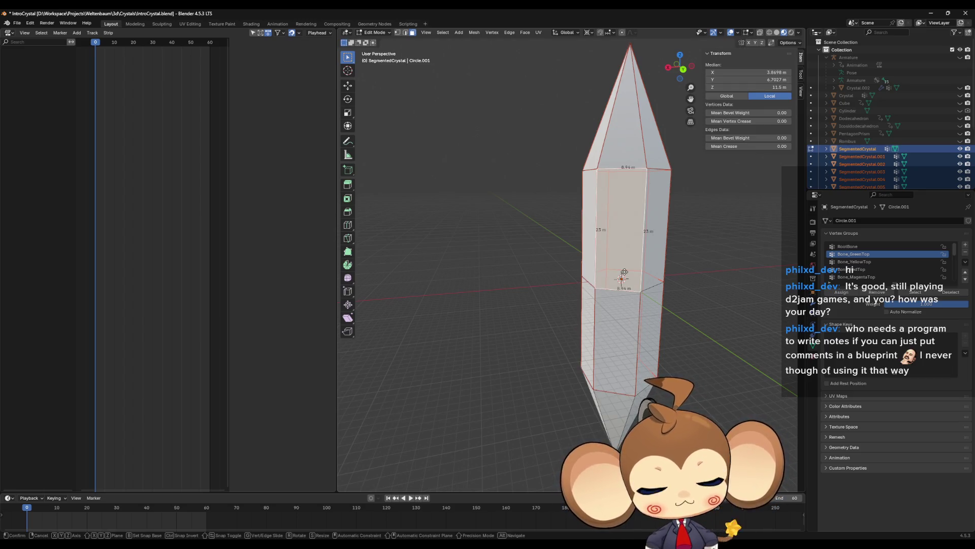
pyautogui.hotkey('shift', 'd')
pyautogui.rightClick(625, 275)
pyautogui.press('p')
pyautogui.click(624, 275)
# Separate the upper front and lower front faces into new objects.
pyautogui.moveTo(625, 274); pyautogui.dragTo(617, 273, button='middle')
pyautogui.click(616, 274)
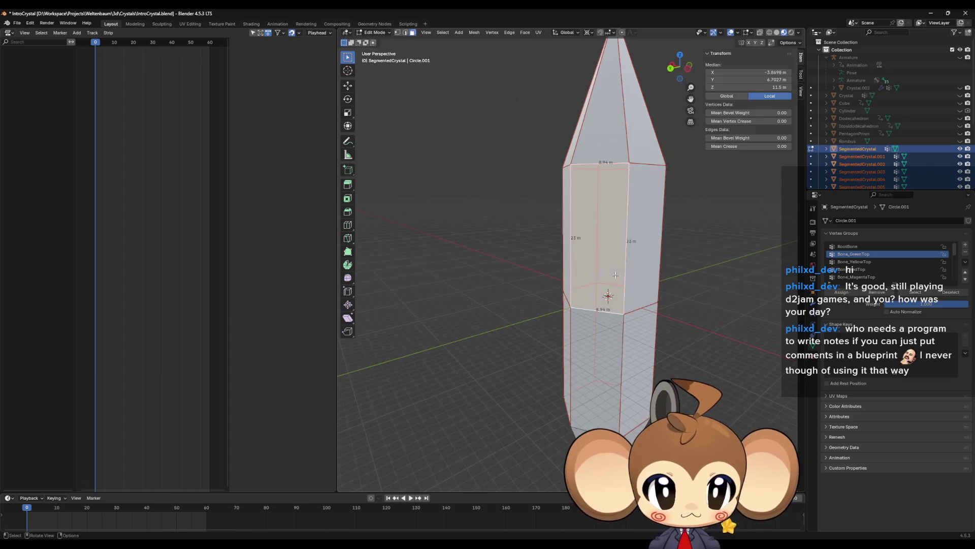
pyautogui.hotkey('shift', 'd')
pyautogui.rightClick(616, 273)
pyautogui.press('p')
pyautogui.click(617, 273)
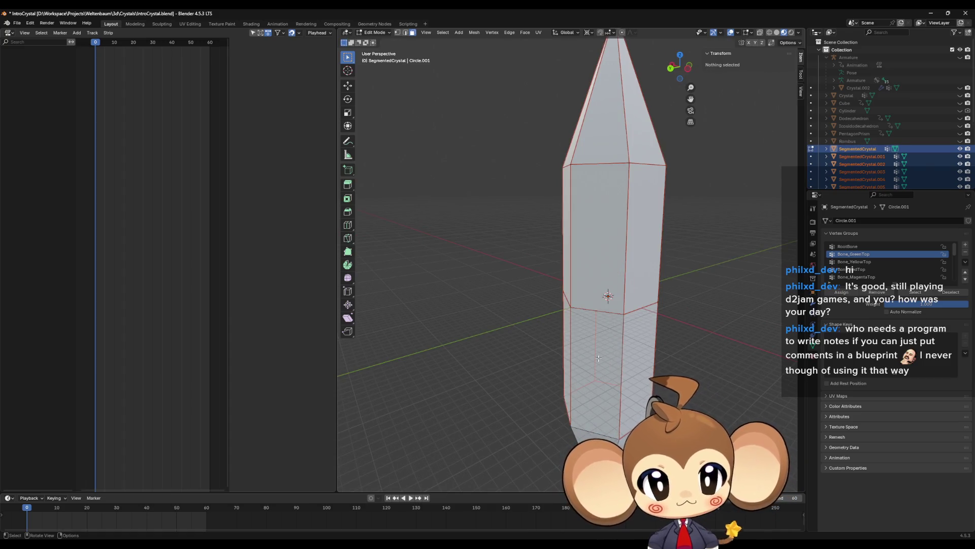
pyautogui.click(605, 358)
pyautogui.hotkey('shift', 'd')
pyautogui.rightClick(605, 358)
pyautogui.press('p')
pyautogui.click(604, 358)
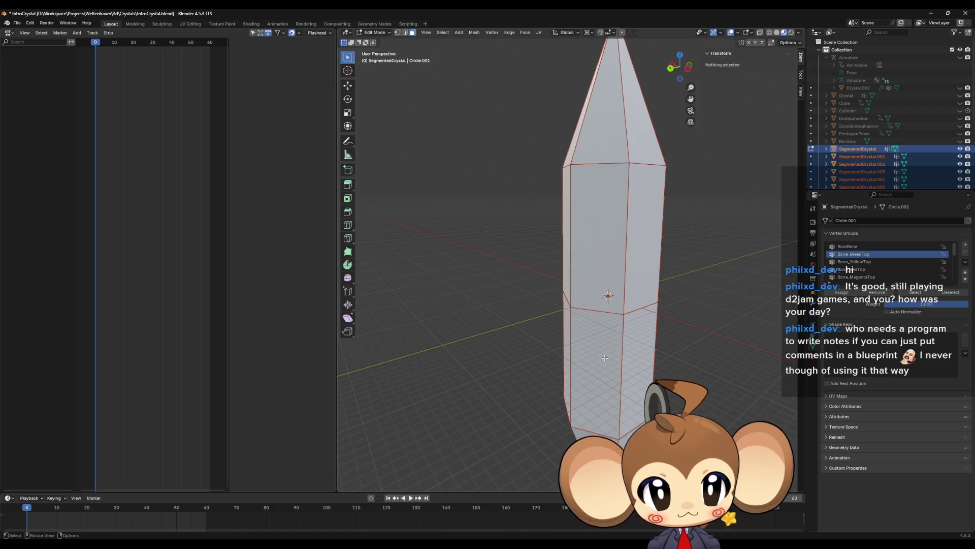
# Undo and redo the last split, select the whole mesh, cancel a move, and clear the selection.
pyautogui.hotkey('ctrl', 'z')
pyautogui.hotkey('ctrl', 'shift', 'z')
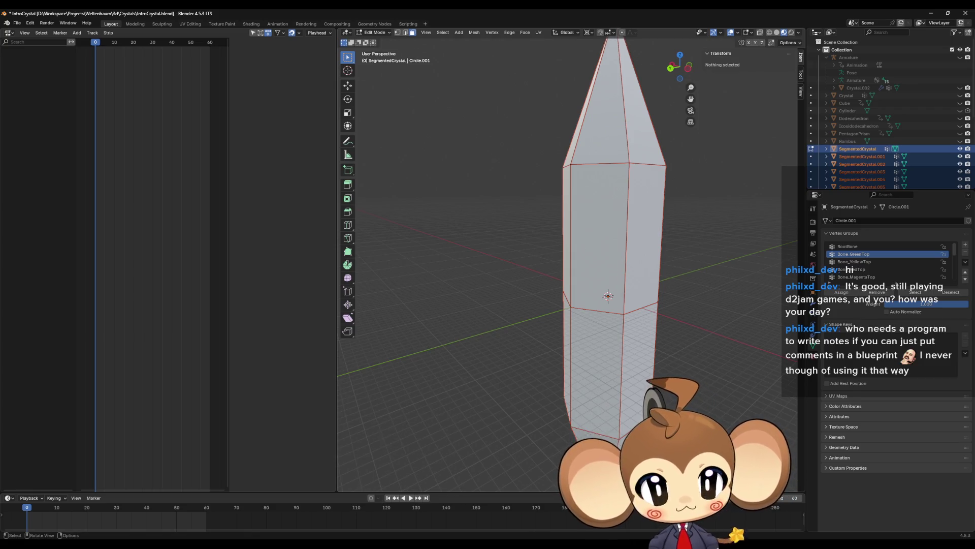
pyautogui.press('a')
pyautogui.moveTo(646, 401); pyautogui.dragTo(589, 409, button='middle')
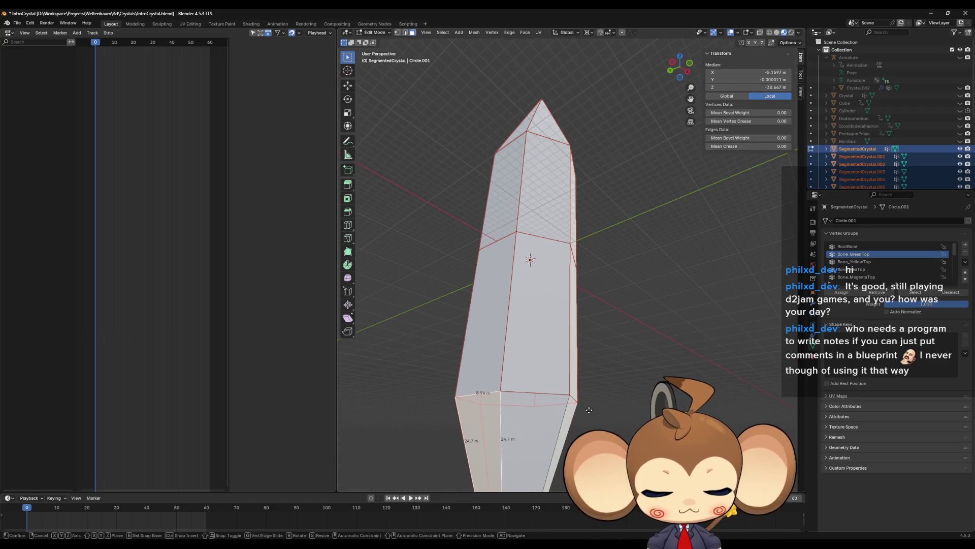
pyautogui.press('g')
pyautogui.press('Escape')
pyautogui.hotkey('alt', 'a')
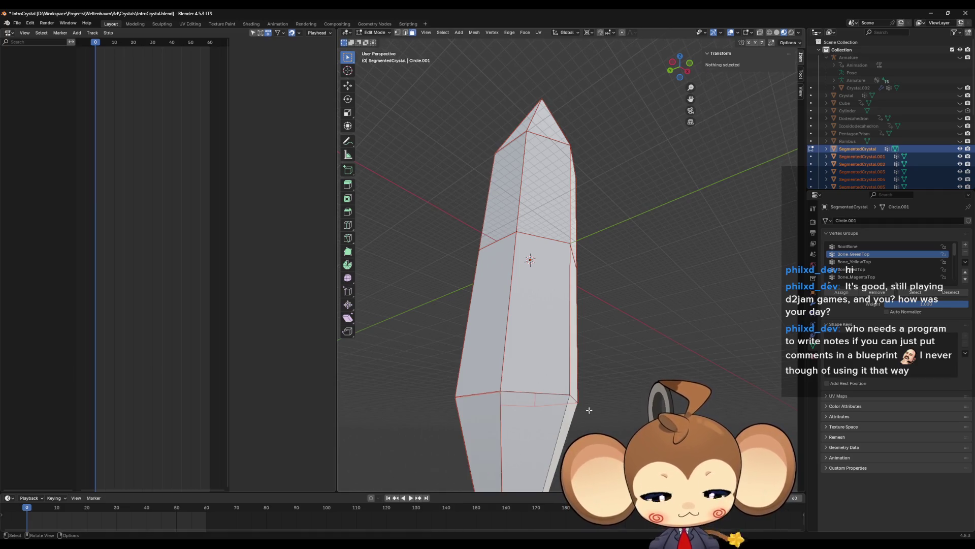
# Select lower crystal faces and retry separating them, undoing the stray actions.
pyautogui.click(535, 410)
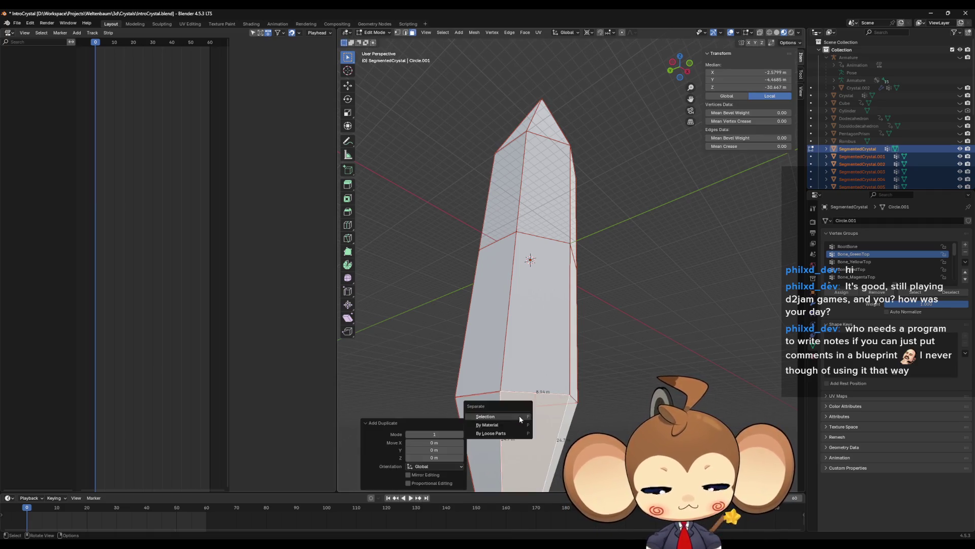
pyautogui.hotkey('ctrl', 'z')
pyautogui.moveTo(543, 420)
pyautogui.mouseDown(button='middle')
pyautogui.moveTo(509, 419)
pyautogui.moveTo(498, 407)
pyautogui.moveTo(582, 431)
pyautogui.moveTo(635, 421)
pyautogui.moveTo(594, 432)
pyautogui.mouseUp(button='middle')
pyautogui.click(508, 419)
pyautogui.hotkey('ctrl', 'z')
pyautogui.keyDown('alt'); pyautogui.click(582, 432); pyautogui.keyUp('alt')
pyautogui.press('g')
pyautogui.click(582, 432)
pyautogui.hotkey('ctrl', 'z')
pyautogui.keyDown('alt'); pyautogui.click(635, 421); pyautogui.keyUp('alt')
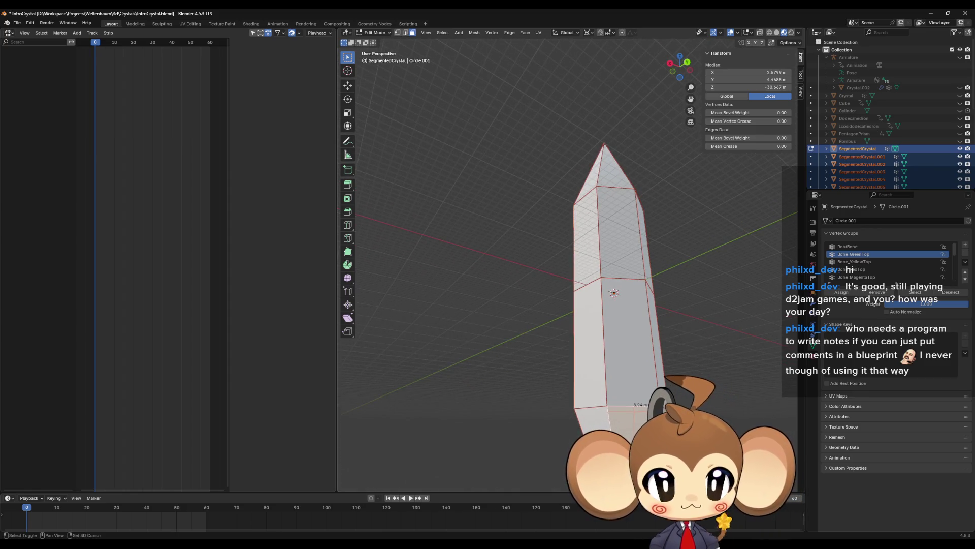
# Split the selected face off as a new object and view the crystal from above.
pyautogui.keyDown('shift'); pyautogui.click(594, 431); pyautogui.keyUp('shift')
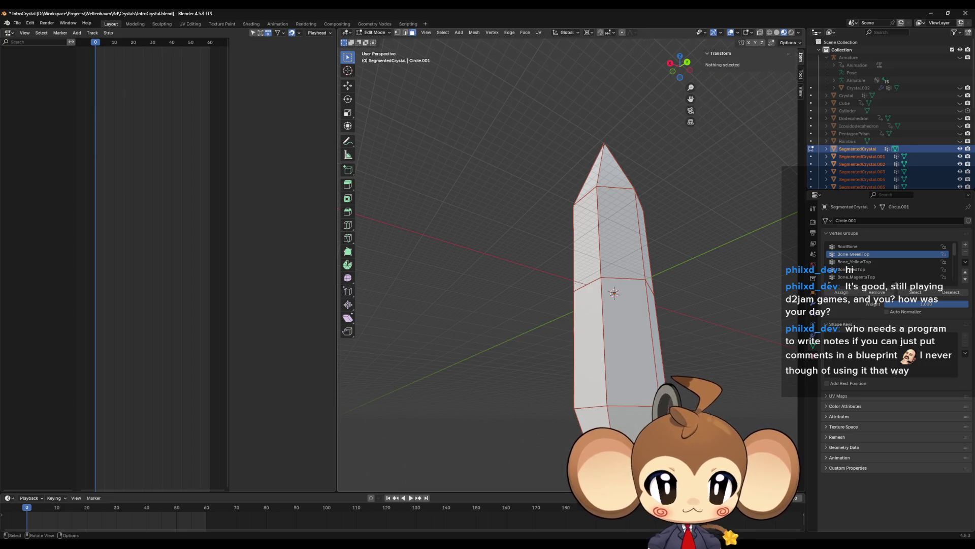
pyautogui.moveTo(594, 432)
pyautogui.mouseDown(button='middle')
pyautogui.moveTo(639, 408)
pyautogui.moveTo(582, 416)
pyautogui.moveTo(596, 404)
pyautogui.mouseUp(button='middle')
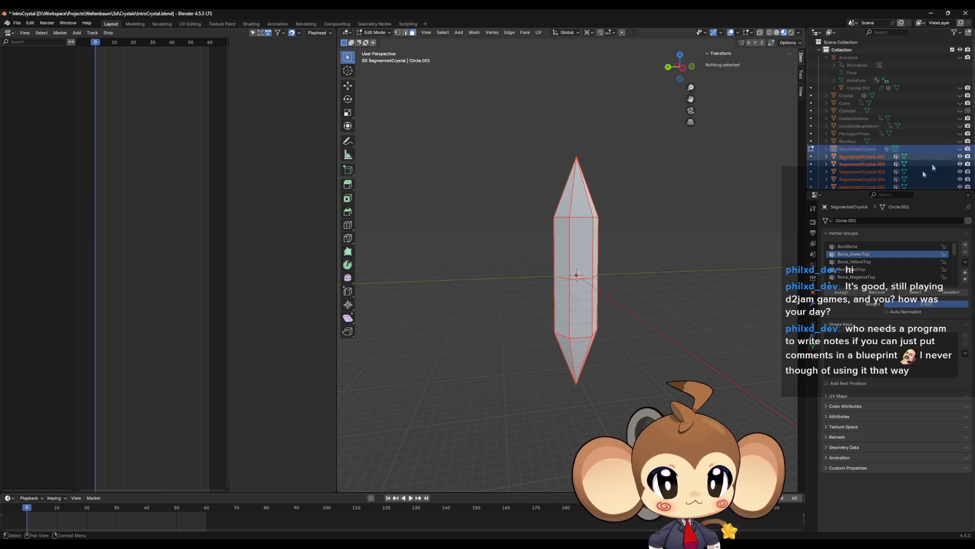
pyautogui.moveTo(752, 270)
pyautogui.mouseDown(button='middle')
pyautogui.moveTo(643, 275)
pyautogui.moveTo(631, 305)
pyautogui.moveTo(685, 249)
pyautogui.mouseUp(button='middle')
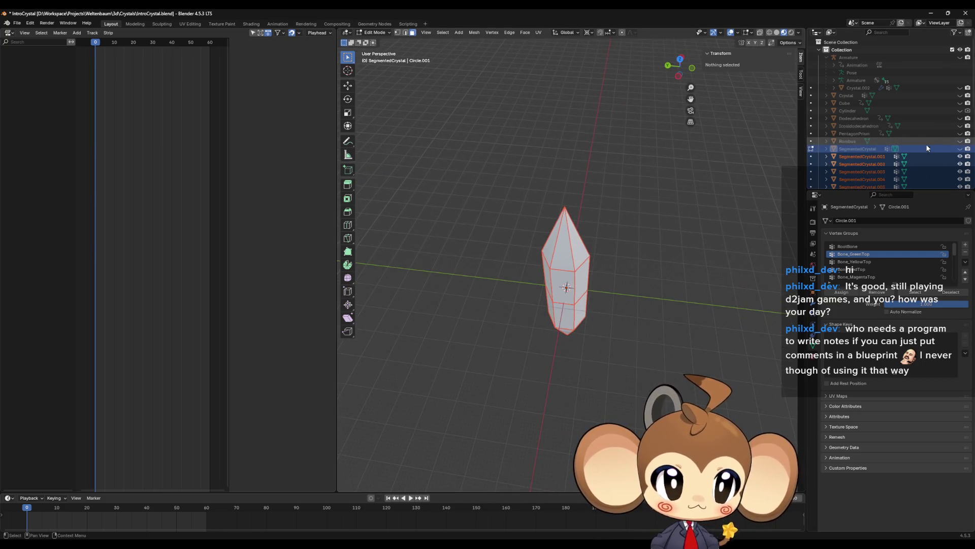
# Hide all SegmentedCrystal pieces in the Outliner, then unhide SegmentedCrystal.001 and make it active.
pyautogui.scroll(-5, 926, 145)
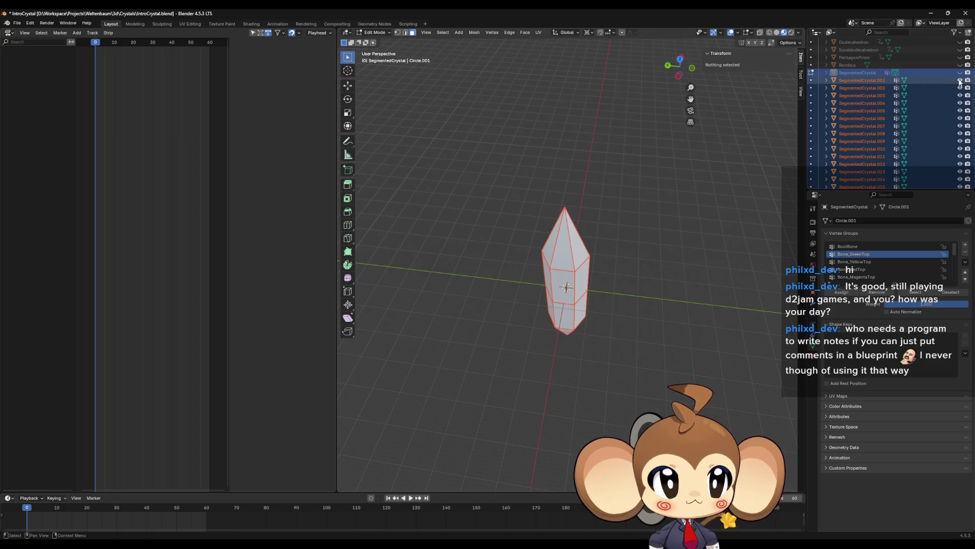
pyautogui.moveTo(960, 82); pyautogui.dragTo(960, 156)
pyautogui.scroll(-3, 960, 135)
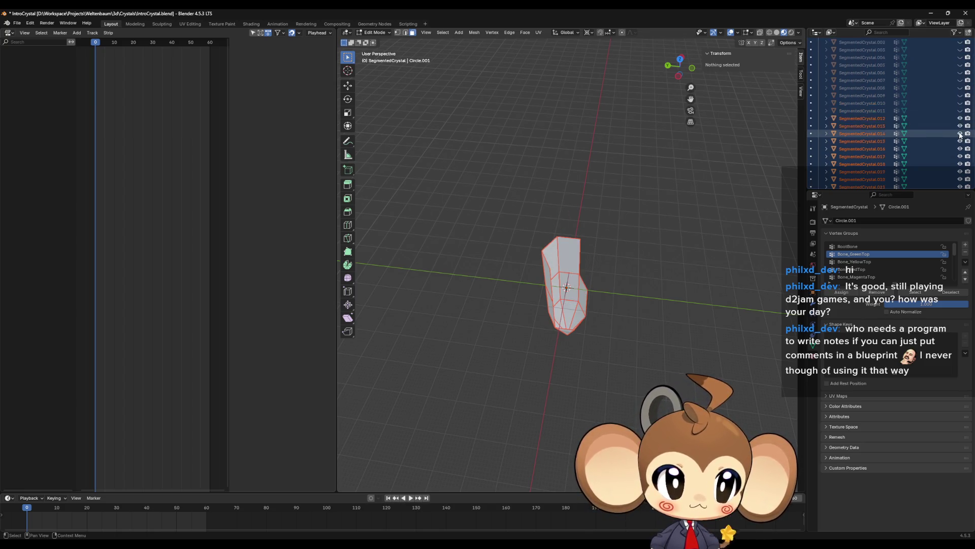
pyautogui.scroll(-2, 960, 134)
pyautogui.moveTo(960, 91); pyautogui.dragTo(960, 165)
pyautogui.scroll(-1, 960, 147)
pyautogui.scroll(6, 950, 157)
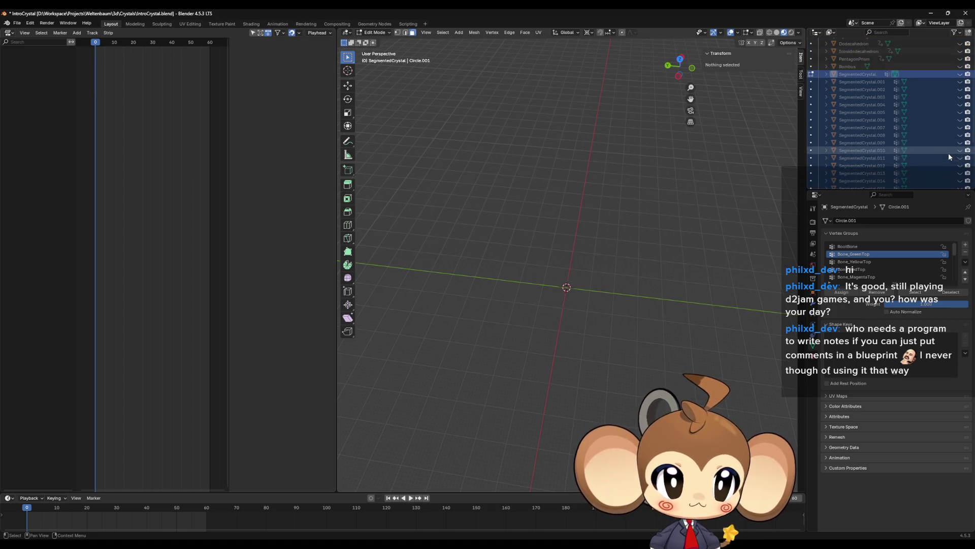
pyautogui.click(960, 81)
pyautogui.scroll(3, 657, 228)
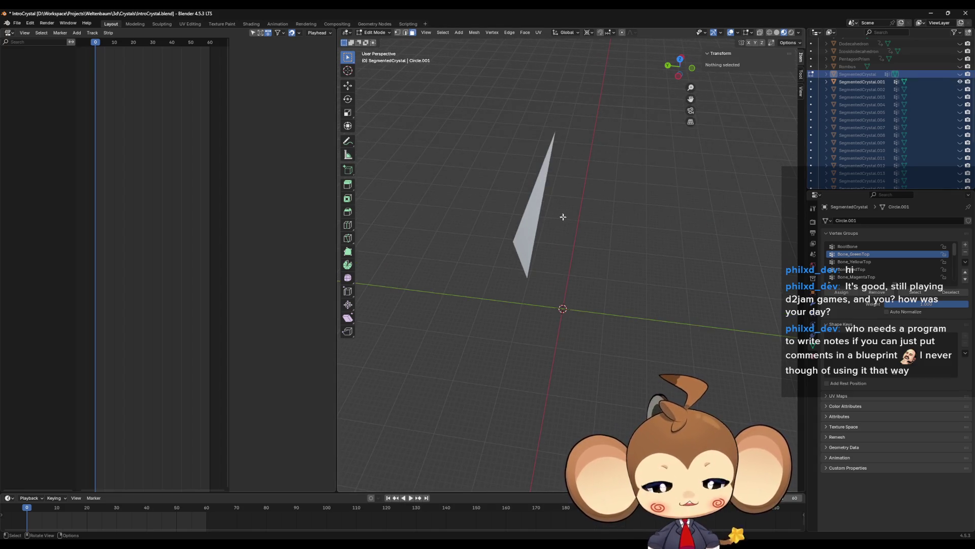
pyautogui.click(539, 203)
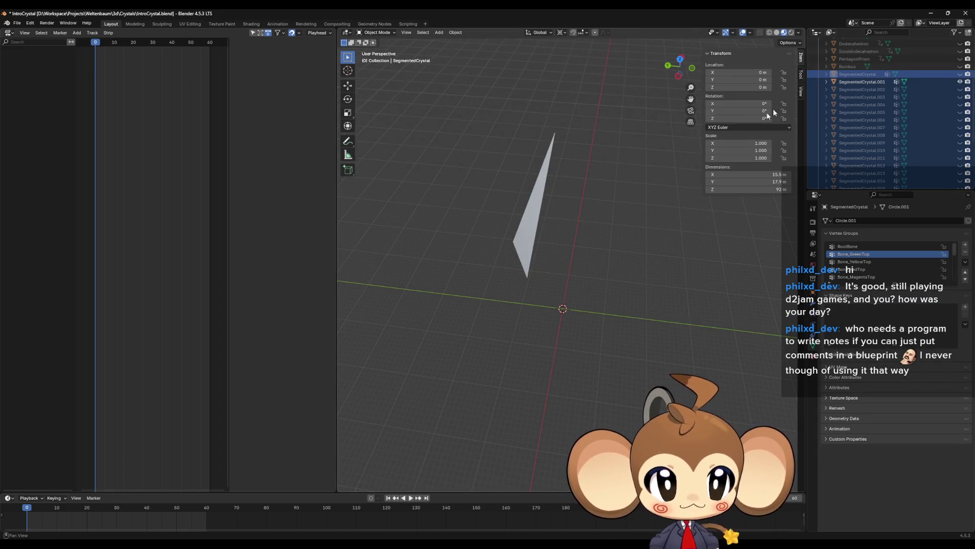
# Select the SegmentedCrystal.001 face piece and box-select its bottom edge.
pyautogui.click(631, 263)
pyautogui.moveTo(631, 263); pyautogui.dragTo(639, 277, button='middle')
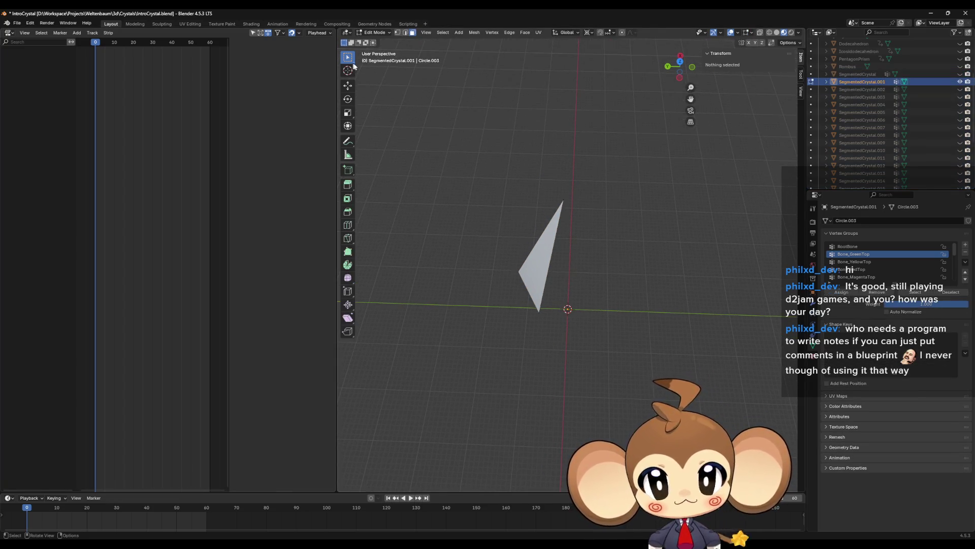
pyautogui.moveTo(462, 219); pyautogui.dragTo(492, 244, button='middle')
pyautogui.moveTo(454, 216); pyautogui.dragTo(562, 321)
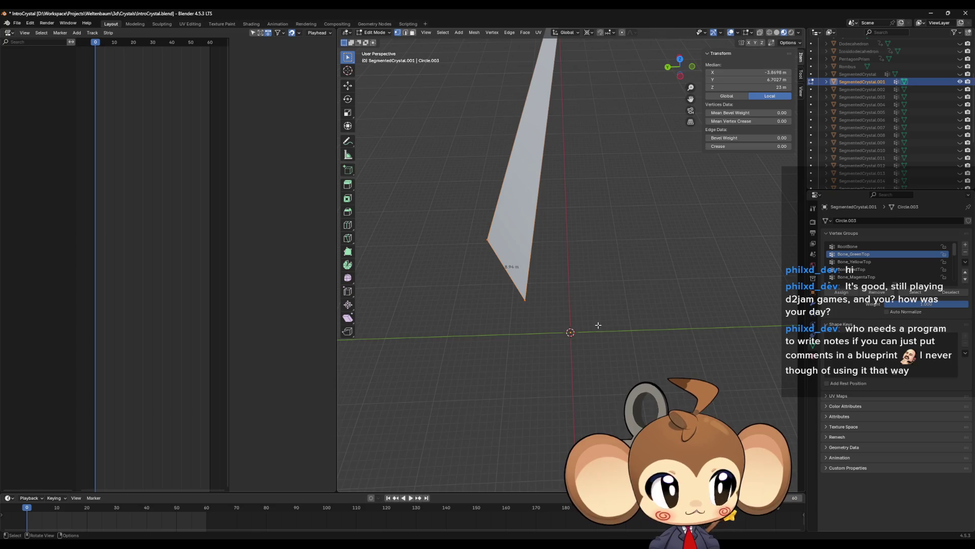
pyautogui.moveTo(598, 325); pyautogui.dragTo(595, 318, button='middle')
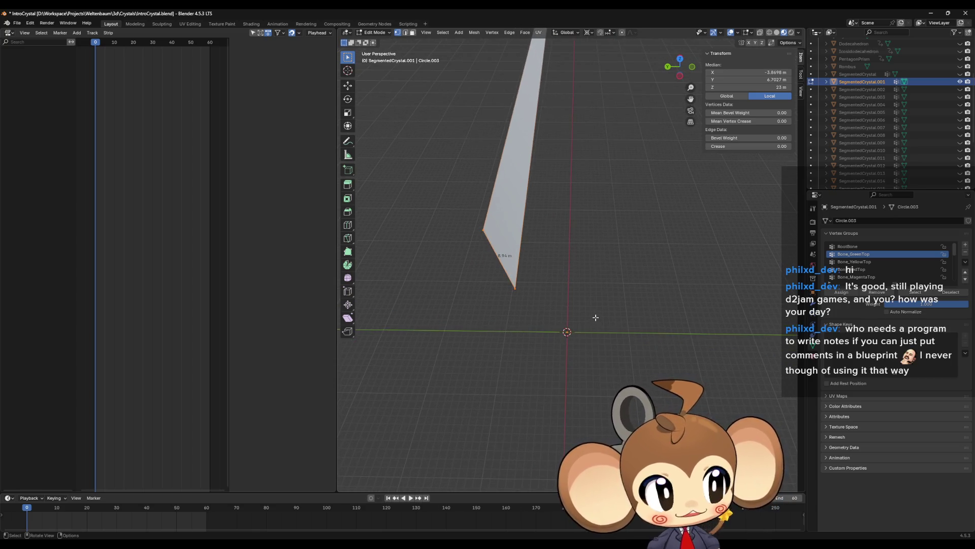
pyautogui.moveTo(596, 318); pyautogui.dragTo(611, 276, button='middle')
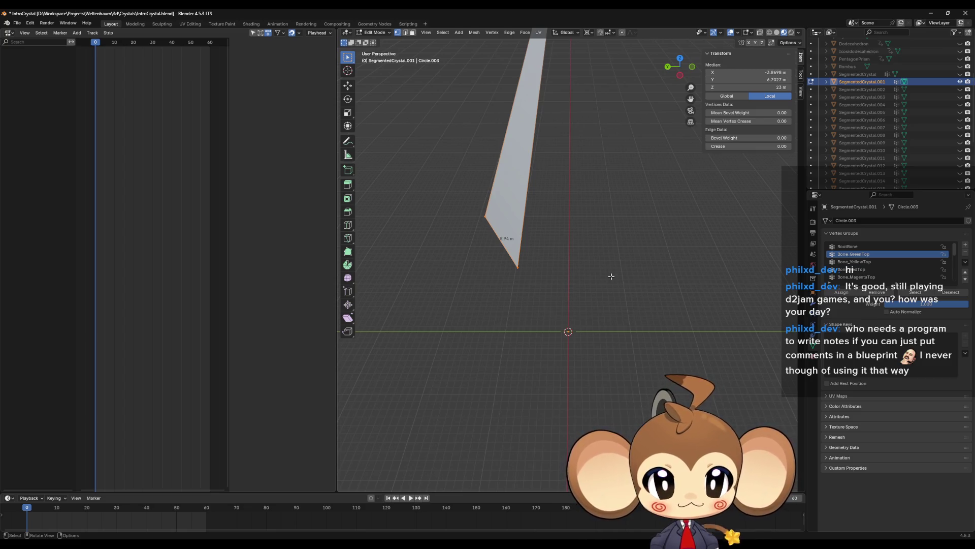
# Extrude the bottom edge in place, merge it At Center, and scale it along X/Y only.
pyautogui.press('e')
pyautogui.rightClick(611, 276)
pyautogui.press('m')
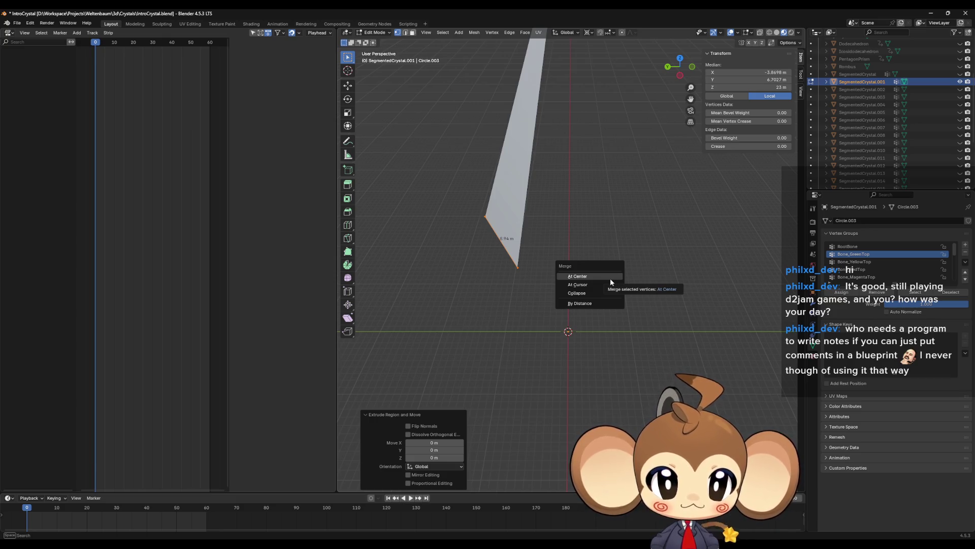
pyautogui.click(611, 280)
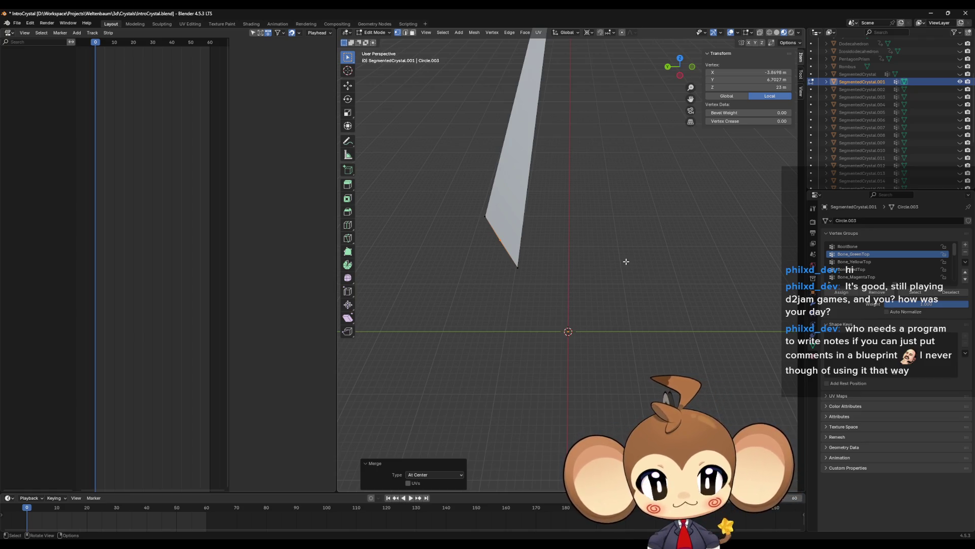
pyautogui.press('s')
pyautogui.hotkey('shift', 'z')
# Collapse the merged point onto the central axis to form a new triangle face.
pyautogui.press('0')
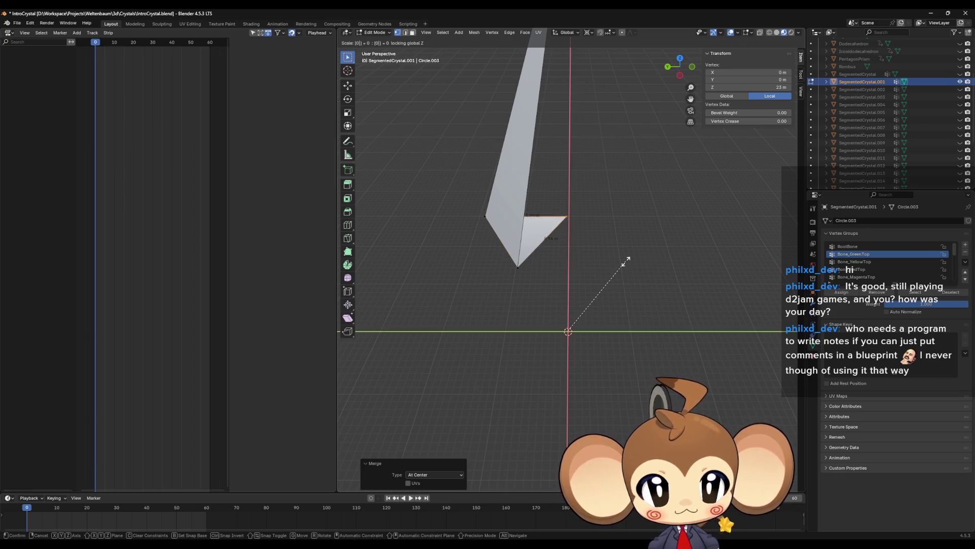
pyautogui.press('Return')
pyautogui.moveTo(633, 266); pyautogui.dragTo(775, 47, button='middle')
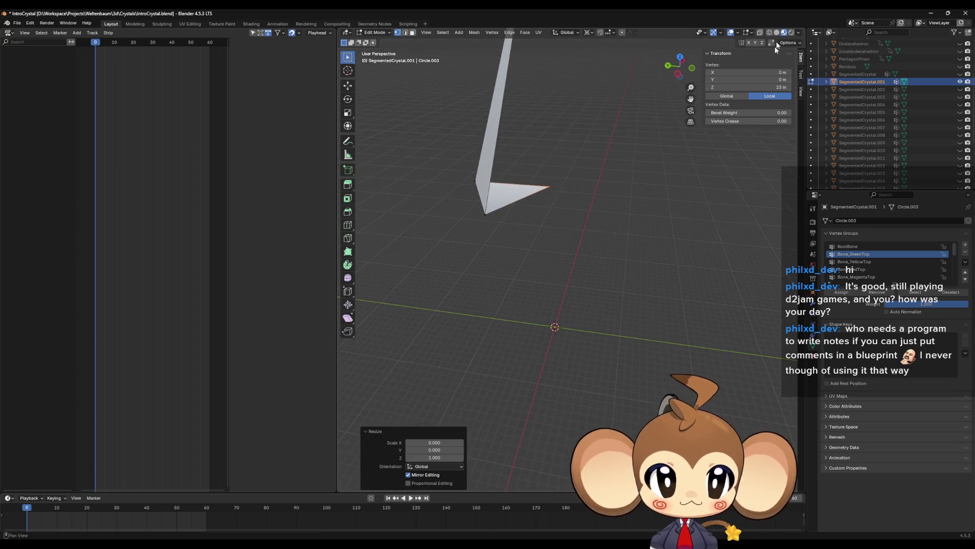
# Turn on face normals in the edit-mode overlays and enlarge them to size 0.41.
pyautogui.click(738, 33)
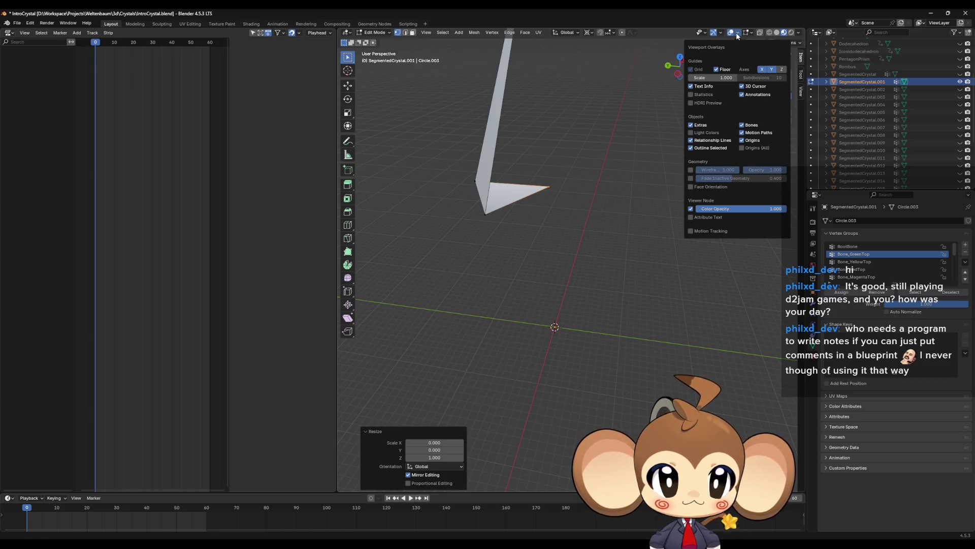
pyautogui.click(754, 36)
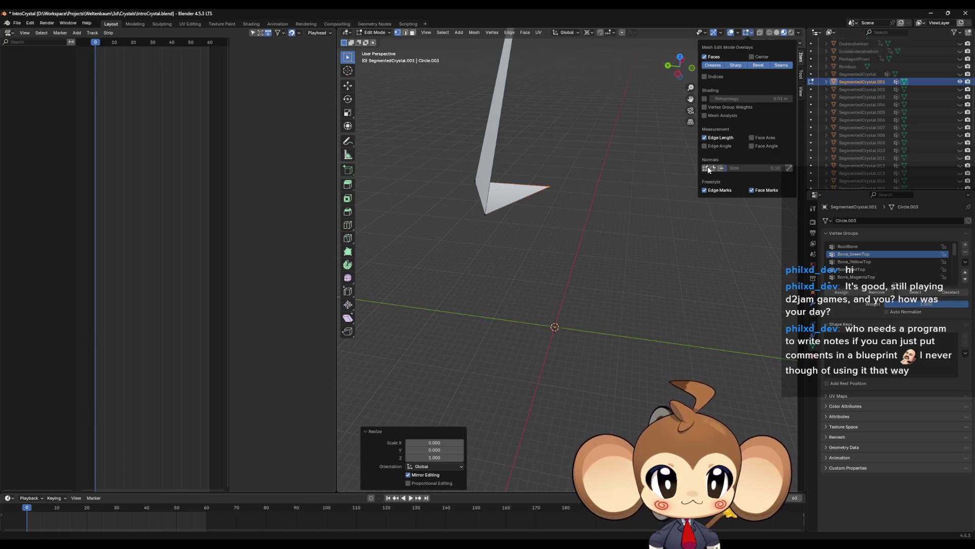
pyautogui.moveTo(584, 239)
pyautogui.mouseDown(button='middle')
pyautogui.moveTo(563, 193)
pyautogui.moveTo(562, 248)
pyautogui.moveTo(575, 211)
pyautogui.moveTo(572, 265)
pyautogui.mouseUp(button='middle')
pyautogui.scroll(-3, 570, 195)
pyautogui.scroll(3, 570, 250)
pyautogui.click(752, 33)
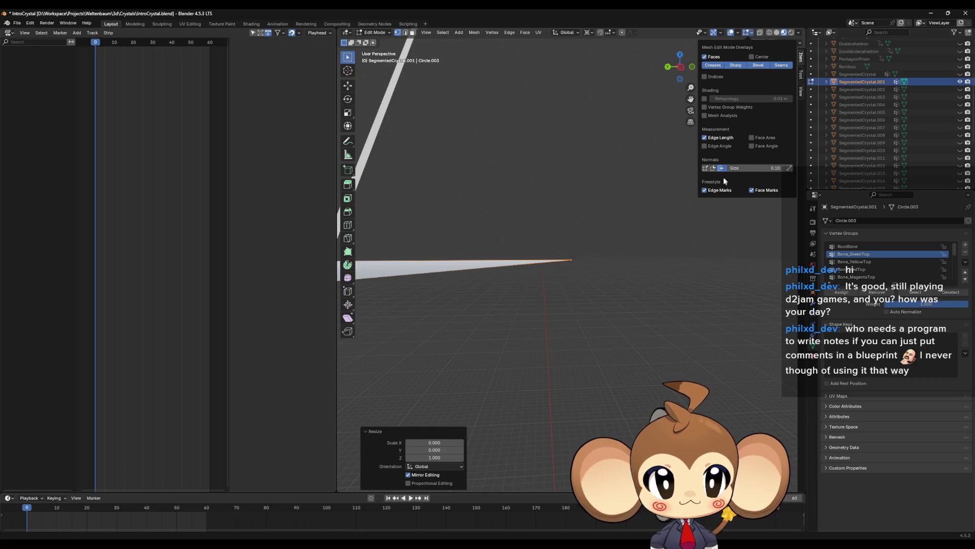
pyautogui.moveTo(733, 170); pyautogui.dragTo(738, 170)
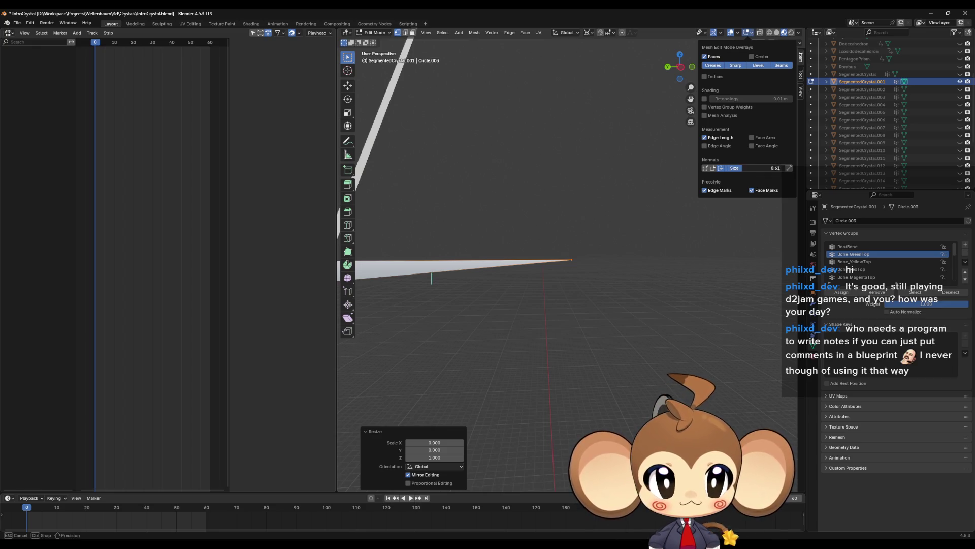
# Close the overlay settings and select the piece's top vertex.
pyautogui.moveTo(667, 212); pyautogui.dragTo(572, 257, button='middle')
pyautogui.click(571, 259)
pyautogui.keyDown('shift'); pyautogui.click(570, 71); pyautogui.keyUp('shift')
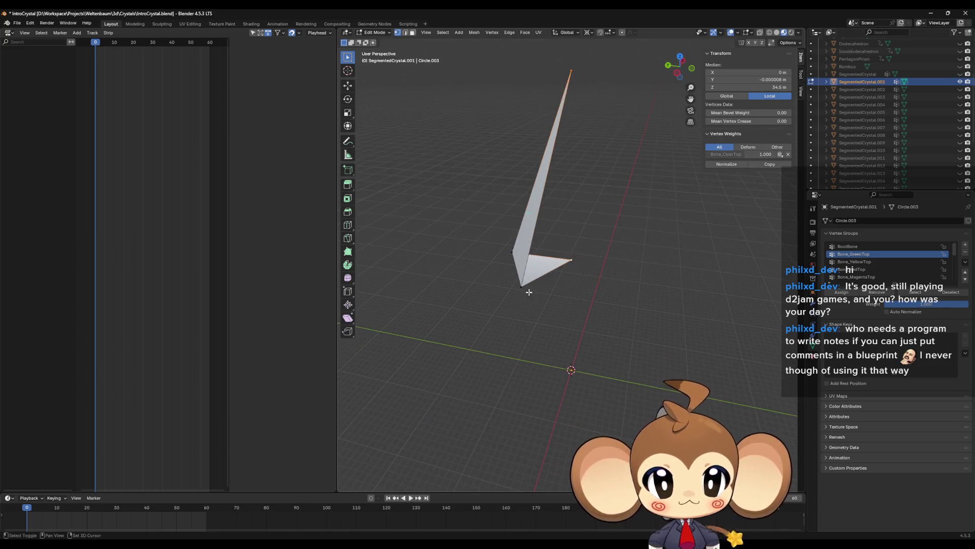
# Select the vertices around the base corner of the SegmentedCrystal.001 wedge.
pyautogui.keyDown('shift'); pyautogui.click(522, 287); pyautogui.keyUp('shift')
pyautogui.moveTo(526, 285)
pyautogui.mouseDown(button='middle')
pyautogui.moveTo(564, 284)
pyautogui.moveTo(584, 264)
pyautogui.mouseUp(button='middle')
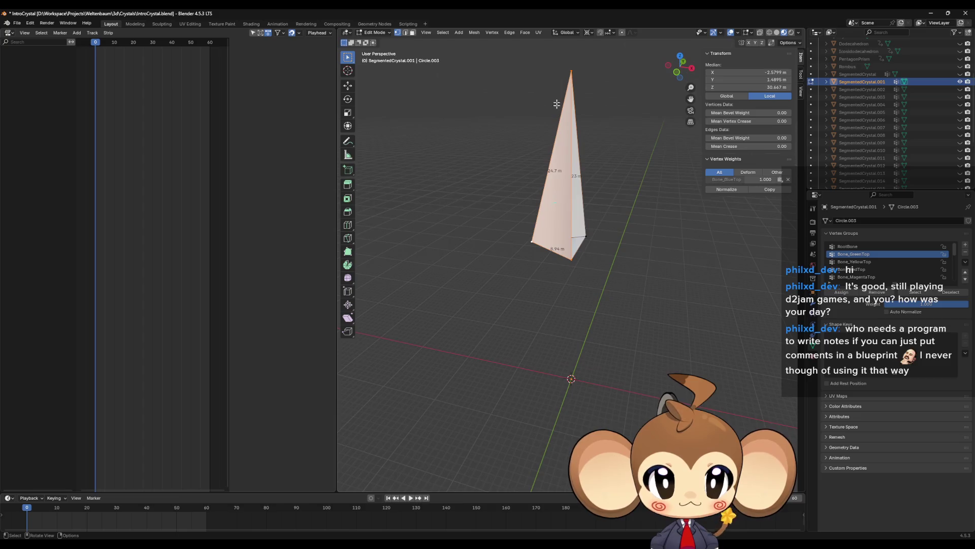
pyautogui.click(572, 71)
pyautogui.moveTo(584, 221); pyautogui.dragTo(591, 236)
pyautogui.moveTo(592, 236)
pyautogui.mouseDown(button='middle')
pyautogui.moveTo(673, 273)
pyautogui.moveTo(706, 269)
pyautogui.mouseUp(button='middle')
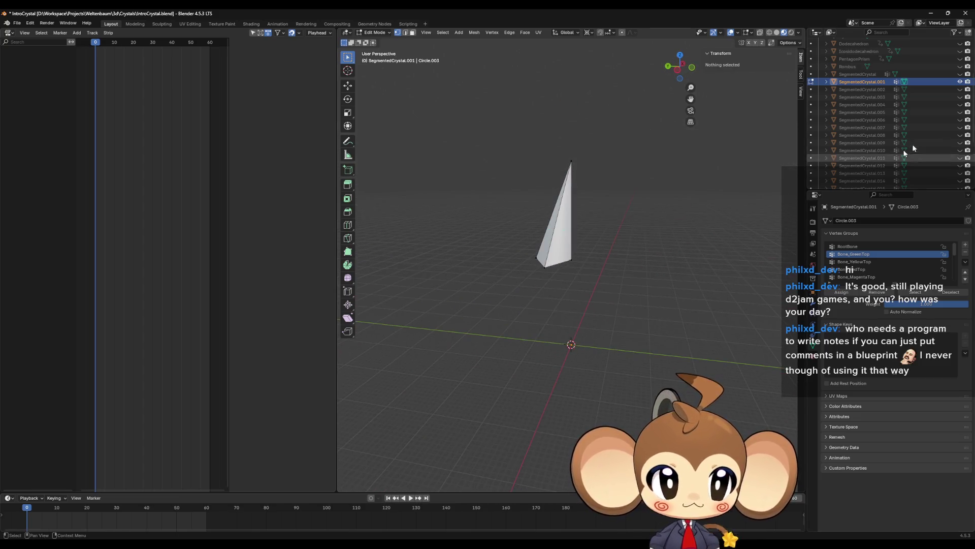
# Hide SegmentedCrystal.001, then show SegmentedCrystal.002 and make it the active piece.
pyautogui.click(960, 81)
pyautogui.click(960, 88)
pyautogui.click(897, 89)
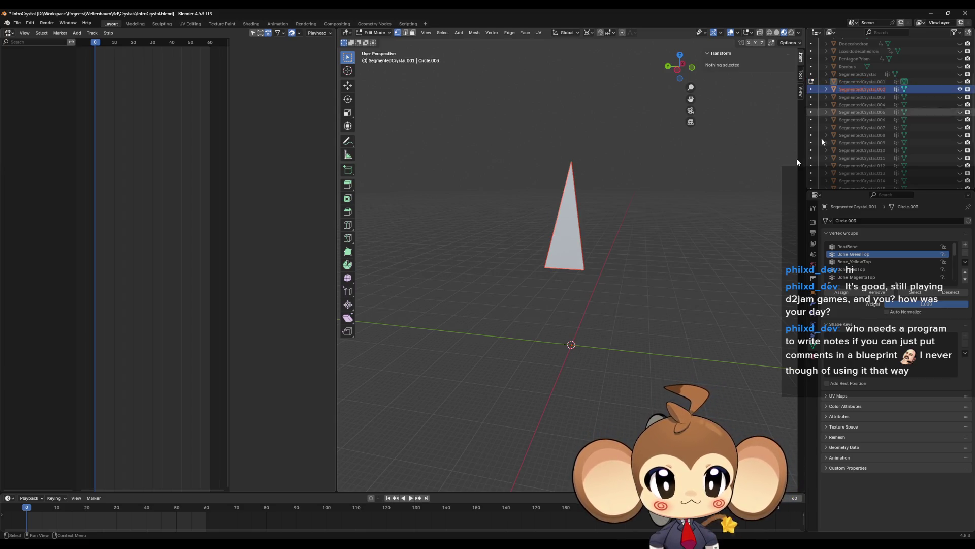
pyautogui.moveTo(661, 269)
pyautogui.mouseDown(button='middle')
pyautogui.moveTo(649, 280)
pyautogui.moveTo(592, 283)
pyautogui.moveTo(517, 257)
pyautogui.moveTo(544, 235)
pyautogui.moveTo(592, 256)
pyautogui.moveTo(585, 260)
pyautogui.mouseUp(button='middle')
pyautogui.press('Tab')
pyautogui.press('Tab')
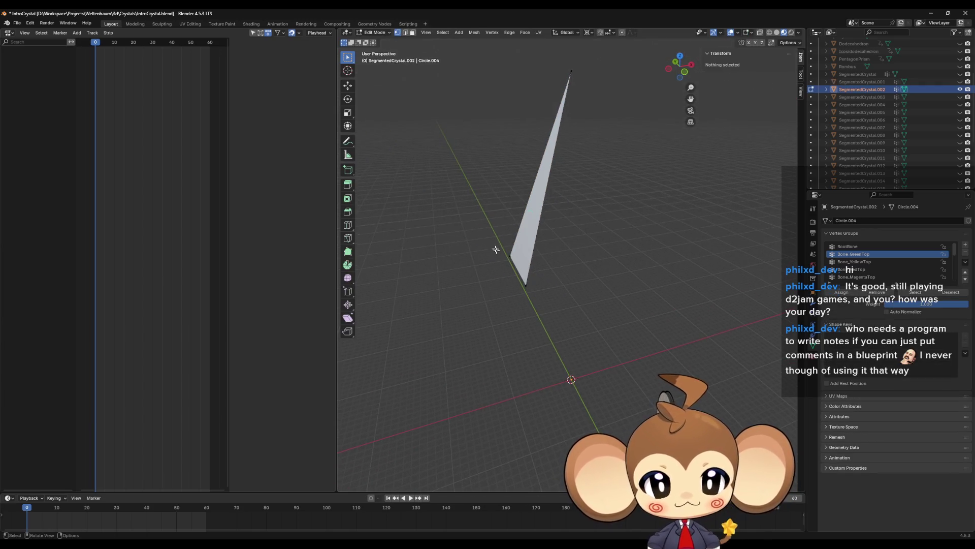
# Merge the new piece's bottom edge at centre and scale that point to 0 on X and Y.
pyautogui.moveTo(496, 249); pyautogui.dragTo(588, 303)
pyautogui.press('m')
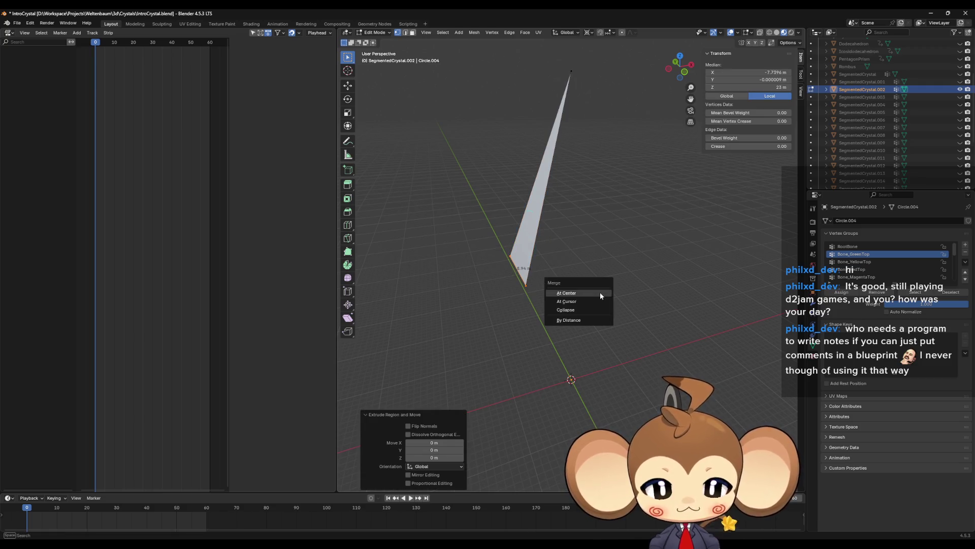
pyautogui.click(600, 292)
pyautogui.moveTo(599, 292); pyautogui.dragTo(595, 291, button='middle')
pyautogui.press('s')
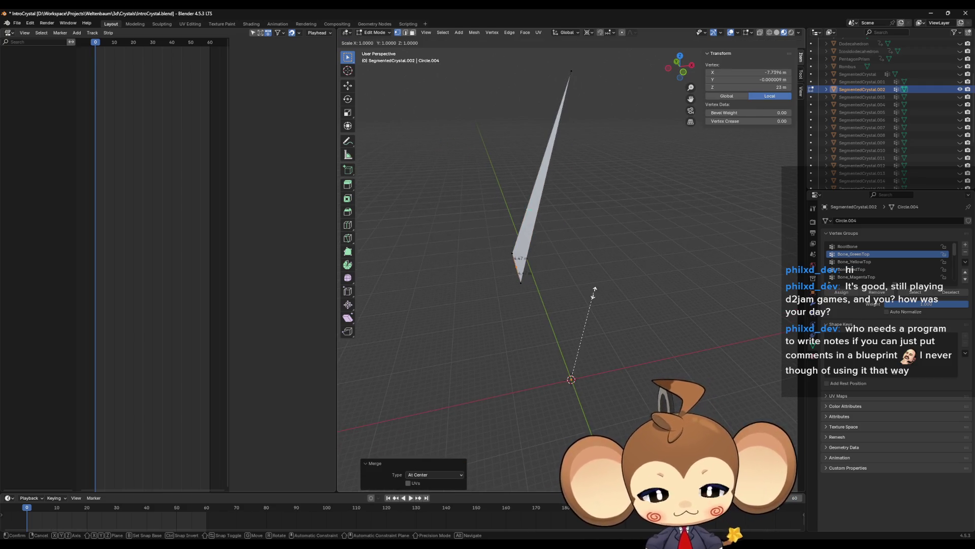
pyautogui.hotkey('shift', 'z')
pyautogui.press('0')
pyautogui.press('Return')
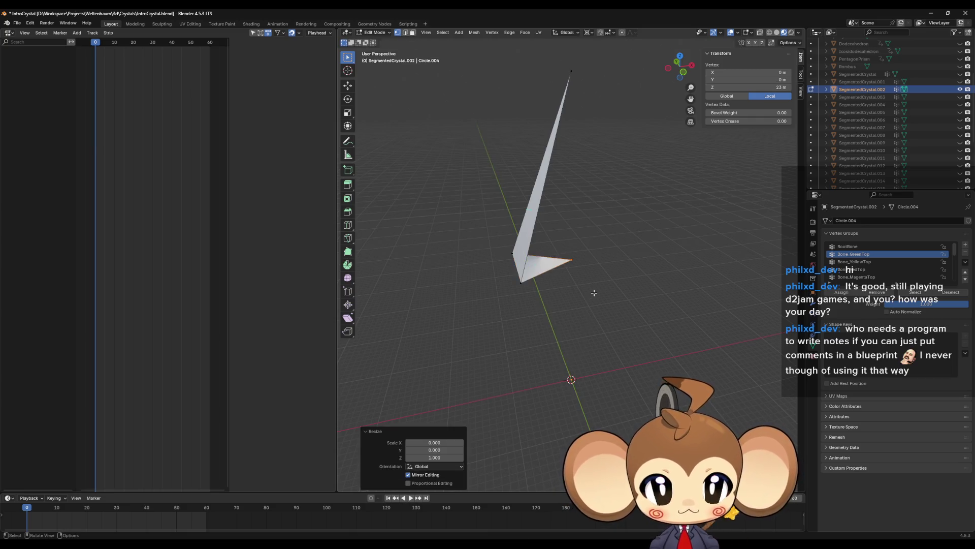
# Fill a face between the three vertices to close the wedge.
pyautogui.moveTo(597, 291); pyautogui.dragTo(596, 292)
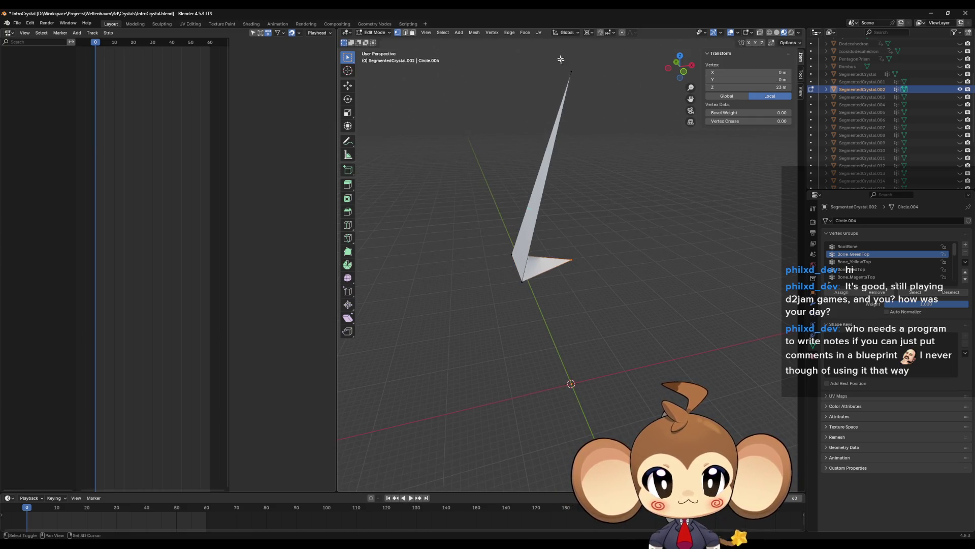
pyautogui.press('f')
pyautogui.moveTo(611, 280); pyautogui.dragTo(584, 310, button='middle')
pyautogui.click(560, 311)
pyautogui.keyDown('shift'); pyautogui.click(572, 82); pyautogui.keyUp('shift')
pyautogui.moveTo(596, 197); pyautogui.dragTo(584, 240, button='middle')
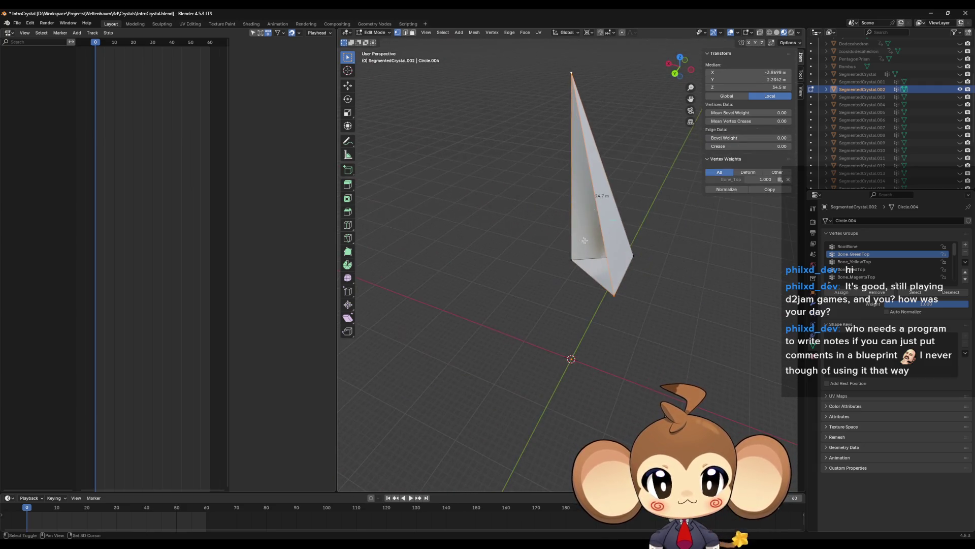
pyautogui.click(698, 275)
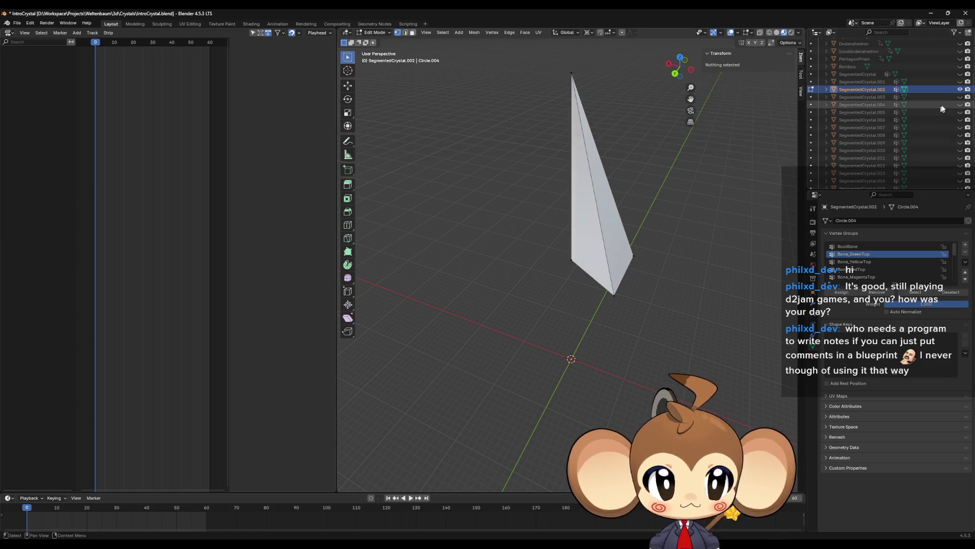
pyautogui.moveTo(617, 239)
pyautogui.mouseDown(button='middle')
pyautogui.moveTo(629, 237)
pyautogui.moveTo(607, 242)
pyautogui.mouseUp(button='middle')
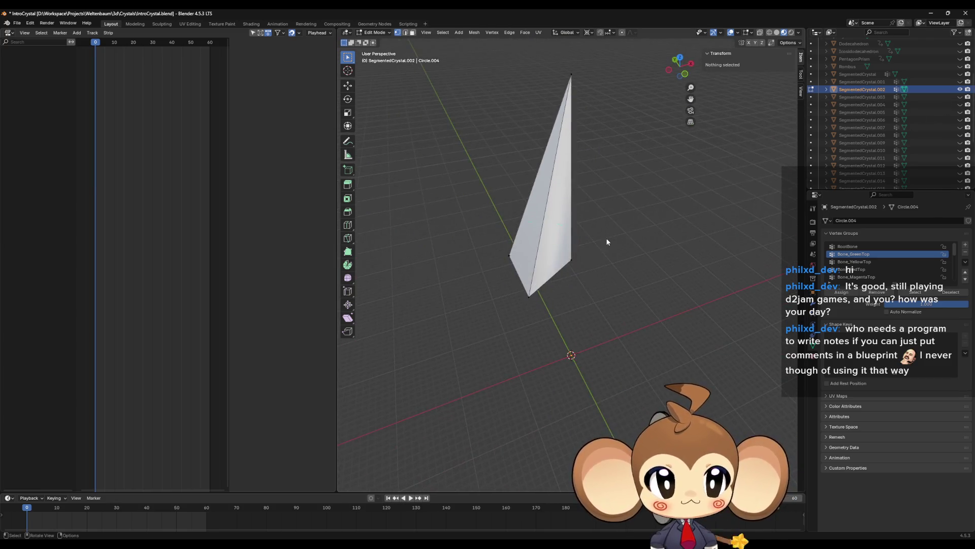
# Return to Object Mode, hide SegmentedCrystal.002 and show SegmentedCrystal.003.
pyautogui.press('Tab')
pyautogui.click(960, 89)
pyautogui.click(960, 97)
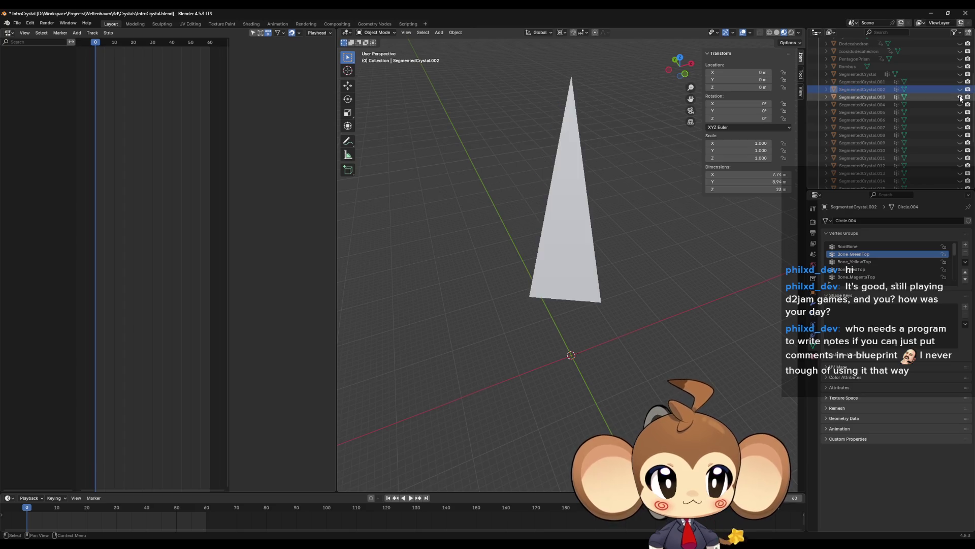
# In SegmentedCrystal.003's Edit Mode, merge the face's bottom edge at its centre.
pyautogui.click(586, 251)
pyautogui.press('Tab')
pyautogui.moveTo(586, 250)
pyautogui.mouseDown(button='middle')
pyautogui.moveTo(635, 296)
pyautogui.moveTo(600, 299)
pyautogui.mouseUp(button='middle')
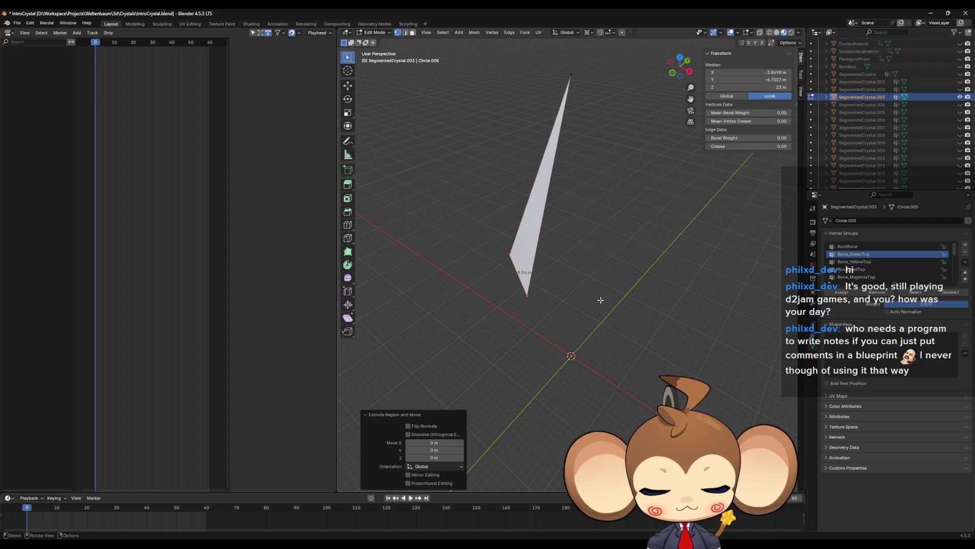
pyautogui.press('m')
pyautogui.click(600, 299)
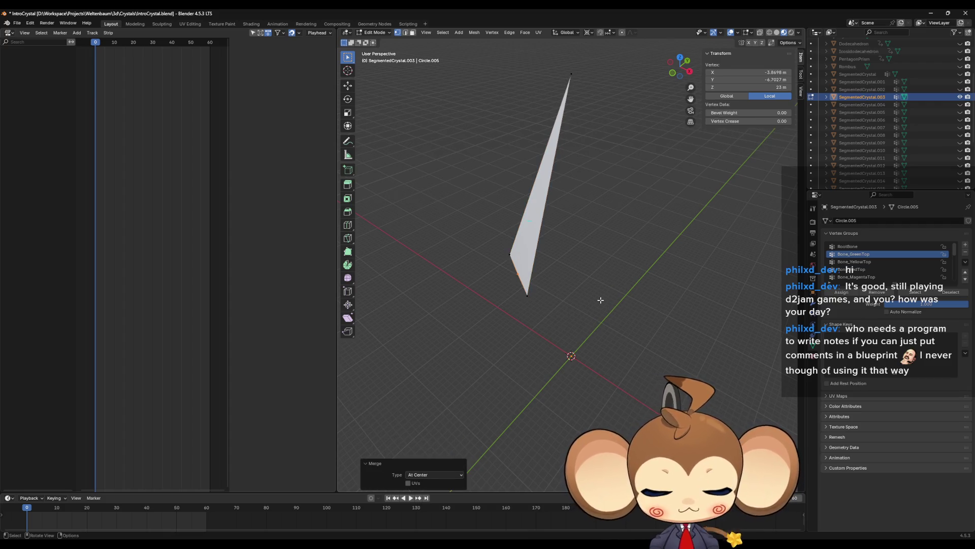
# Scale the merged vertex to 0 on X and Y, then fill the closing face.
pyautogui.press('s')
pyautogui.hotkey('shift', 'z')
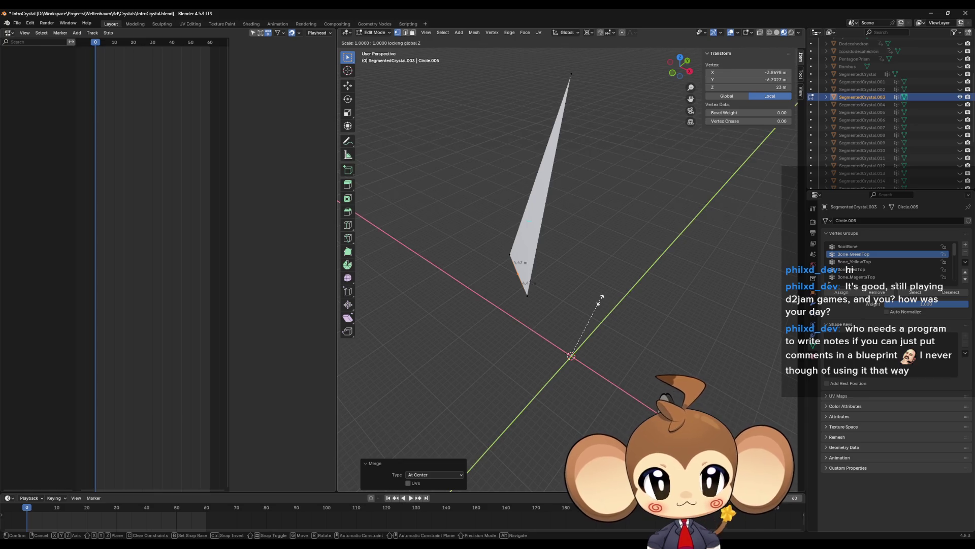
pyautogui.press('0')
pyautogui.press('Return')
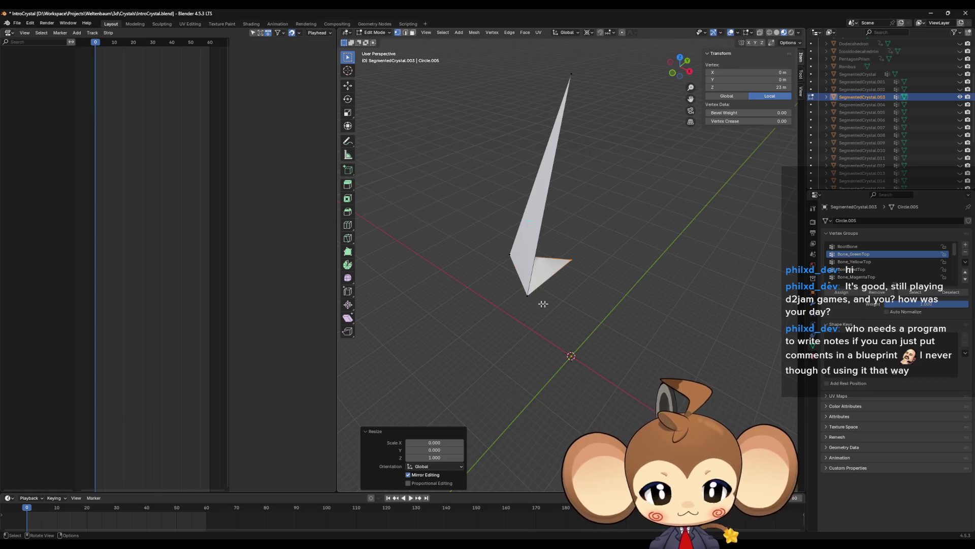
pyautogui.press('g')
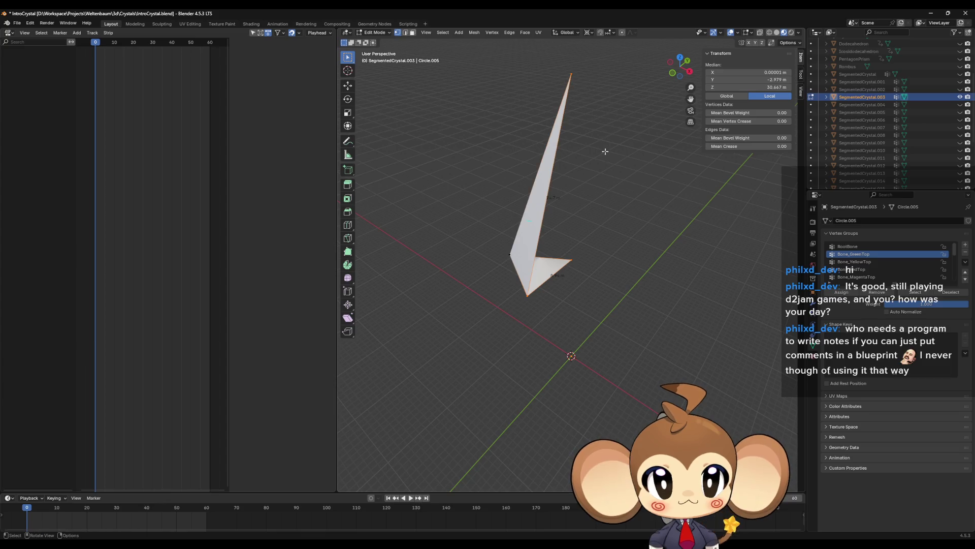
pyautogui.press('f')
pyautogui.moveTo(593, 280); pyautogui.dragTo(593, 280)
pyautogui.moveTo(593, 280); pyautogui.dragTo(706, 268, button='middle')
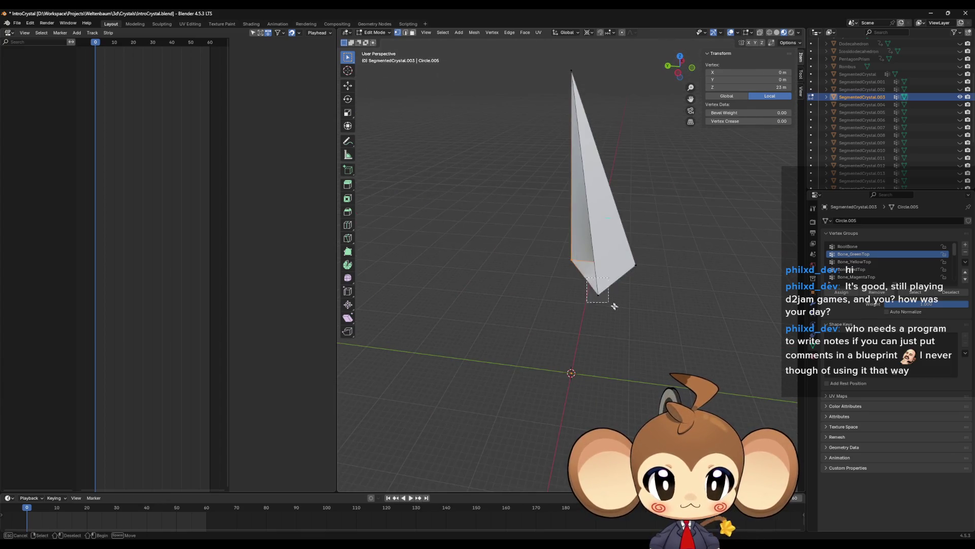
pyautogui.keyDown('shift'); pyautogui.click(573, 96); pyautogui.keyUp('shift')
# Return to Object Mode, hide SegmentedCrystal.003 and show SegmentedCrystal.004.
pyautogui.press('Tab')
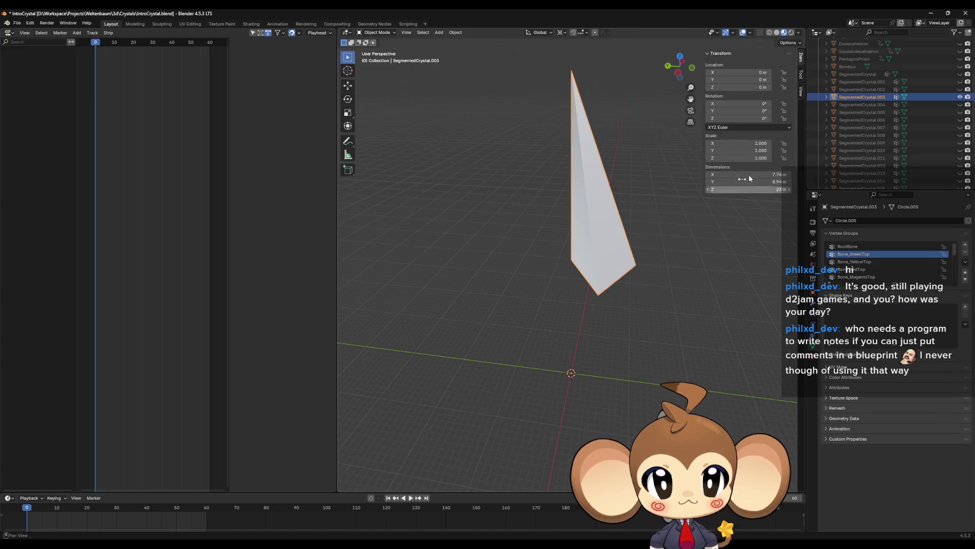
pyautogui.click(960, 97)
pyautogui.click(960, 105)
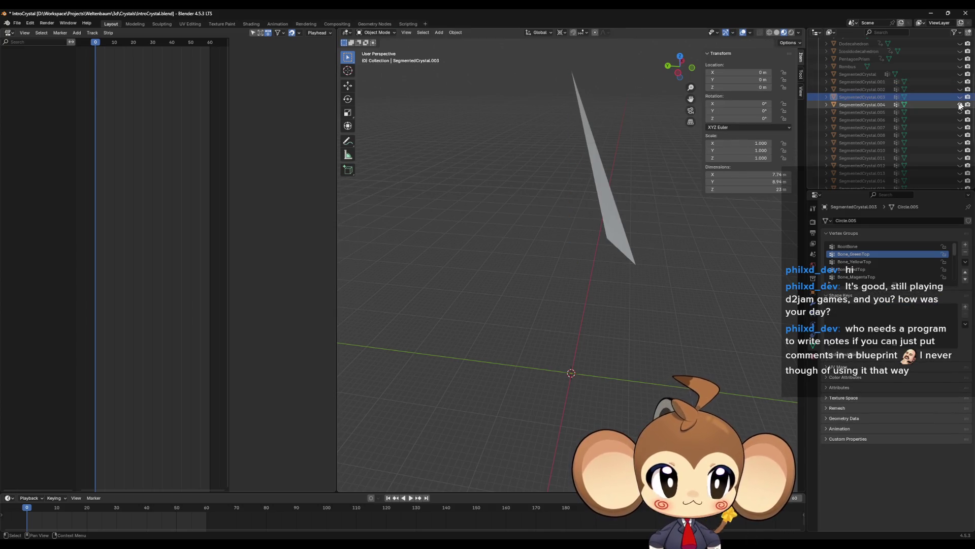
# In SegmentedCrystal.004's Edit Mode, merge the face's lower vertices at their centre.
pyautogui.click(634, 239)
pyautogui.press('Tab')
pyautogui.moveTo(591, 233); pyautogui.dragTo(690, 292)
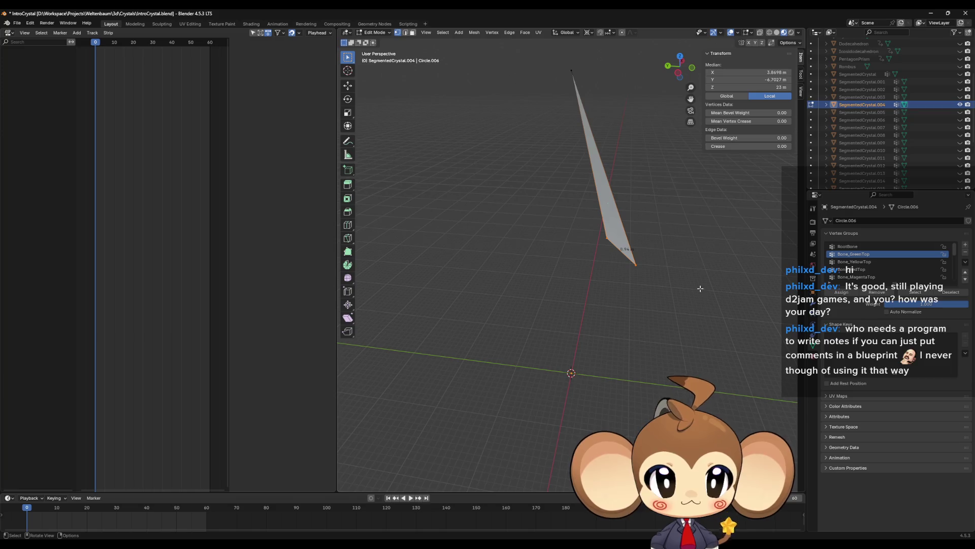
pyautogui.press('m')
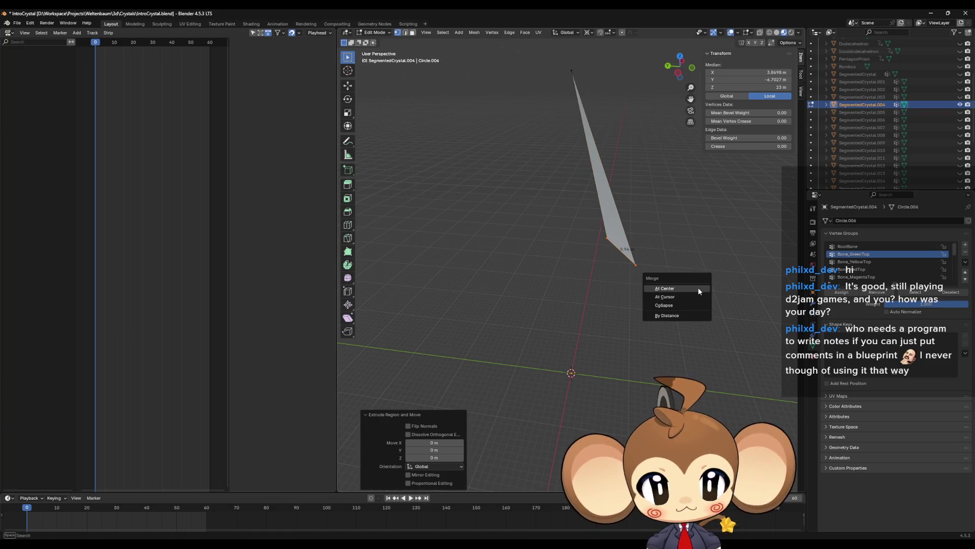
pyautogui.click(698, 287)
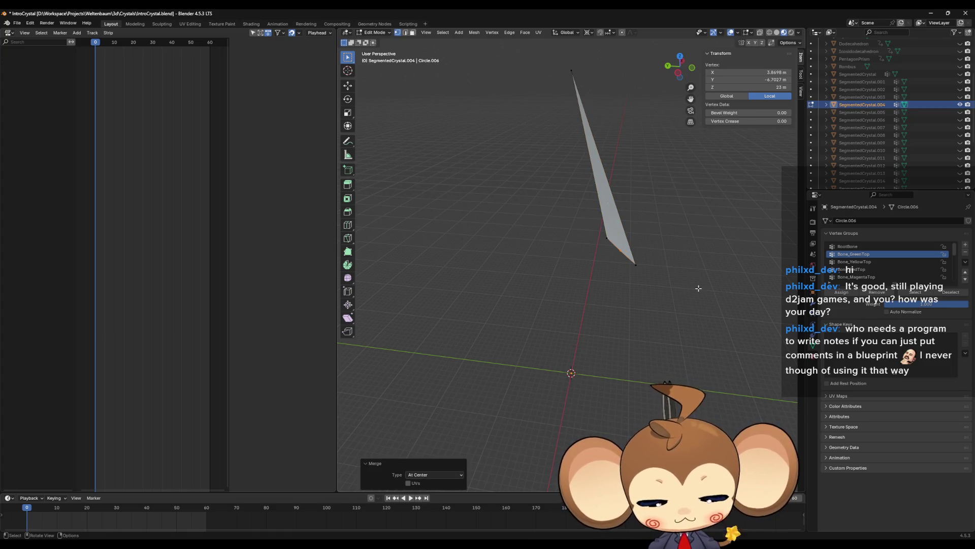
# Scale the merged vertex onto the central axis with height locked, closing the wedge.
pyautogui.press('s')
pyautogui.hotkey('shift', 'z')
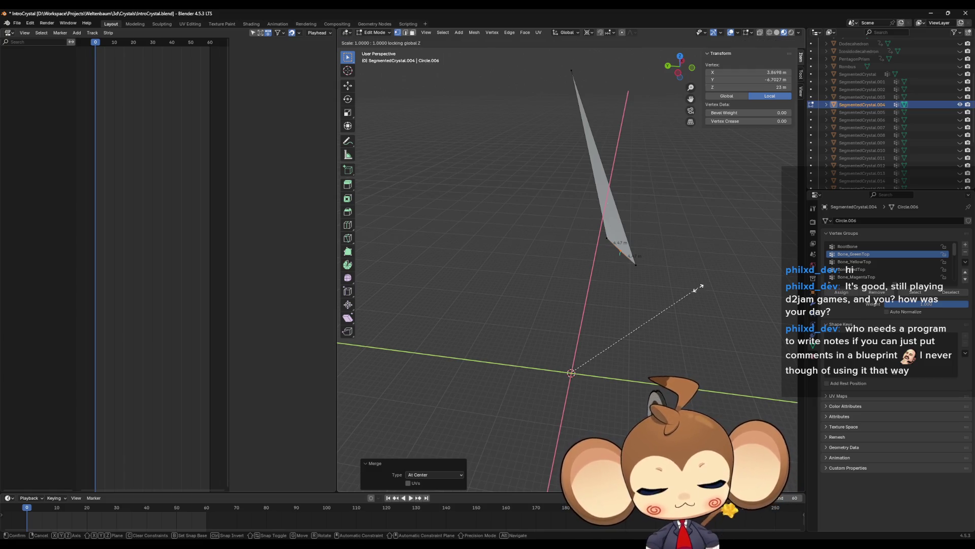
pyautogui.press('Return')
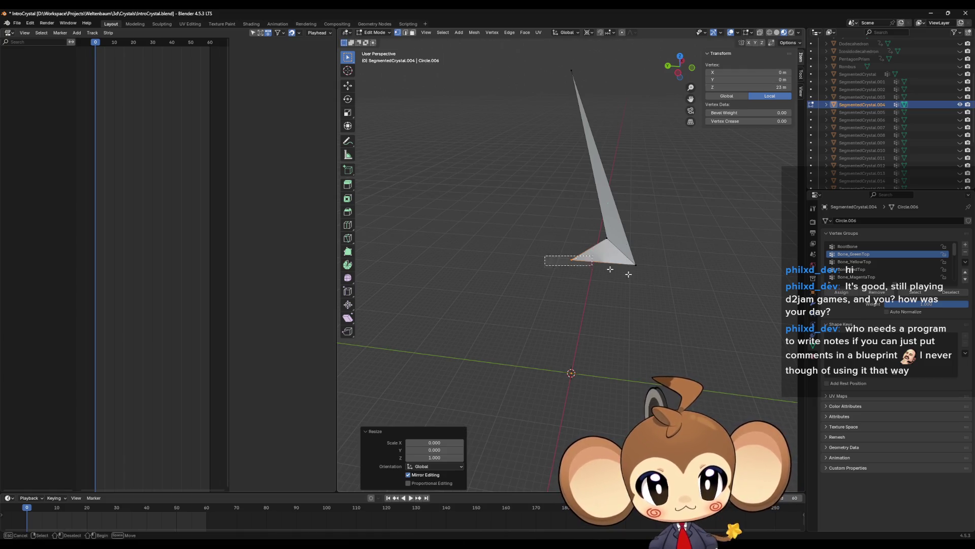
pyautogui.moveTo(610, 268); pyautogui.dragTo(629, 274)
pyautogui.click(561, 249)
pyautogui.moveTo(559, 251); pyautogui.dragTo(670, 277, button='middle')
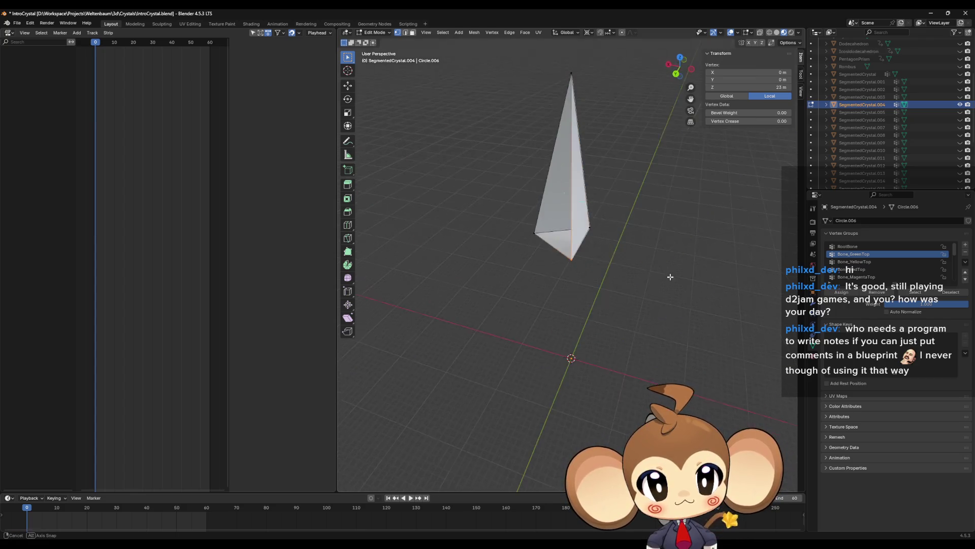
# Return to Object Mode, hide SegmentedCrystal.004 and show SegmentedCrystal.005.
pyautogui.press('Tab')
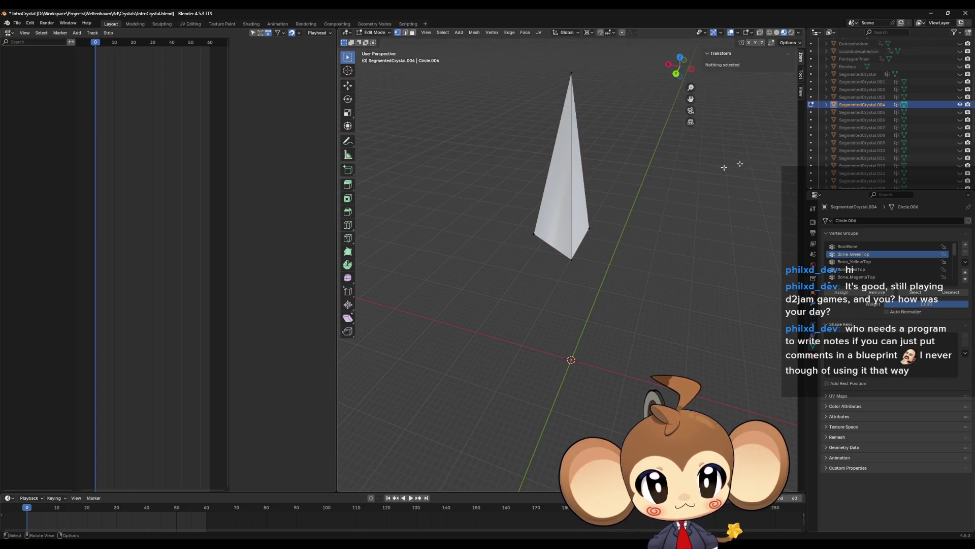
pyautogui.click(960, 104)
pyautogui.click(961, 112)
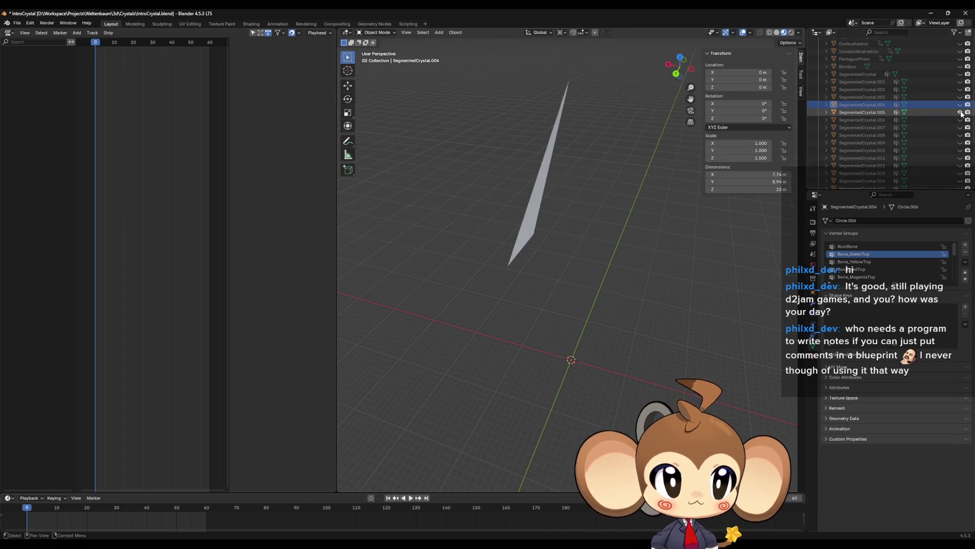
# In SegmentedCrystal.005's Edit Mode, merge the face's lower vertices at their centre.
pyautogui.click(871, 113)
pyautogui.press('Tab')
pyautogui.moveTo(523, 256)
pyautogui.mouseDown(button='middle')
pyautogui.moveTo(527, 232)
pyautogui.moveTo(470, 216)
pyautogui.moveTo(593, 286)
pyautogui.mouseUp(button='middle')
pyautogui.press('a')
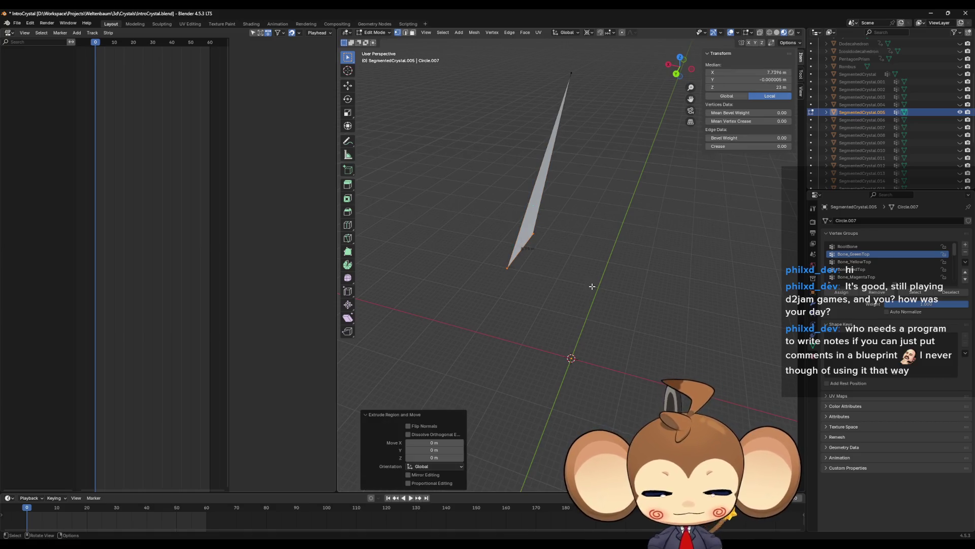
pyautogui.press('m')
pyautogui.click(592, 286)
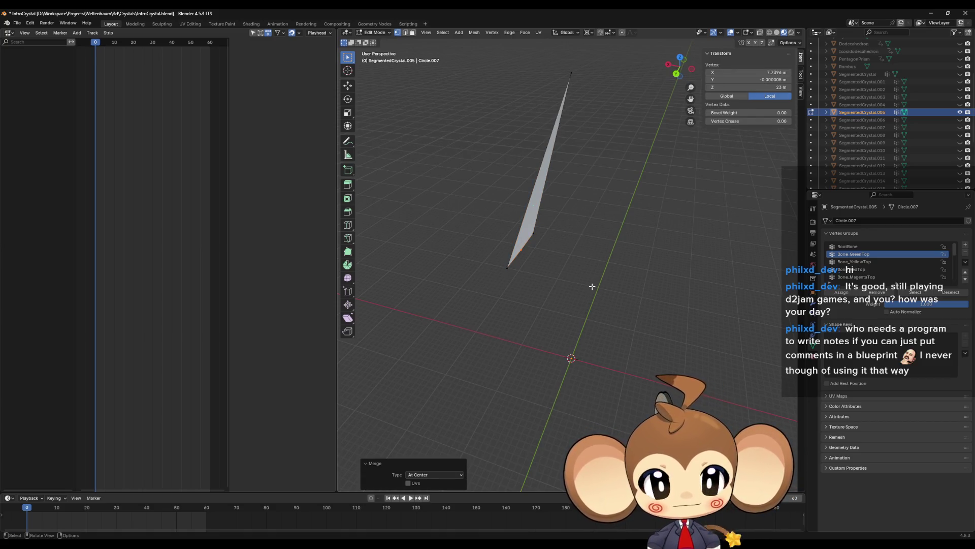
# Collapse the merged vertex onto the central axis and inspect the closed wedge.
pyautogui.hotkey('shift', 'z')
pyautogui.press('0')
pyautogui.press('Return')
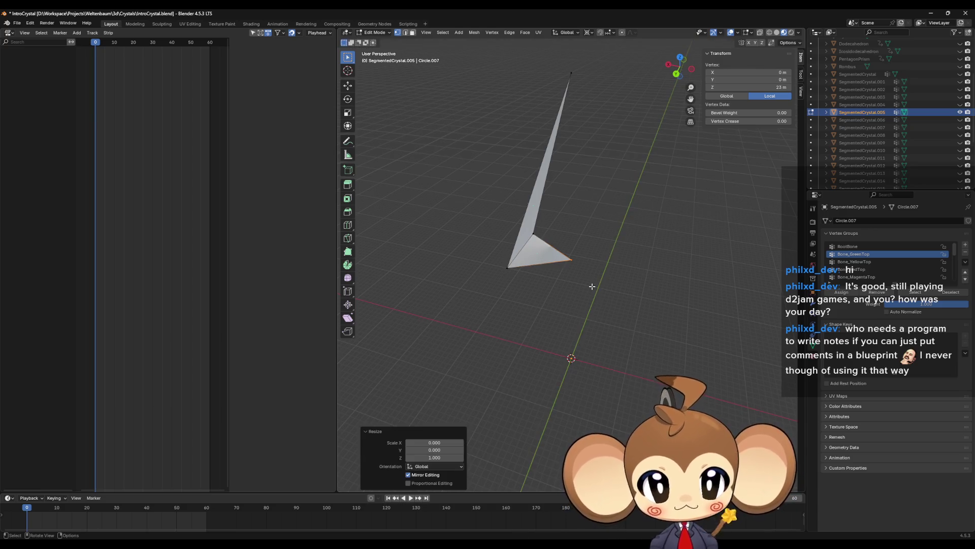
pyautogui.keyDown('shift'); pyautogui.click(506, 266); pyautogui.keyUp('shift')
pyautogui.moveTo(548, 65); pyautogui.dragTo(582, 87)
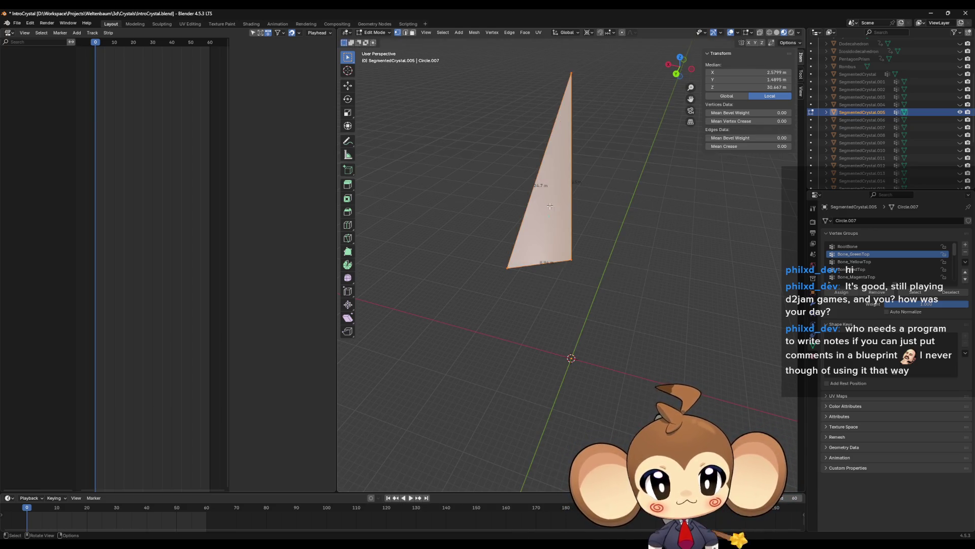
pyautogui.click(568, 243)
pyautogui.moveTo(568, 243); pyautogui.dragTo(562, 260, button='middle')
pyautogui.moveTo(628, 118); pyautogui.dragTo(620, 213, button='middle')
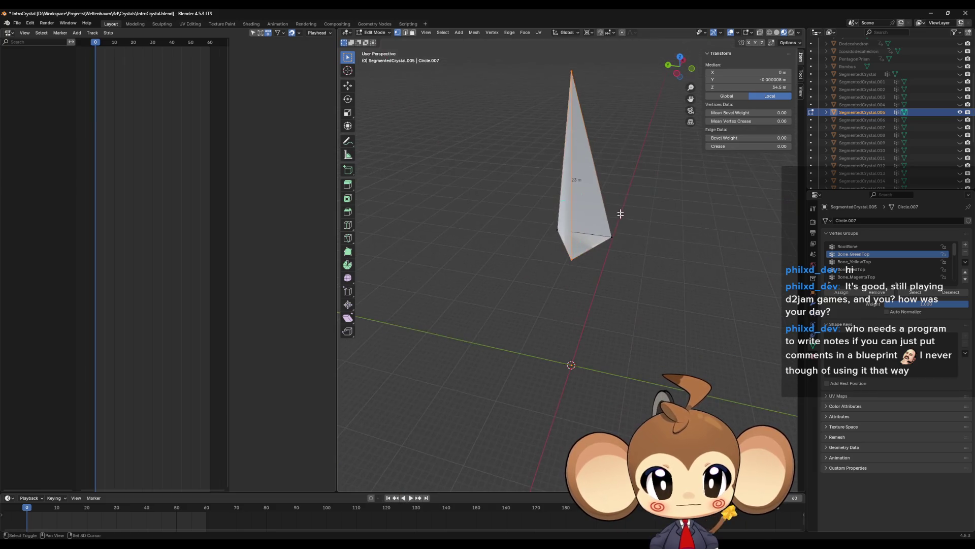
pyautogui.click(632, 266)
pyautogui.moveTo(633, 265)
pyautogui.mouseDown(button='middle')
pyautogui.moveTo(638, 276)
pyautogui.moveTo(710, 259)
pyautogui.moveTo(720, 241)
pyautogui.moveTo(559, 246)
pyautogui.moveTo(490, 235)
pyautogui.moveTo(580, 245)
pyautogui.moveTo(595, 234)
pyautogui.mouseUp(button='middle')
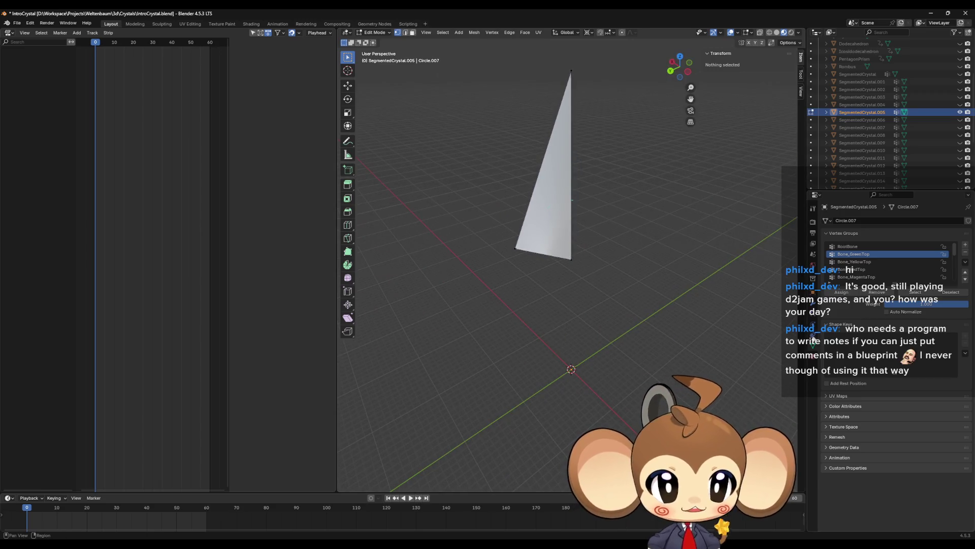
pyautogui.moveTo(620, 290)
pyautogui.mouseDown(button='middle')
pyautogui.moveTo(672, 300)
pyautogui.moveTo(697, 293)
pyautogui.mouseUp(button='middle')
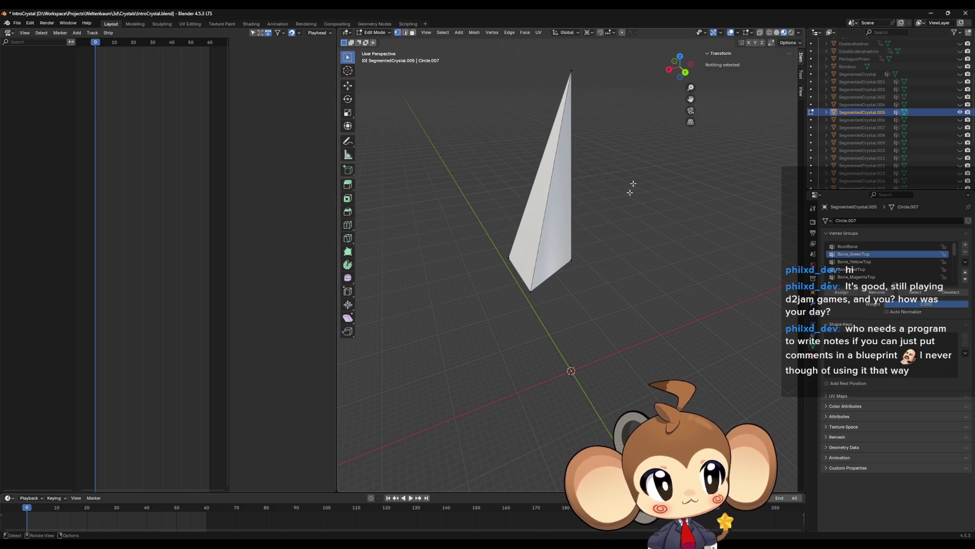
# Expand the mesh's Geometry Data settings, select the whole mesh and return to Object Mode.
pyautogui.press('Tab')
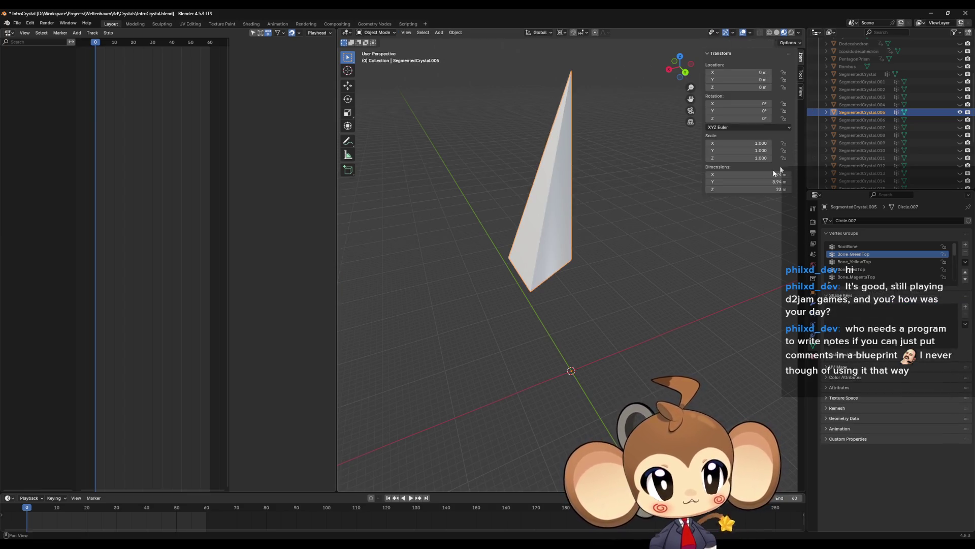
pyautogui.press('Tab')
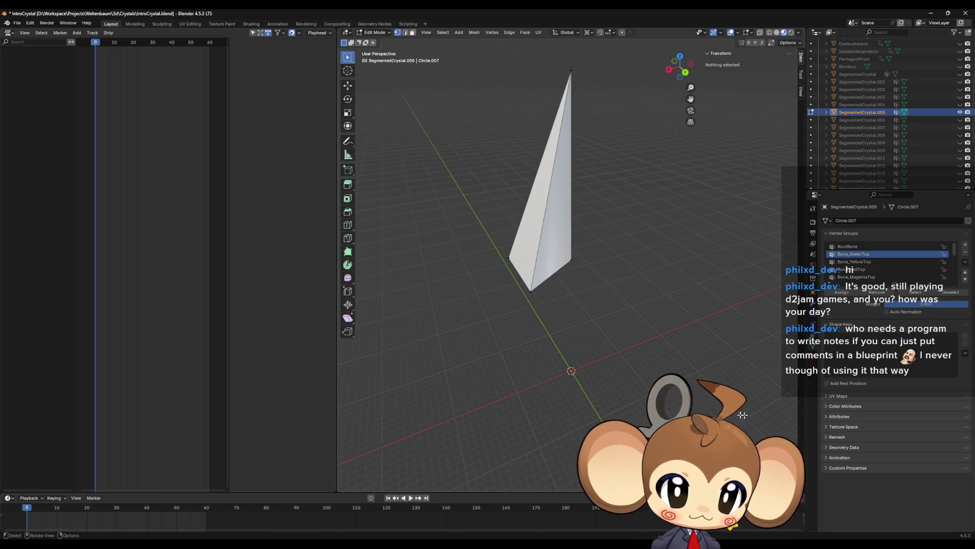
pyautogui.press('Tab')
pyautogui.press('Tab')
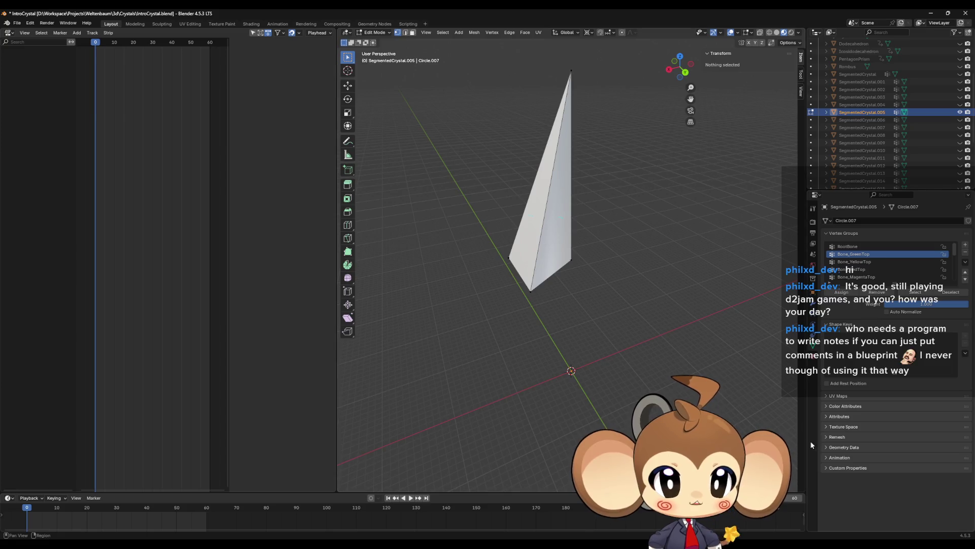
pyautogui.click(826, 447)
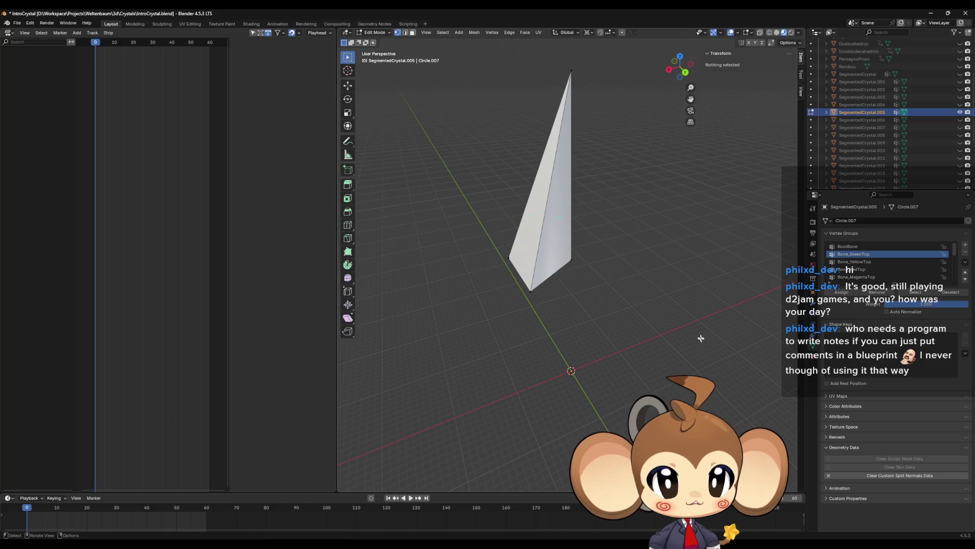
pyautogui.press('a')
pyautogui.press('Tab')
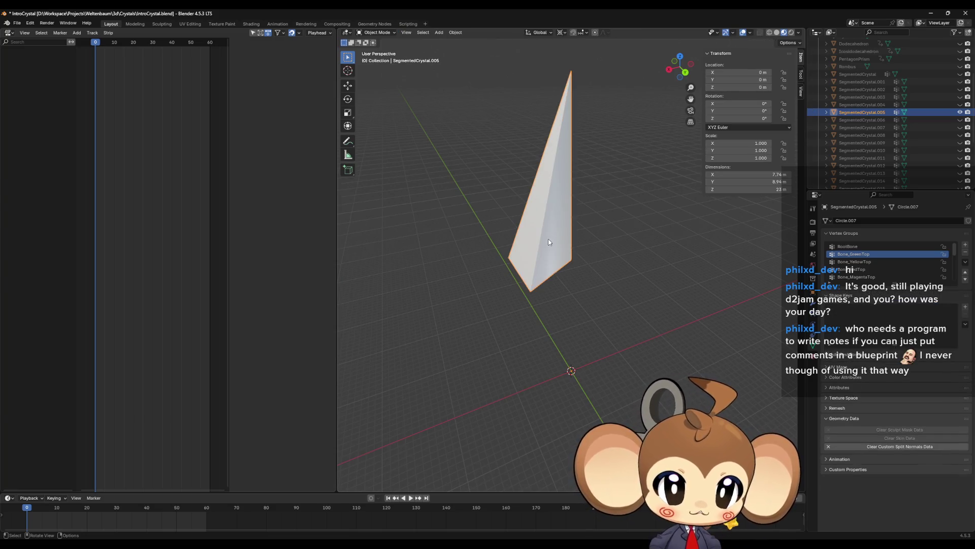
# Apply Shade Flat to the SegmentedCrystal.005 wedge.
pyautogui.moveTo(632, 266); pyautogui.dragTo(586, 260, button='middle')
pyautogui.rightClick(548, 247)
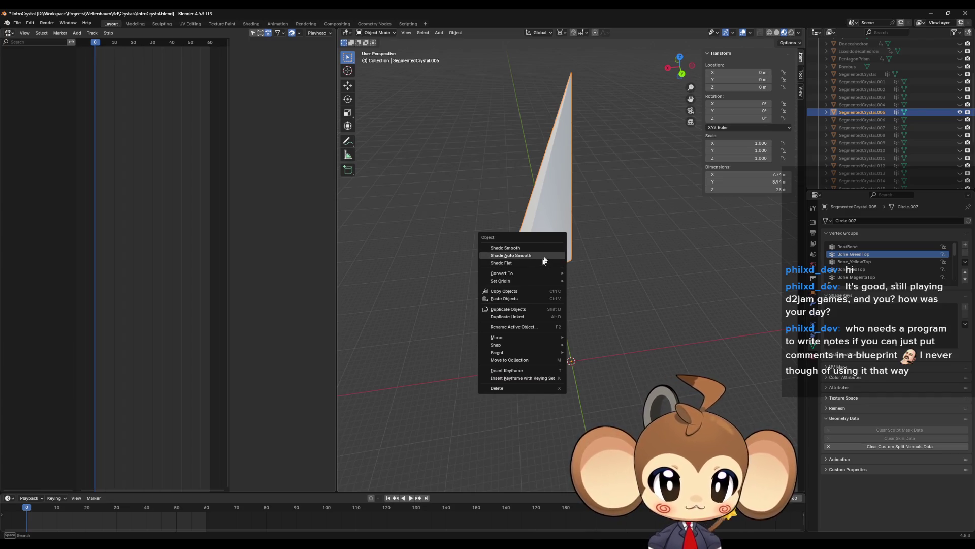
pyautogui.click(536, 263)
pyautogui.moveTo(537, 263)
pyautogui.mouseDown(button='middle')
pyautogui.moveTo(635, 277)
pyautogui.moveTo(567, 263)
pyautogui.mouseUp(button='middle')
pyautogui.rightClick(564, 258)
pyautogui.click(560, 257)
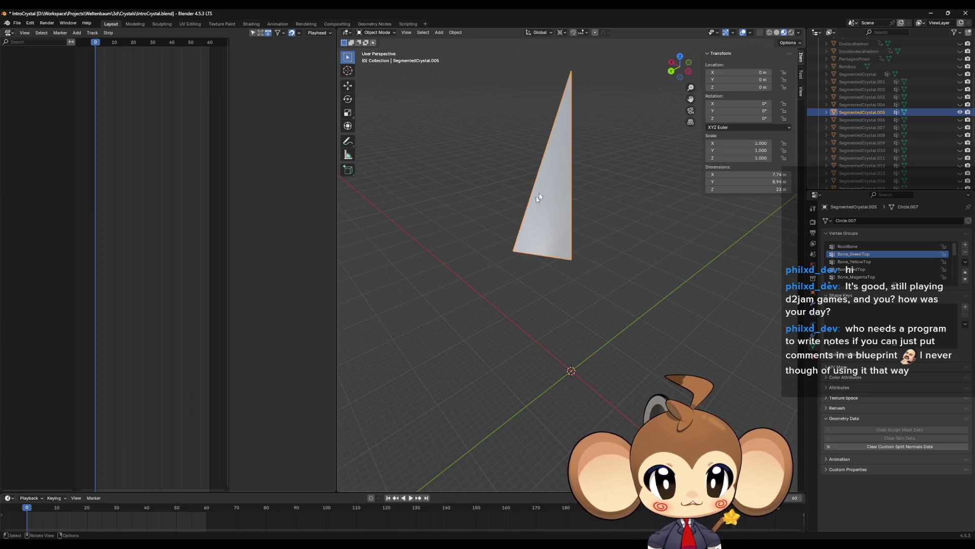
pyautogui.rightClick(559, 131)
pyautogui.click(543, 148)
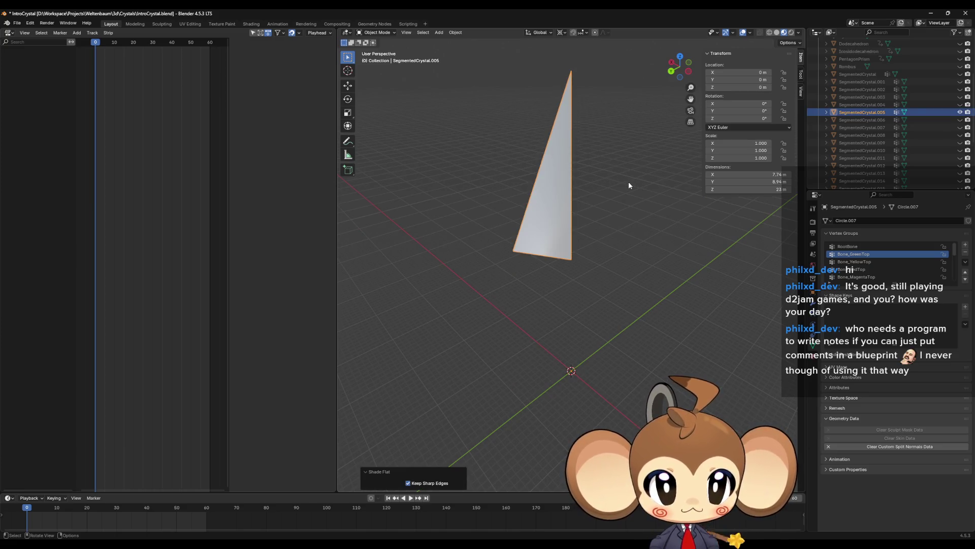
# Inspect the flat-shaded wedge, undoing a stray selection change.
pyautogui.moveTo(629, 186)
pyautogui.mouseDown(button='middle')
pyautogui.moveTo(698, 180)
pyautogui.moveTo(675, 242)
pyautogui.moveTo(653, 240)
pyautogui.mouseUp(button='middle')
pyautogui.scroll(3, 698, 179)
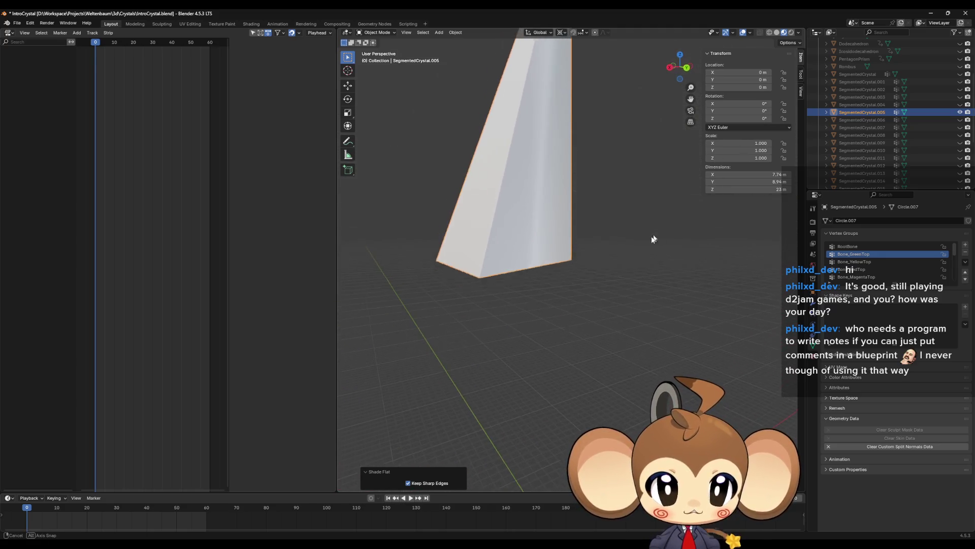
pyautogui.moveTo(546, 248)
pyautogui.mouseDown(button='middle')
pyautogui.moveTo(527, 253)
pyautogui.moveTo(549, 251)
pyautogui.mouseUp(button='middle')
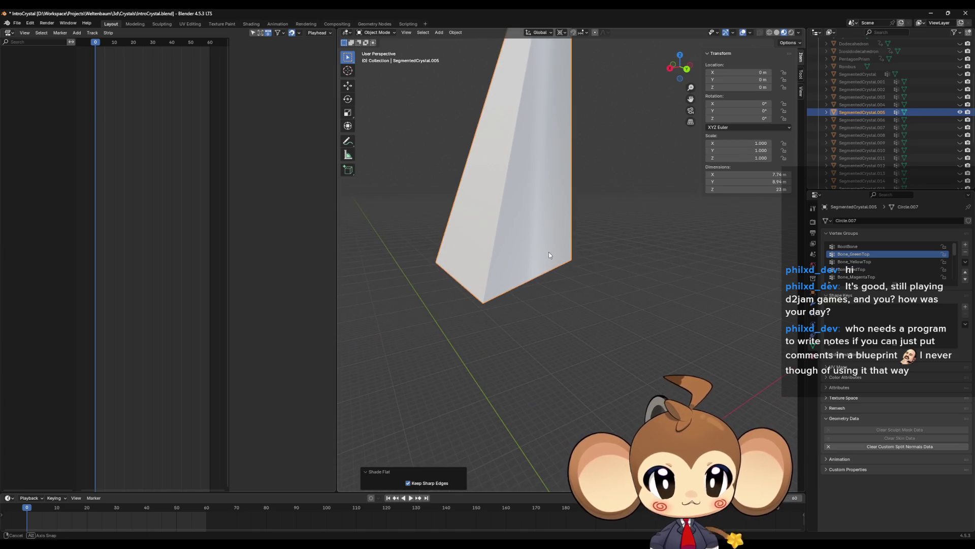
pyautogui.click(610, 264)
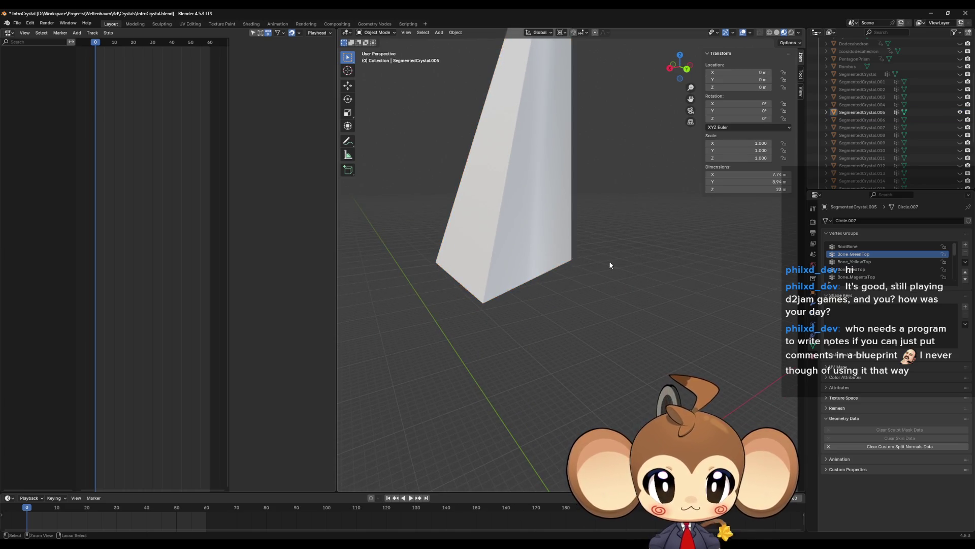
pyautogui.hotkey('ctrl', 'z')
pyautogui.click(608, 261)
pyautogui.moveTo(608, 260)
pyautogui.mouseDown(button='middle')
pyautogui.moveTo(570, 276)
pyautogui.moveTo(626, 278)
pyautogui.moveTo(571, 255)
pyautogui.moveTo(616, 296)
pyautogui.moveTo(630, 279)
pyautogui.moveTo(714, 291)
pyautogui.moveTo(603, 285)
pyautogui.moveTo(632, 300)
pyautogui.moveTo(625, 308)
pyautogui.moveTo(587, 295)
pyautogui.moveTo(638, 294)
pyautogui.moveTo(651, 320)
pyautogui.moveTo(660, 309)
pyautogui.mouseUp(button='middle')
pyautogui.press('Tab')
pyautogui.press('Tab')
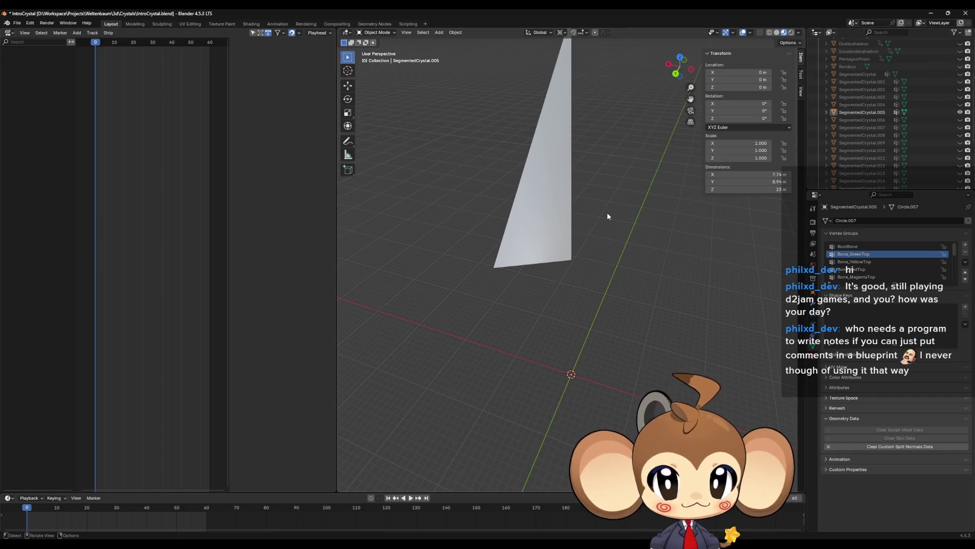
# Hide SegmentedCrystal.005 and show SegmentedCrystal.006.
pyautogui.click(960, 112)
pyautogui.click(960, 120)
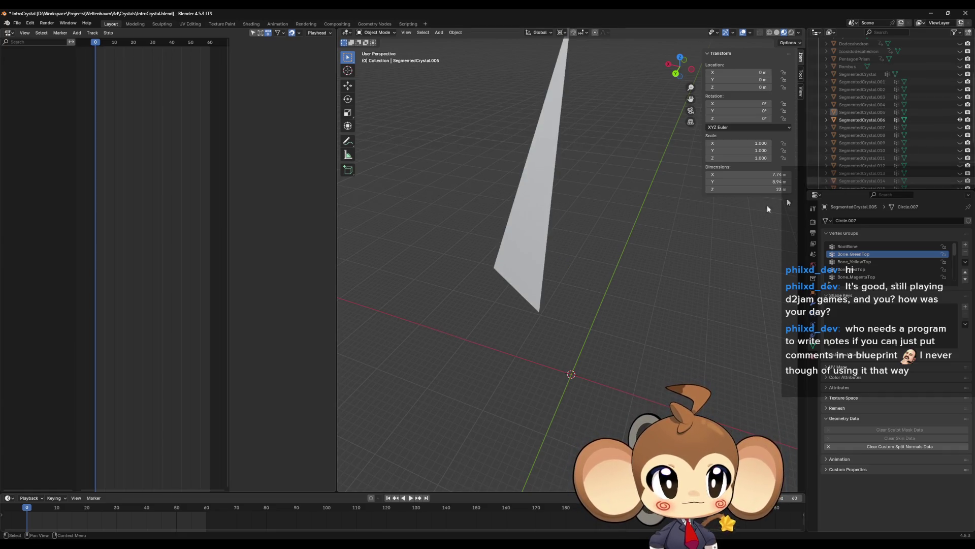
pyautogui.moveTo(558, 225); pyautogui.dragTo(609, 242, button='middle')
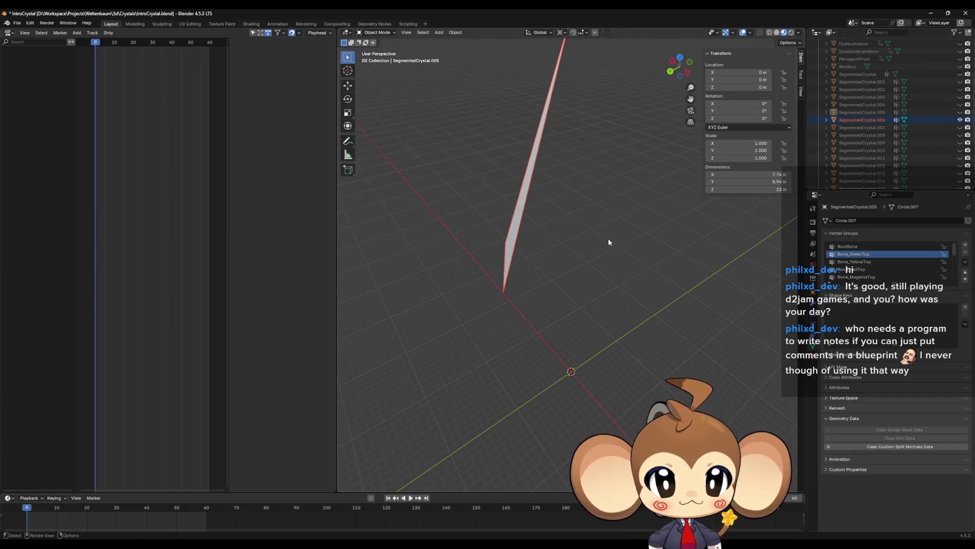
# In SegmentedCrystal.006's Edit Mode, merge the lower corner vertices at their centre.
pyautogui.click(510, 250)
pyautogui.press('Tab')
pyautogui.moveTo(535, 250); pyautogui.dragTo(474, 236, button='middle')
pyautogui.moveTo(474, 236)
pyautogui.mouseDown()
pyautogui.moveTo(561, 325)
pyautogui.moveTo(566, 317)
pyautogui.mouseUp()
pyautogui.press('m')
pyautogui.click(565, 317)
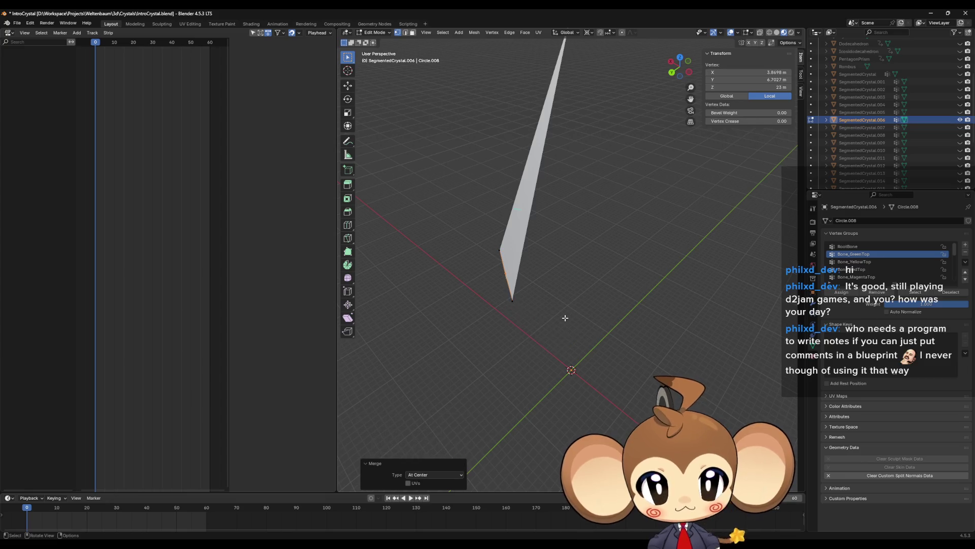
# Scale the merged vertex to 0 on X and Y to put it on the central axis.
pyautogui.press('s')
pyautogui.hotkey('shift', 'z')
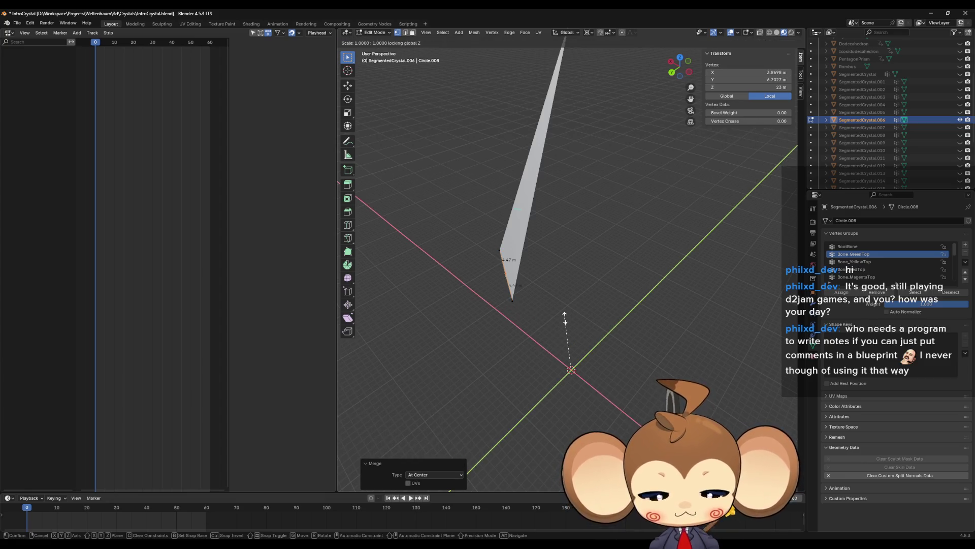
pyautogui.press('0')
pyautogui.press('Return')
pyautogui.moveTo(491, 254); pyautogui.dragTo(614, 334)
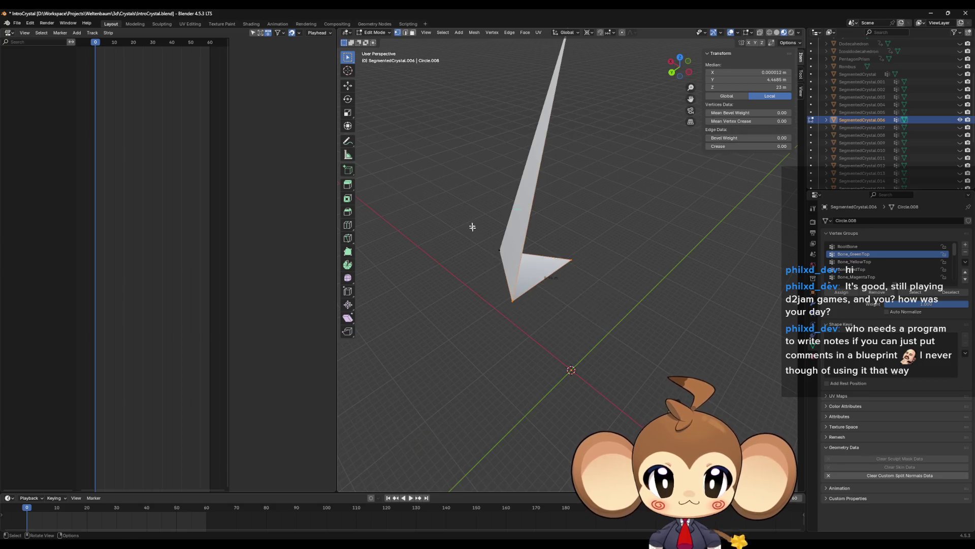
# Check the wedge's vertices, return to Object Mode and hide SegmentedCrystal.006.
pyautogui.moveTo(473, 223); pyautogui.dragTo(603, 279)
pyautogui.moveTo(603, 279); pyautogui.dragTo(585, 236, button='middle')
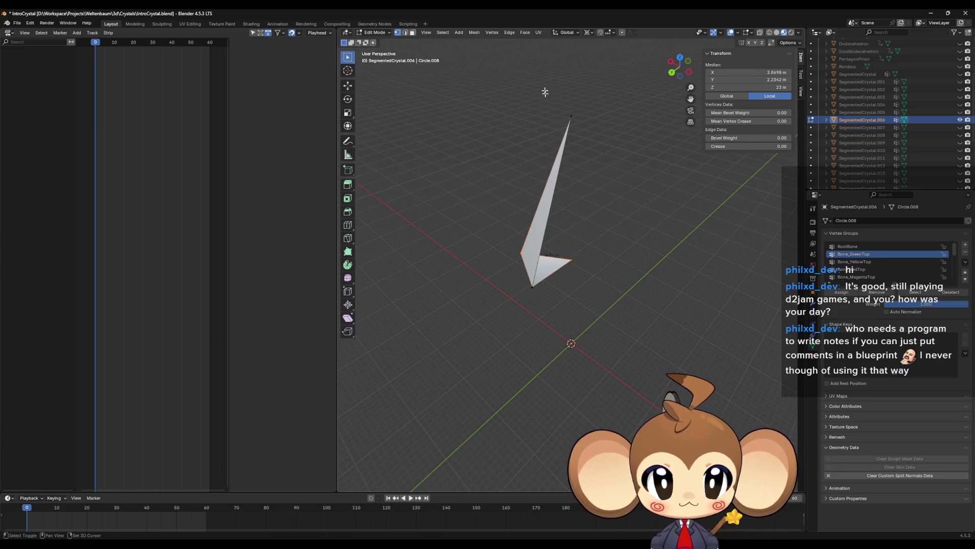
pyautogui.click(571, 81)
pyautogui.moveTo(570, 81); pyautogui.dragTo(562, 285)
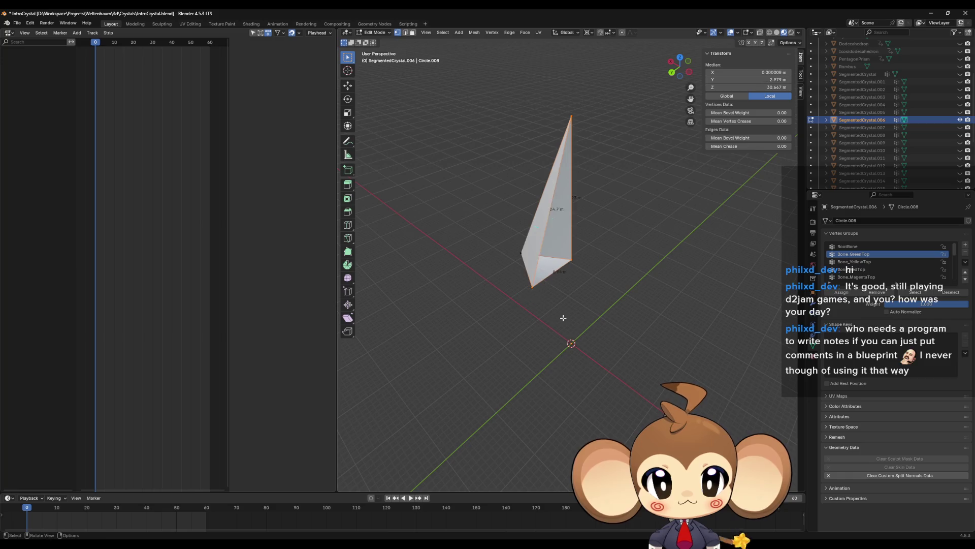
pyautogui.press('Tab')
pyautogui.click(960, 120)
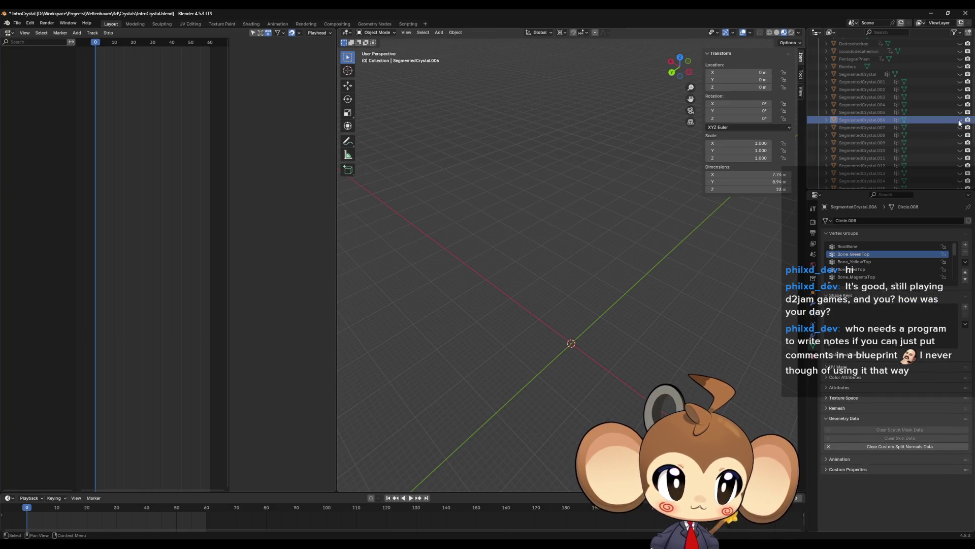
# Show and select SegmentedCrystal.007, then enter Edit Mode on its flat face.
pyautogui.click(960, 127)
pyautogui.click(868, 128)
pyautogui.moveTo(647, 320)
pyautogui.mouseDown(button='middle')
pyautogui.moveTo(609, 312)
pyautogui.moveTo(514, 331)
pyautogui.moveTo(554, 342)
pyautogui.mouseUp(button='middle')
pyautogui.press('Tab')
# Merge the face's vertex pairs At Center, extruding the top and left vertices in place.
pyautogui.moveTo(520, 299); pyautogui.dragTo(575, 379)
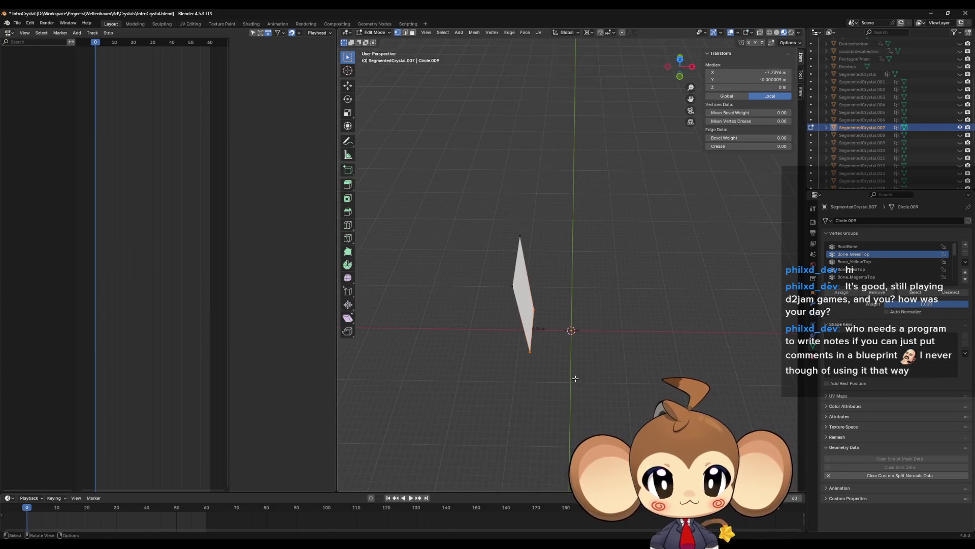
pyautogui.press('m')
pyautogui.click(575, 378)
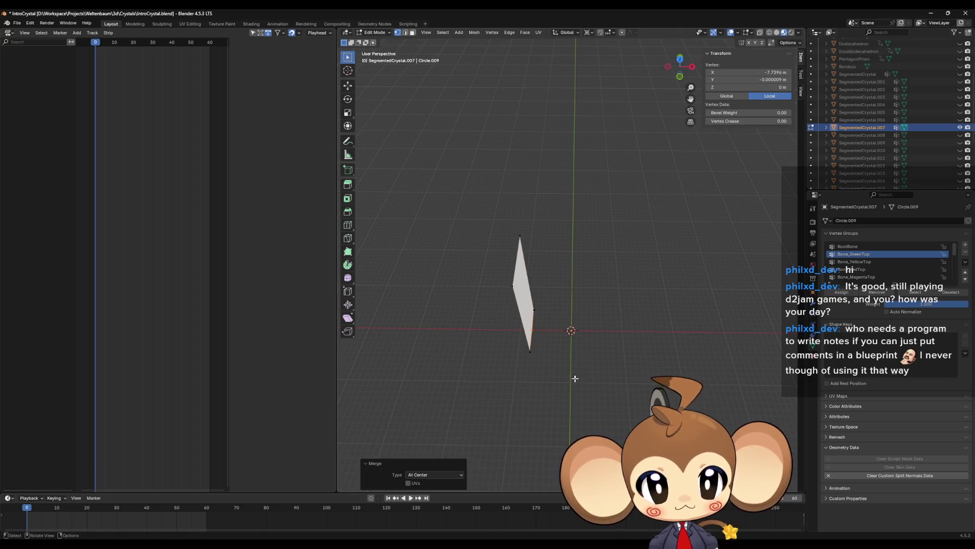
pyautogui.moveTo(470, 231); pyautogui.dragTo(548, 293)
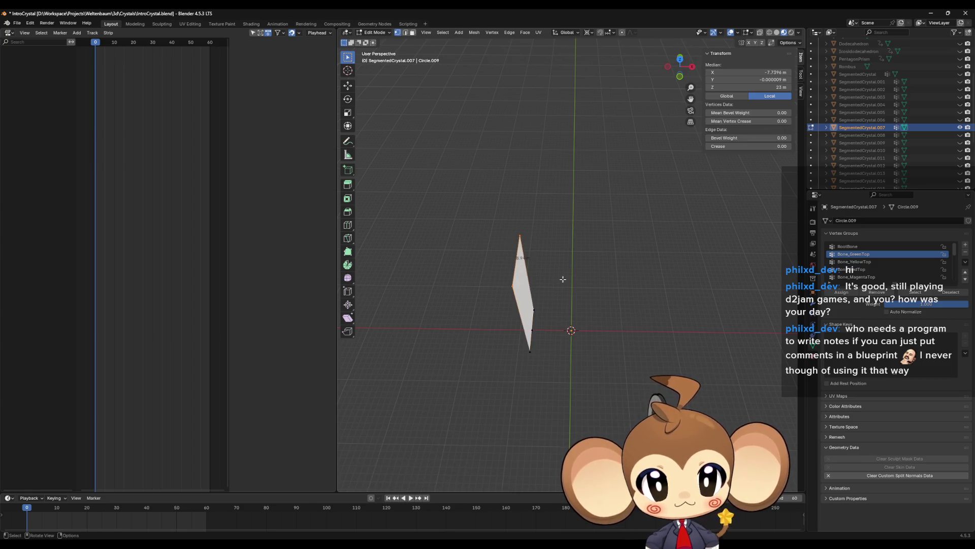
pyautogui.press('e')
pyautogui.press('Escape')
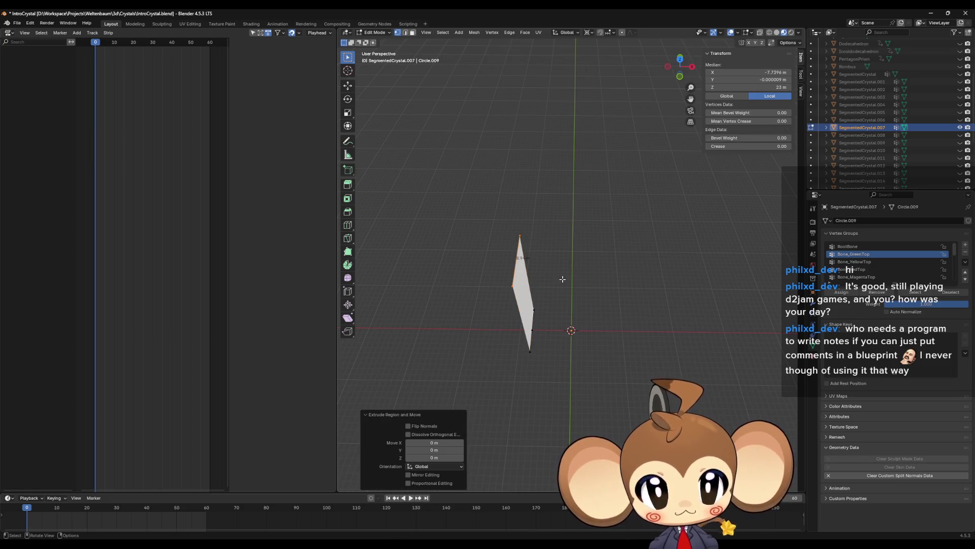
pyautogui.click(562, 278)
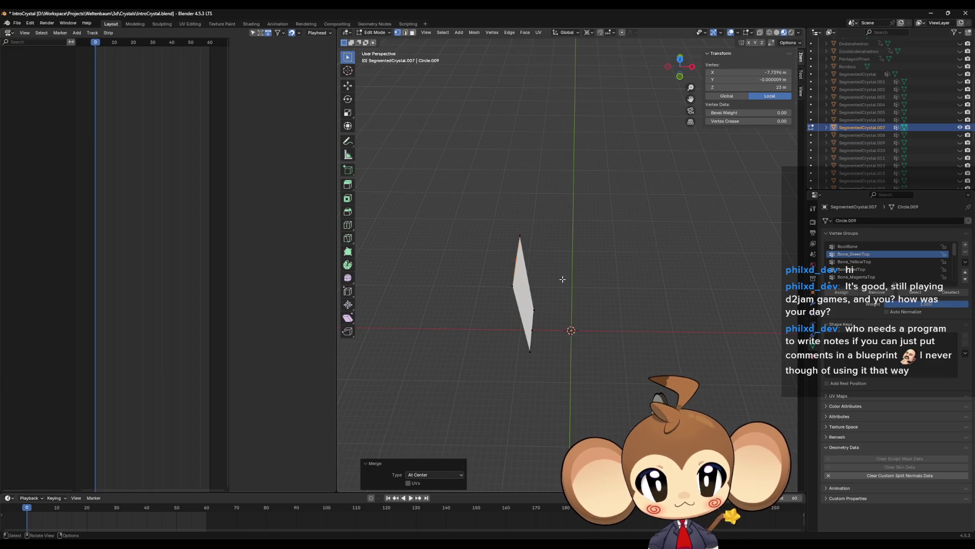
# Scale the two merged vertices to 0 on X/Y onto the central axis.
pyautogui.keyDown('shift'); pyautogui.click(536, 324); pyautogui.keyUp('shift')
pyautogui.press('s')
pyautogui.hotkey('shift', 'z')
pyautogui.press('0')
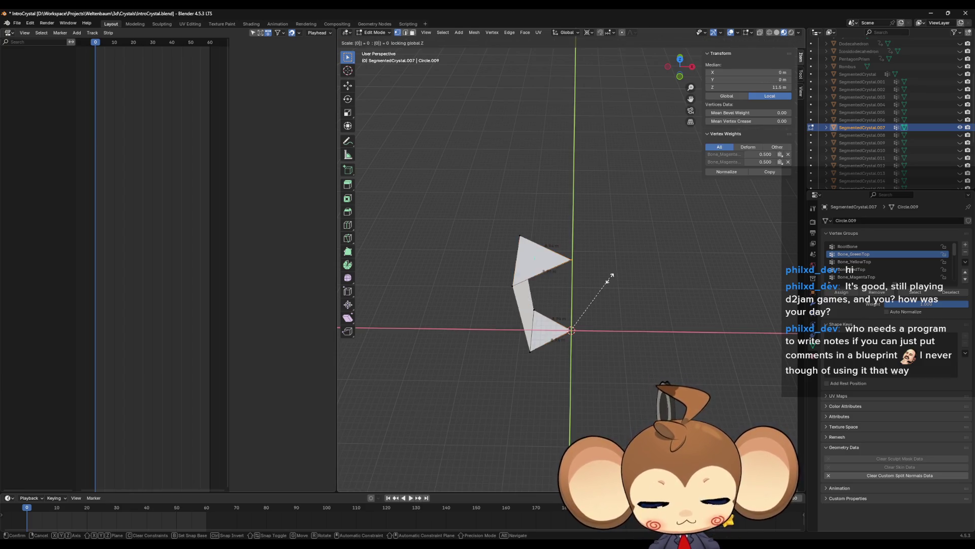
pyautogui.press('Return')
# Fill the open side with a face to close the wedge and return to Object Mode.
pyautogui.moveTo(570, 269); pyautogui.dragTo(594, 386)
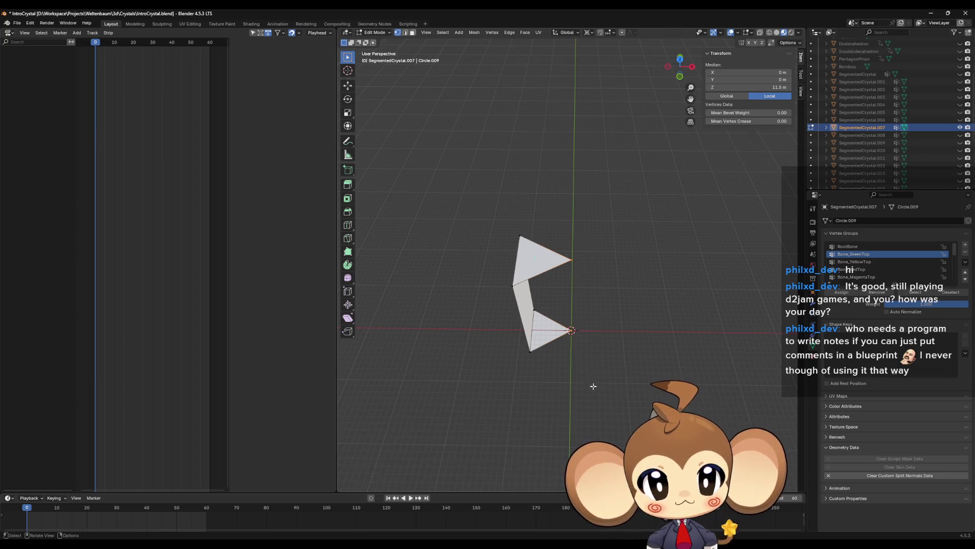
pyautogui.keyDown('shift'); pyautogui.click(519, 238); pyautogui.keyUp('shift')
pyautogui.press('f')
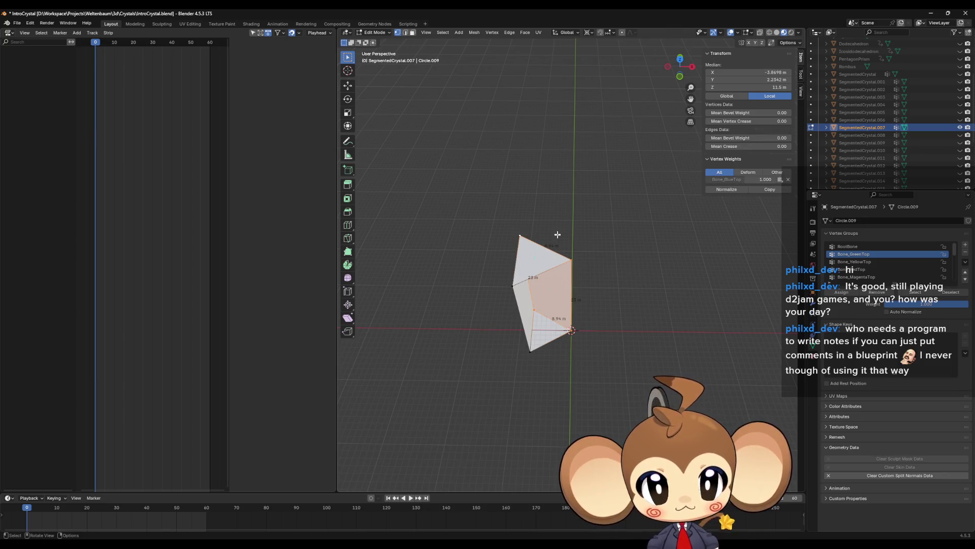
pyautogui.click(609, 296)
pyautogui.moveTo(630, 331)
pyautogui.mouseDown(button='middle')
pyautogui.moveTo(633, 283)
pyautogui.moveTo(717, 304)
pyautogui.moveTo(721, 297)
pyautogui.moveTo(560, 331)
pyautogui.moveTo(590, 312)
pyautogui.moveTo(620, 311)
pyautogui.mouseUp(button='middle')
pyautogui.press('Tab')
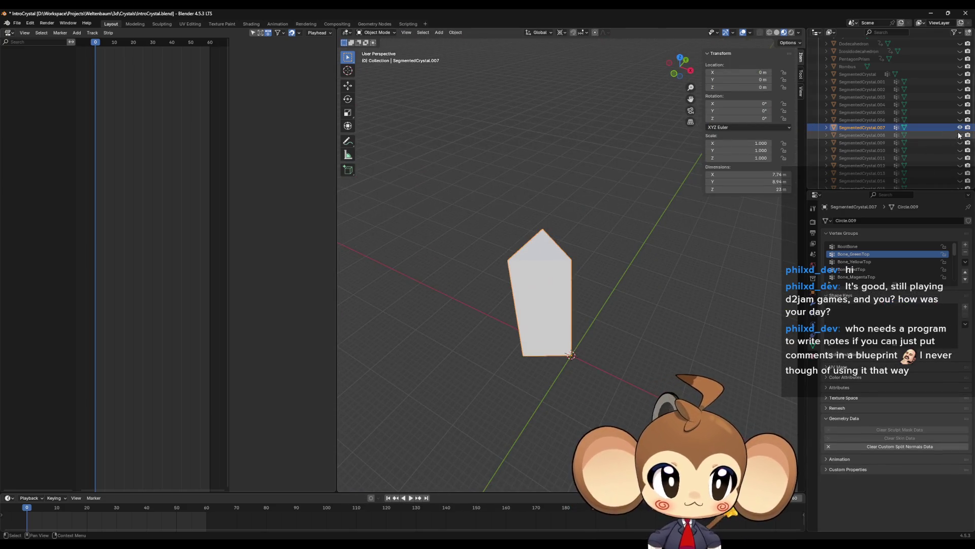
# Show SegmentedCrystal.008, hide .007, and enter Edit Mode on .008's thin face.
pyautogui.click(960, 134)
pyautogui.click(960, 127)
pyautogui.click(525, 322)
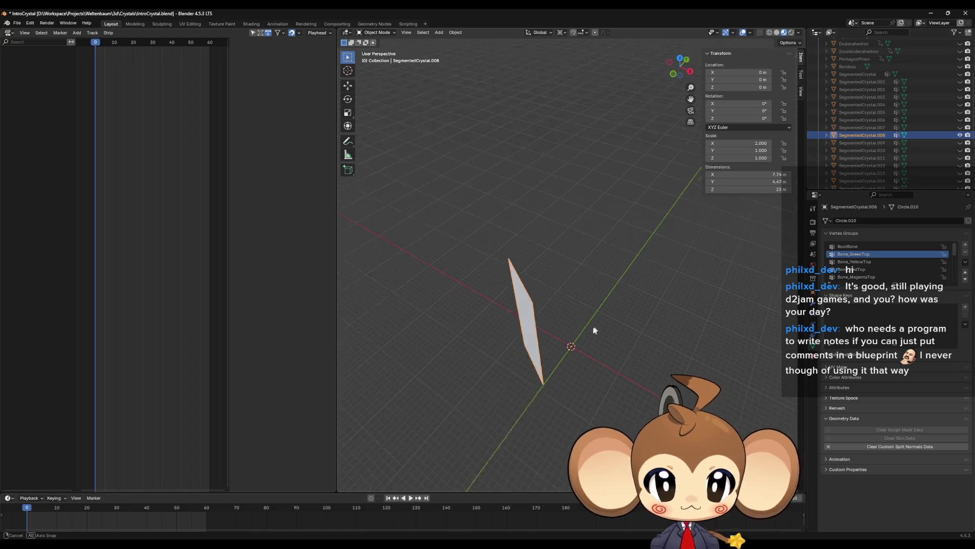
pyautogui.press('Tab')
pyautogui.moveTo(570, 337); pyautogui.dragTo(545, 330, button='middle')
# Merge the right/bottom vertices and then the upper vertices, each At Center.
pyautogui.moveTo(512, 309); pyautogui.dragTo(562, 387)
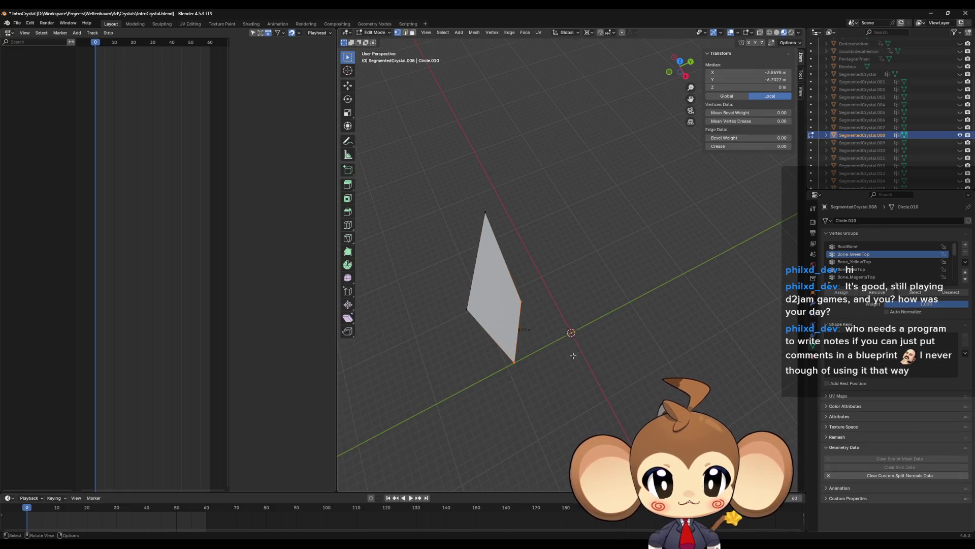
pyautogui.press('m')
pyautogui.click(551, 350)
pyautogui.moveTo(428, 173)
pyautogui.mouseDown()
pyautogui.moveTo(476, 315)
pyautogui.moveTo(492, 327)
pyautogui.mouseUp()
pyautogui.press('m')
pyautogui.click(506, 310)
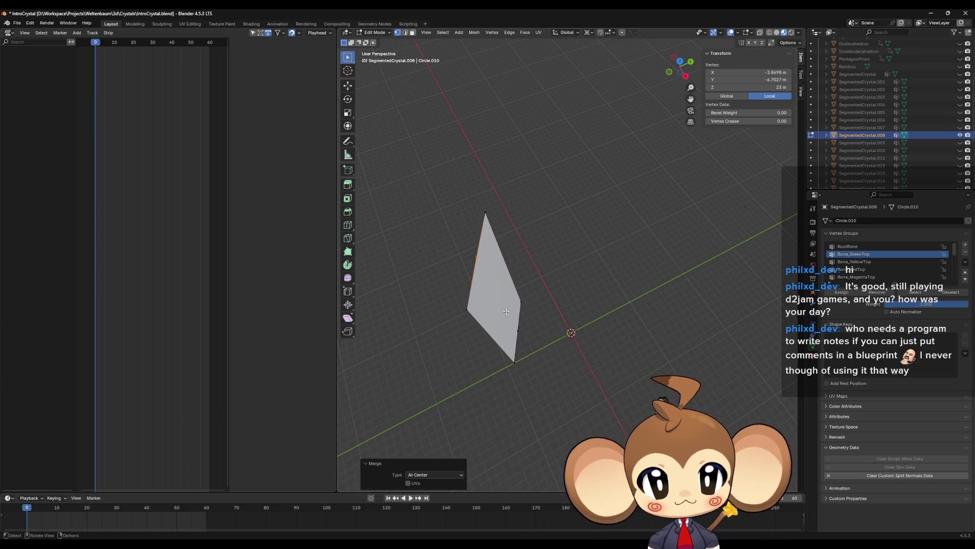
# Collapse the two merged vertices onto the central axis with S, Shift+Z.
pyautogui.keyDown('shift'); pyautogui.click(514, 362); pyautogui.keyUp('shift')
pyautogui.press('s')
pyautogui.hotkey('shift', 'z')
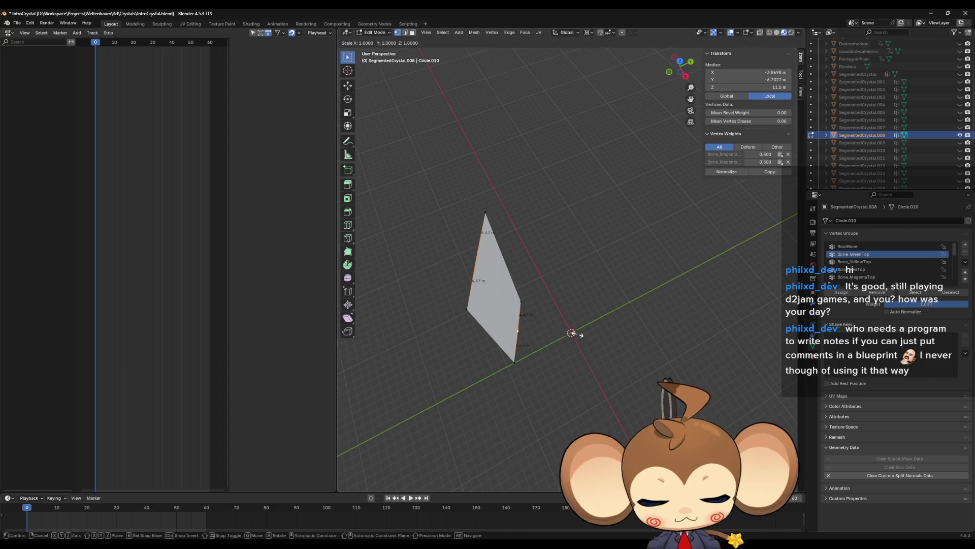
pyautogui.press('Return')
# Fill the open side with a face, return to Object Mode, hide .008 and select .009.
pyautogui.moveTo(564, 247)
pyautogui.mouseDown(button='middle')
pyautogui.moveTo(508, 219)
pyautogui.moveTo(516, 218)
pyautogui.mouseUp(button='middle')
pyautogui.keyDown('shift'); pyautogui.click(487, 212); pyautogui.keyUp('shift')
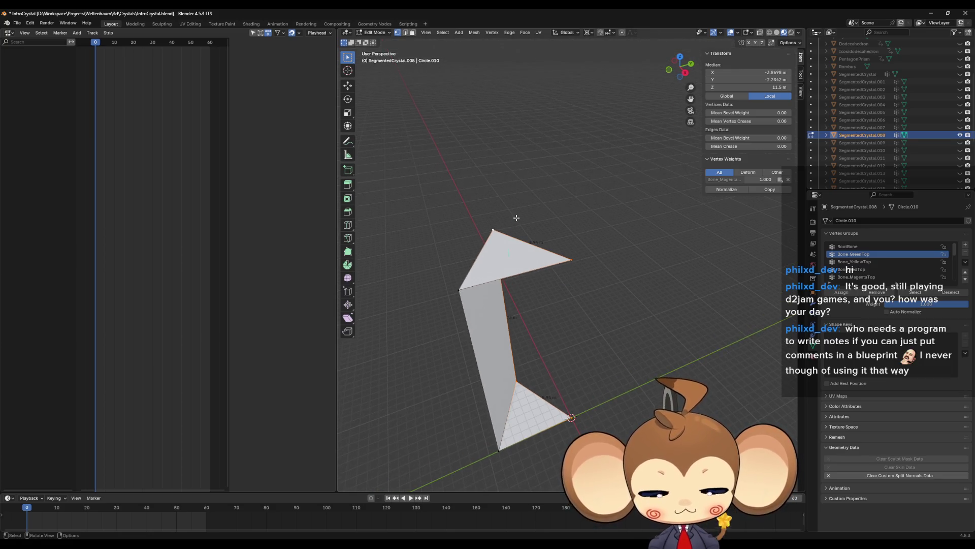
pyautogui.press('f')
pyautogui.moveTo(551, 229); pyautogui.dragTo(584, 293)
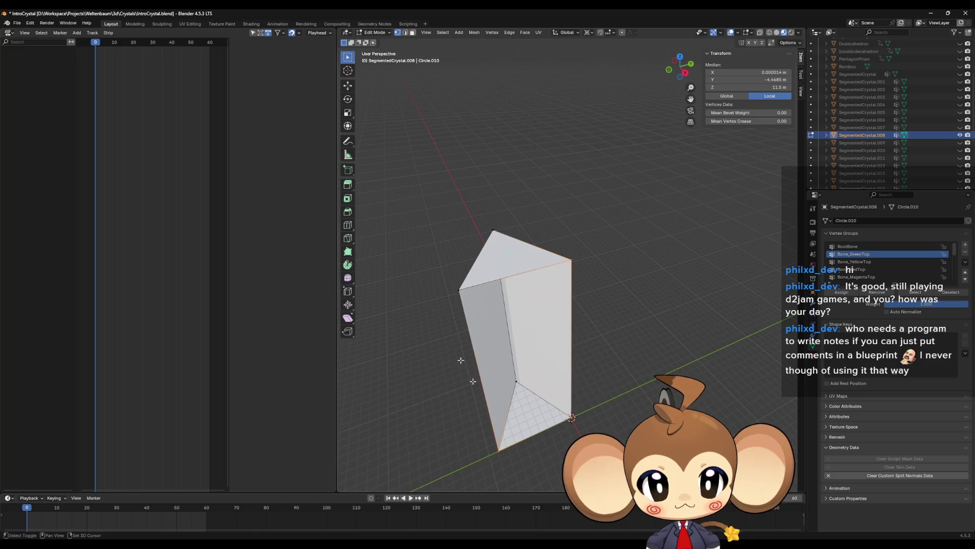
pyautogui.keyDown('shift'); pyautogui.click(459, 290); pyautogui.keyUp('shift')
pyautogui.press('Tab')
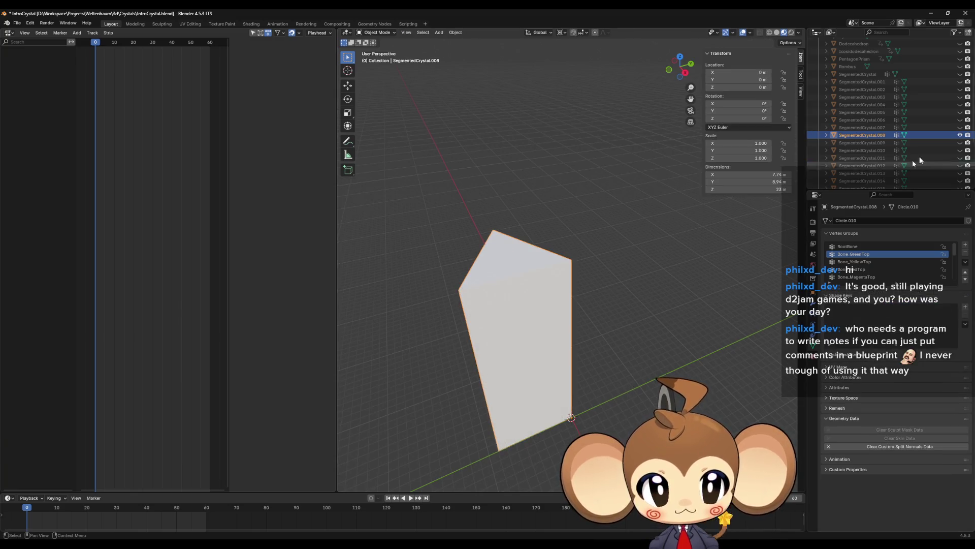
pyautogui.click(960, 135)
pyautogui.click(935, 143)
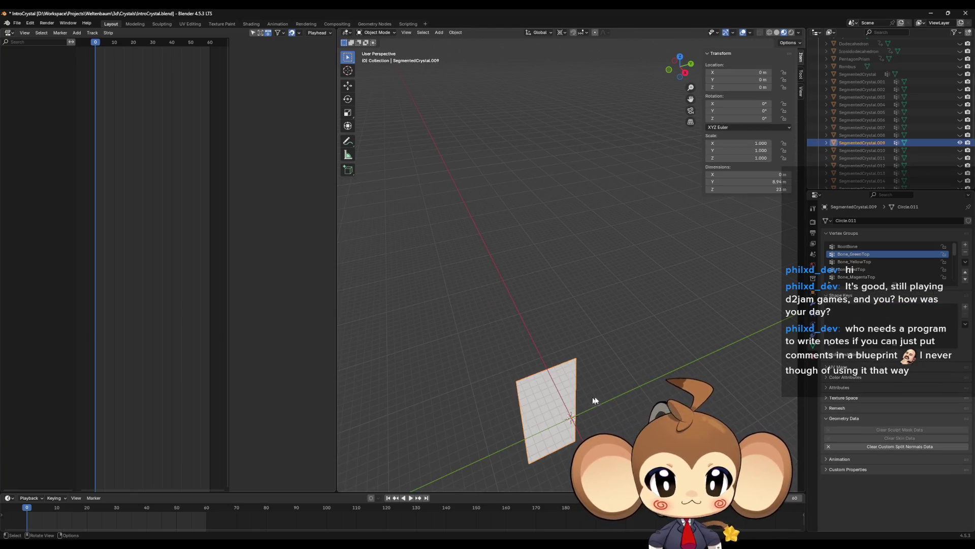
# In Edit Mode on SegmentedCrystal.009, merge the left-edge vertices At Center.
pyautogui.press('Tab')
pyautogui.moveTo(593, 385); pyautogui.dragTo(579, 393, button='middle')
pyautogui.moveTo(506, 298); pyautogui.dragTo(529, 386)
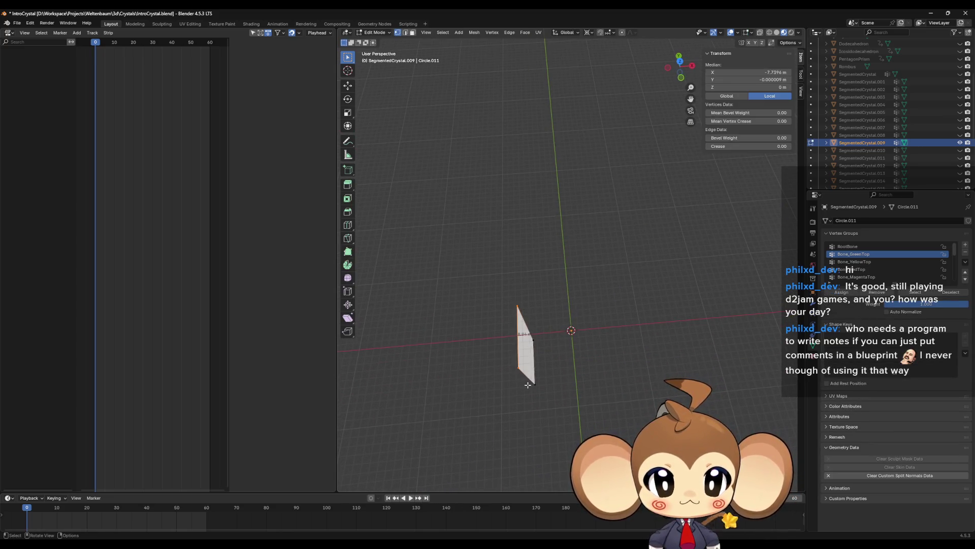
pyautogui.press('m')
pyautogui.click(528, 386)
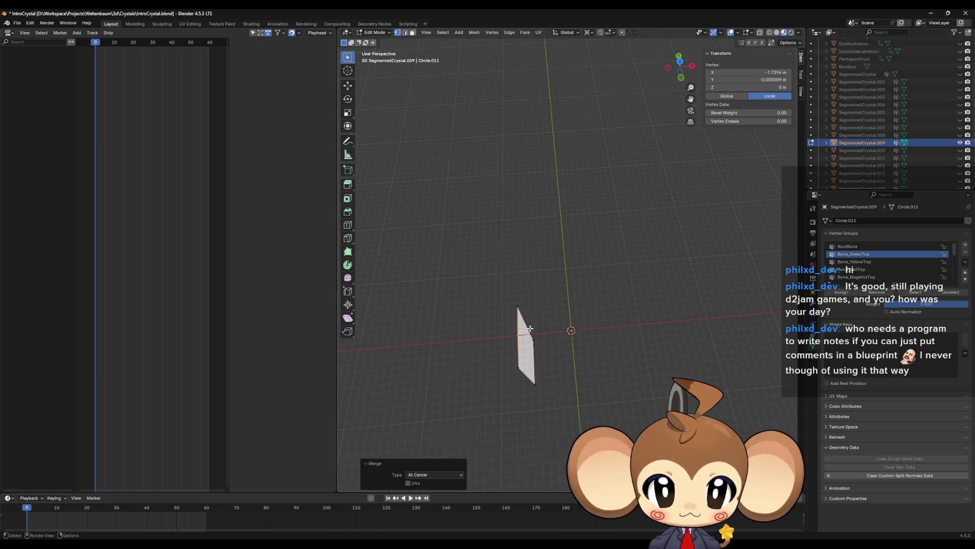
# Scale the right-edge vertices and merged left vertex to 0 on X/Y onto the axis.
pyautogui.moveTo(527, 325); pyautogui.dragTo(552, 412)
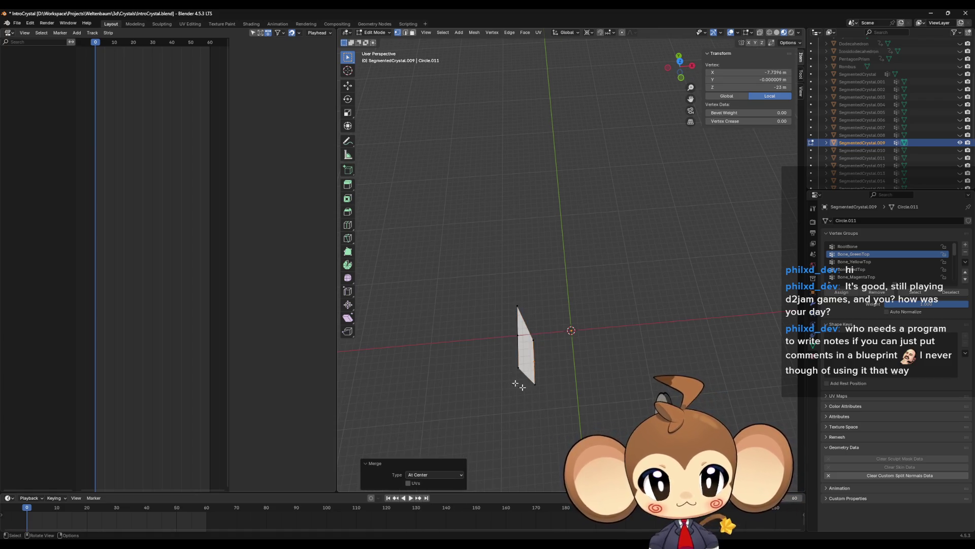
pyautogui.keyDown('shift'); pyautogui.click(525, 334); pyautogui.keyUp('shift')
pyautogui.press('s')
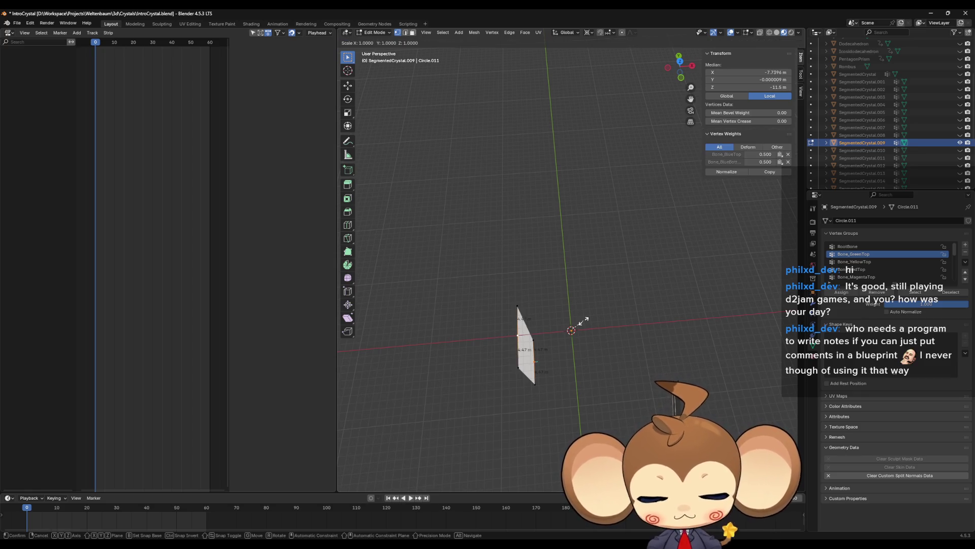
pyautogui.hotkey('shift', 'z')
pyautogui.press('0')
pyautogui.press('Return')
# Fill the open right side of the wedge with a face.
pyautogui.moveTo(584, 320)
pyautogui.mouseDown(button='middle')
pyautogui.moveTo(573, 351)
pyautogui.moveTo(593, 395)
pyautogui.moveTo(587, 422)
pyautogui.mouseUp(button='middle')
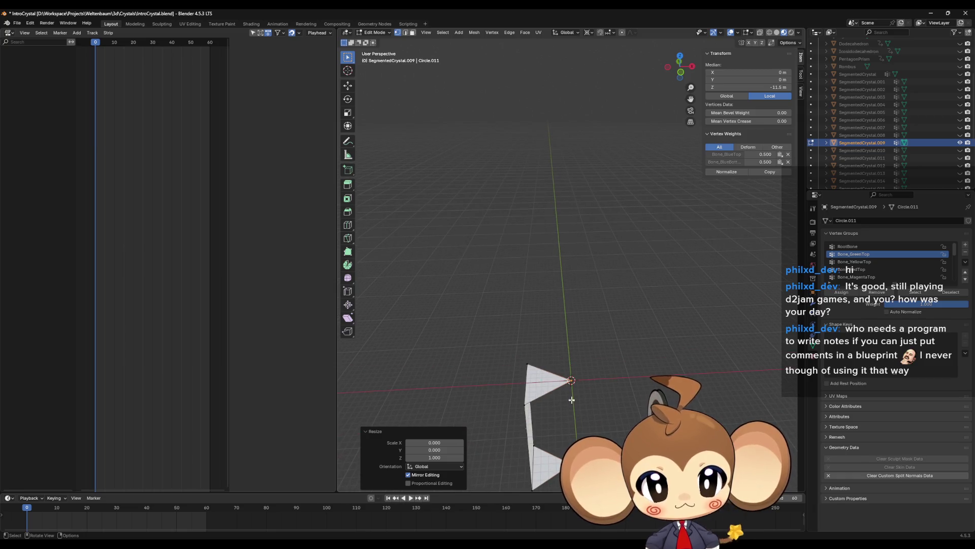
pyautogui.click(571, 381)
pyautogui.scroll(-5, 572, 380)
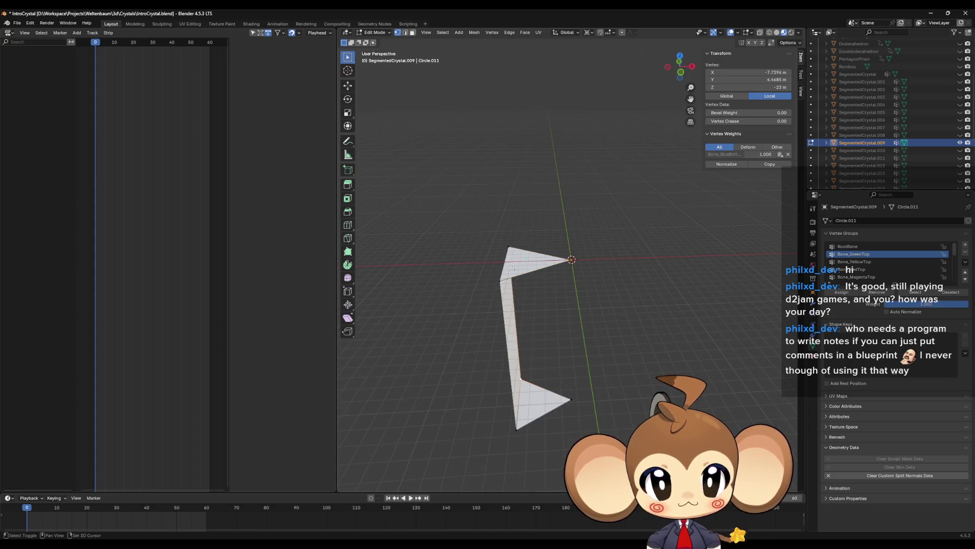
pyautogui.moveTo(554, 239); pyautogui.dragTo(626, 438)
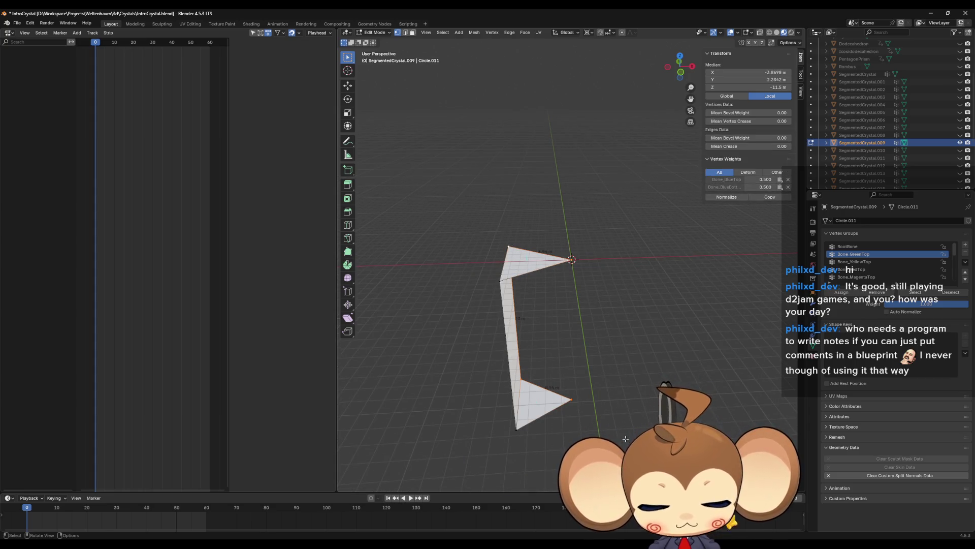
pyautogui.press('f')
# Return to Object Mode, hide SegmentedCrystal.009 and unhide SegmentedCrystal.010.
pyautogui.click(489, 272)
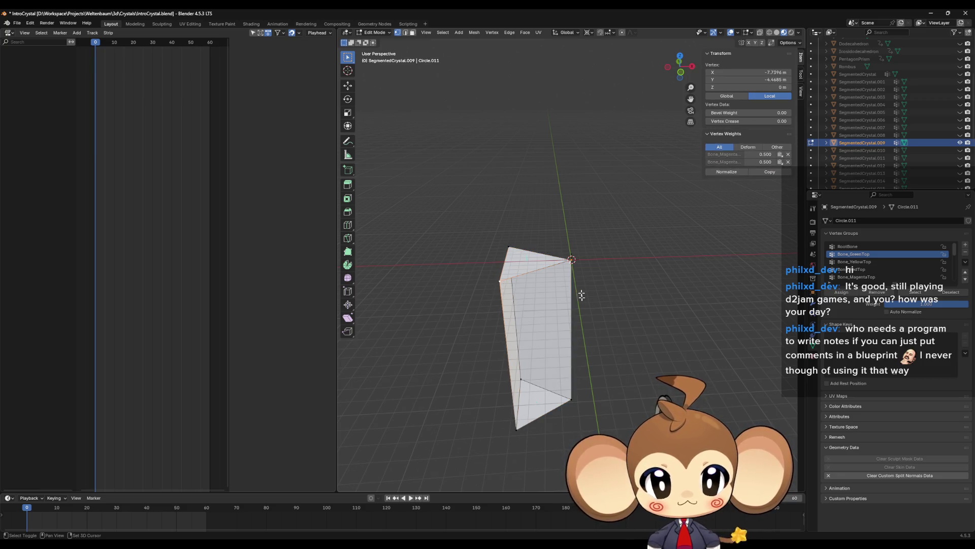
pyautogui.keyDown('shift'); pyautogui.moveTo(587, 278); pyautogui.dragTo(588, 277); pyautogui.keyUp('shift')
pyautogui.press('a')
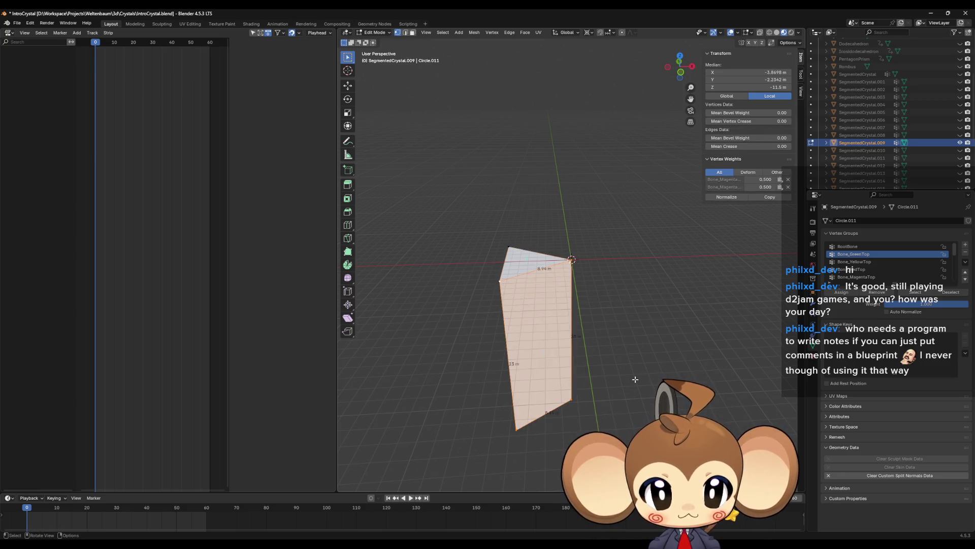
pyautogui.press('Tab')
pyautogui.click(961, 143)
pyautogui.click(961, 150)
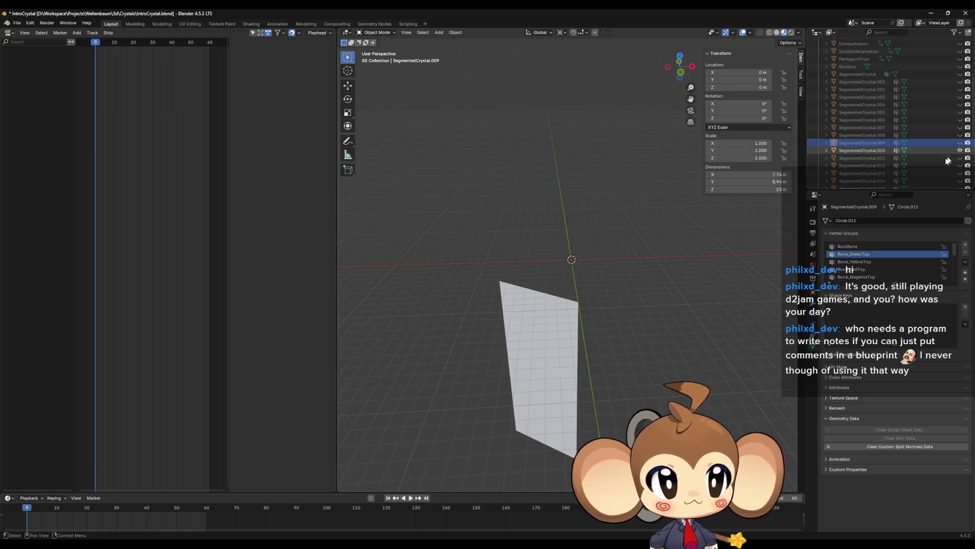
# Select SegmentedCrystal.010, enter Edit Mode, and merge the quad's top edge At Center.
pyautogui.click(849, 151)
pyautogui.press('Tab')
pyautogui.moveTo(477, 251); pyautogui.dragTo(589, 315)
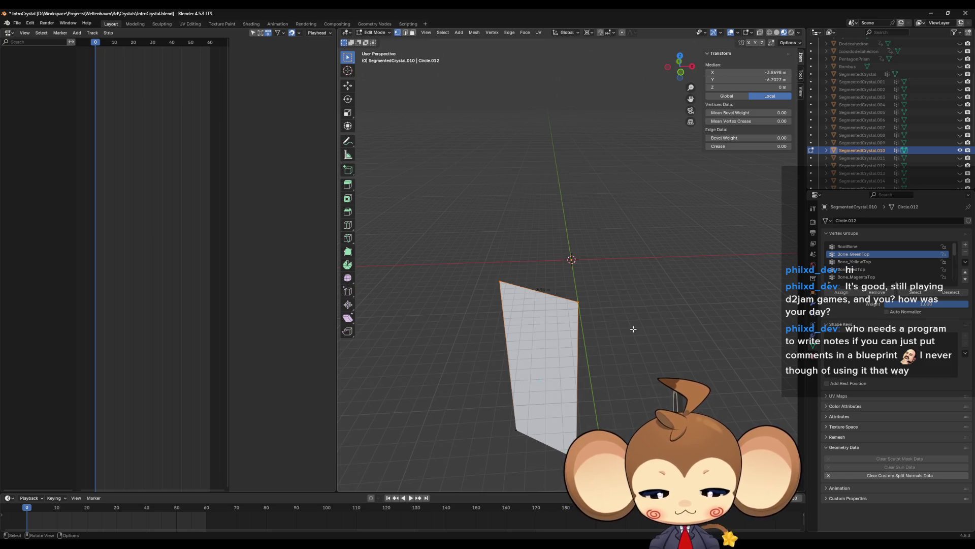
pyautogui.press('m')
pyautogui.click(634, 329)
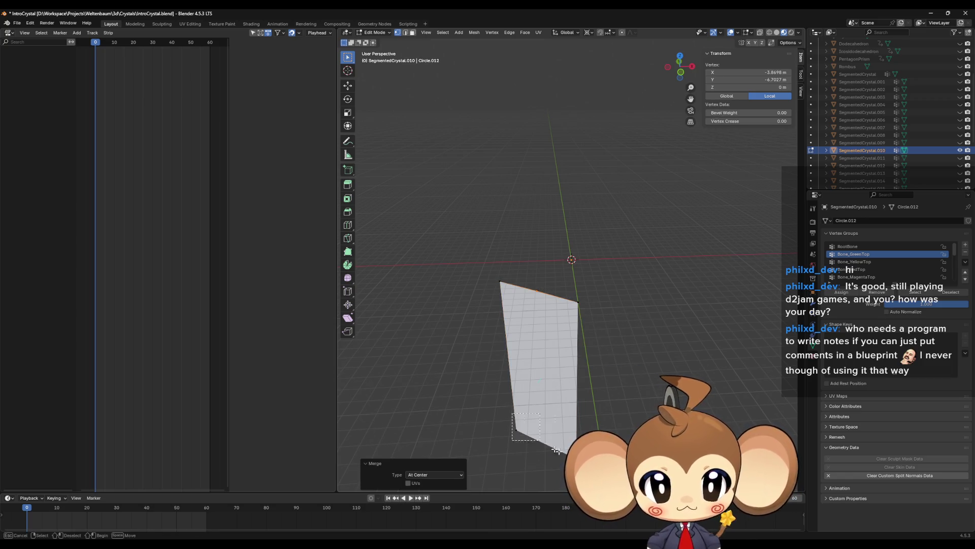
# Merge the quad's bottom edge into a single vertex At Center.
pyautogui.moveTo(557, 451); pyautogui.dragTo(556, 451)
pyautogui.press('e')
pyautogui.press('Escape')
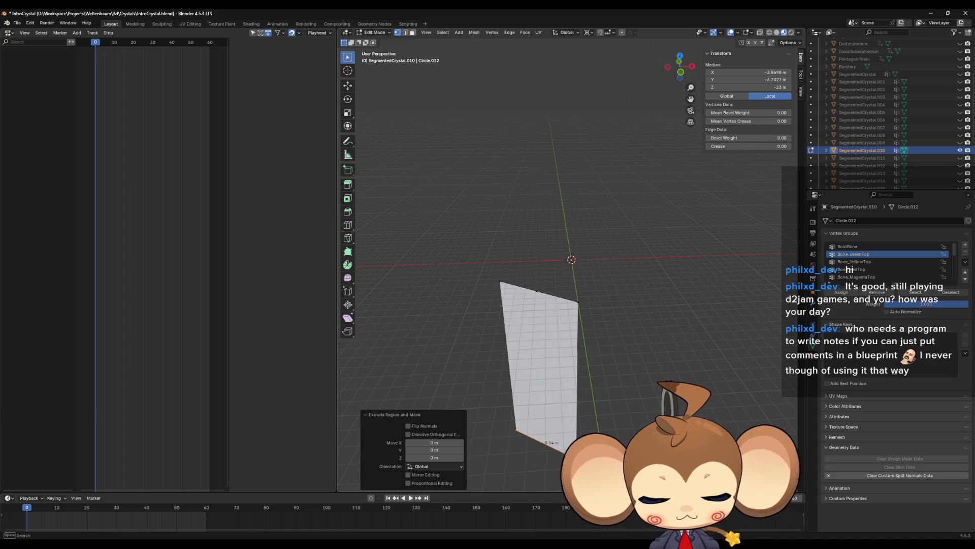
pyautogui.press('m')
pyautogui.press('Return')
# Scale the two merged vertices to 0 on X/Y onto the central axis.
pyautogui.keyDown('shift'); pyautogui.click(534, 279); pyautogui.keyUp('shift')
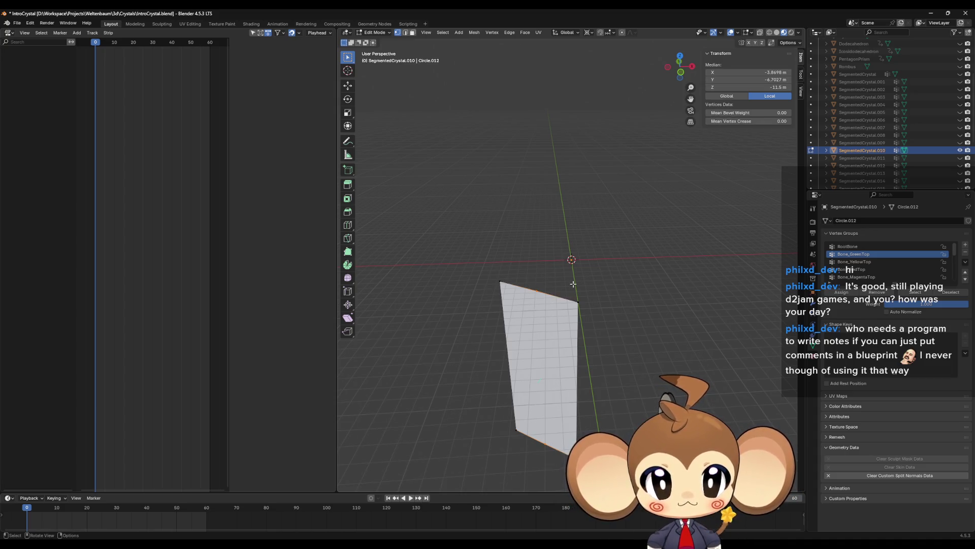
pyautogui.press('s')
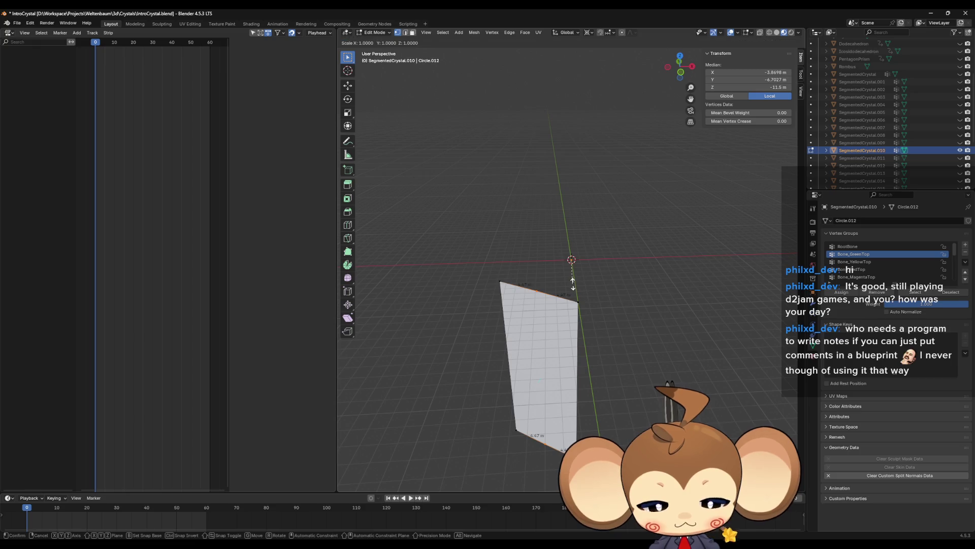
pyautogui.hotkey('shift', 'z')
pyautogui.press('0')
pyautogui.press('Return')
# Fill the wedge's open side with a face and return to Object Mode.
pyautogui.moveTo(582, 292); pyautogui.dragTo(526, 270, button='middle')
pyautogui.moveTo(507, 251); pyautogui.dragTo(525, 425)
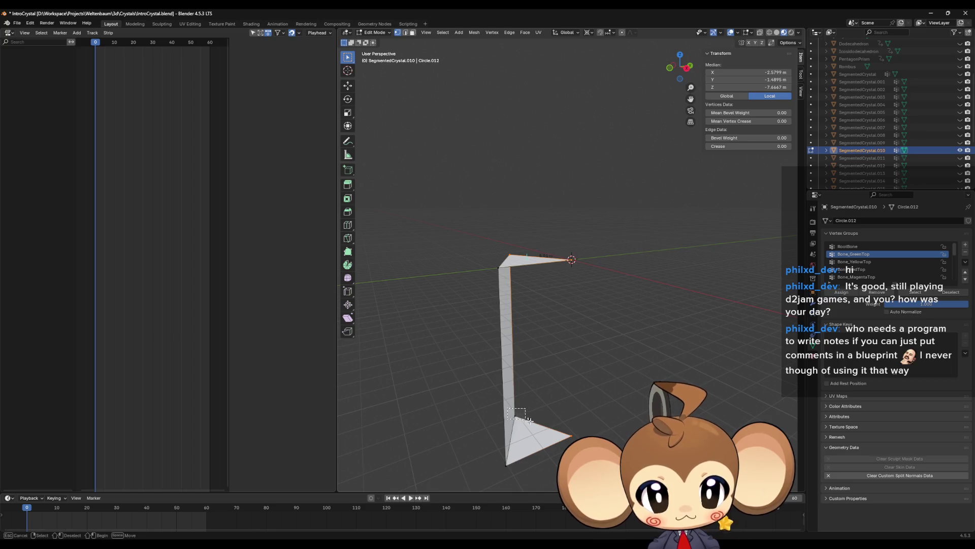
pyautogui.press('f')
pyautogui.click(498, 269)
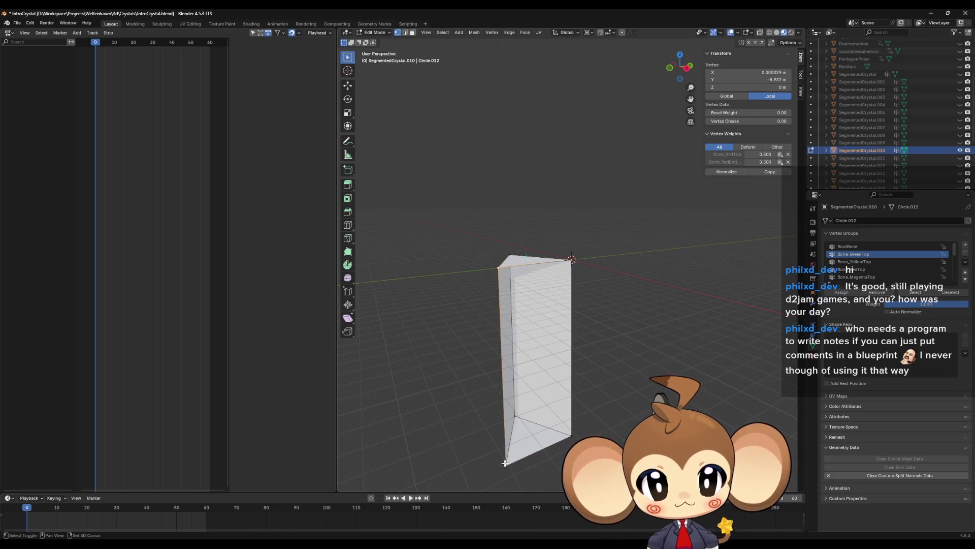
pyautogui.moveTo(505, 463); pyautogui.dragTo(584, 427)
pyautogui.keyDown('shift'); pyautogui.click(571, 260); pyautogui.keyUp('shift')
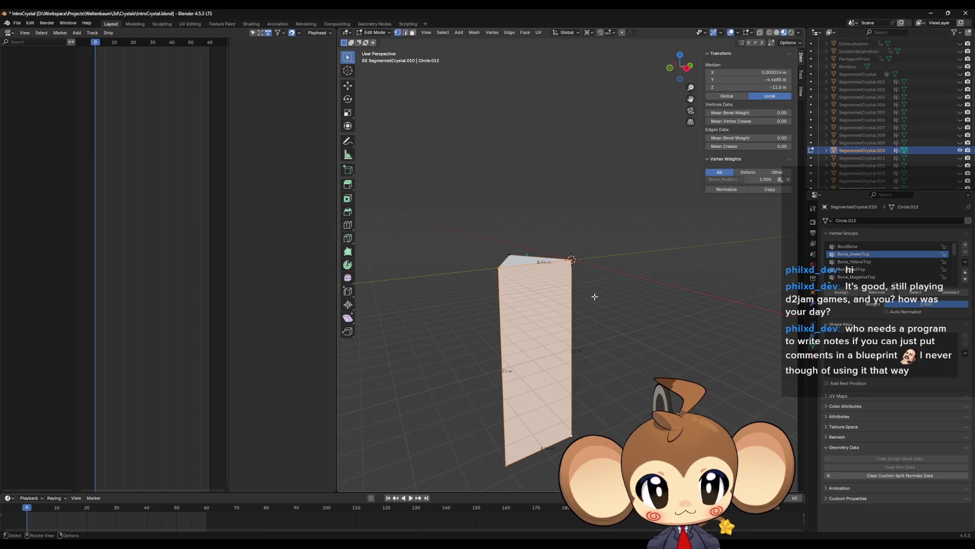
pyautogui.moveTo(598, 306)
pyautogui.mouseDown(button='middle')
pyautogui.moveTo(607, 348)
pyautogui.moveTo(594, 276)
pyautogui.mouseUp(button='middle')
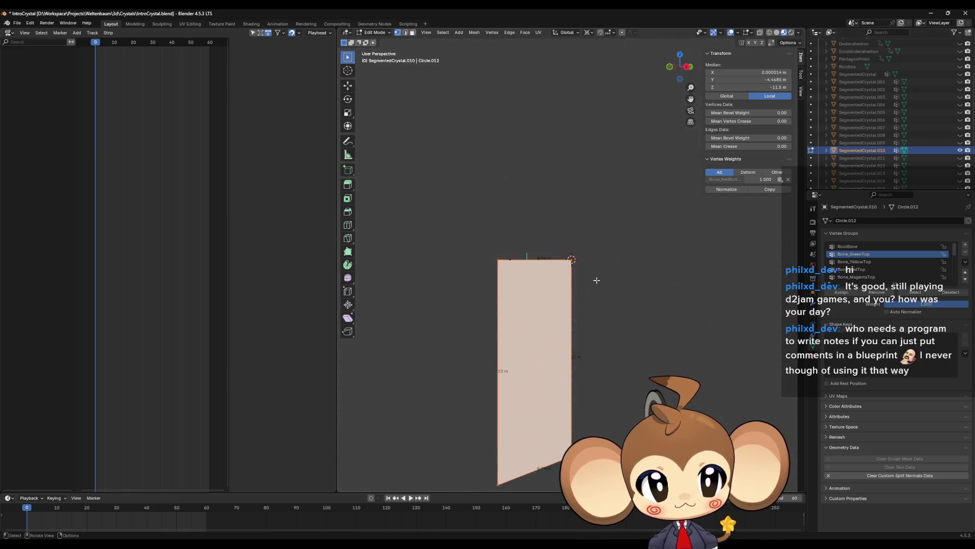
pyautogui.press('Tab')
# Hide .010, unhide and select SegmentedCrystal.011, and enter Edit Mode on it.
pyautogui.click(960, 150)
pyautogui.click(960, 158)
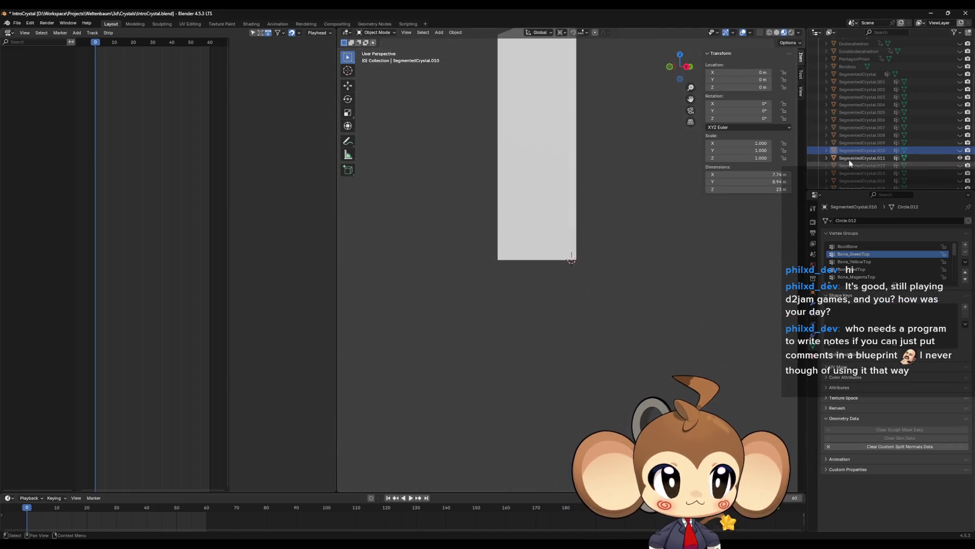
pyautogui.click(862, 158)
pyautogui.press('Tab')
pyautogui.moveTo(720, 205)
pyautogui.mouseDown(button='middle')
pyautogui.moveTo(651, 251)
pyautogui.moveTo(653, 300)
pyautogui.moveTo(599, 335)
pyautogui.moveTo(552, 290)
pyautogui.moveTo(541, 244)
pyautogui.mouseUp(button='middle')
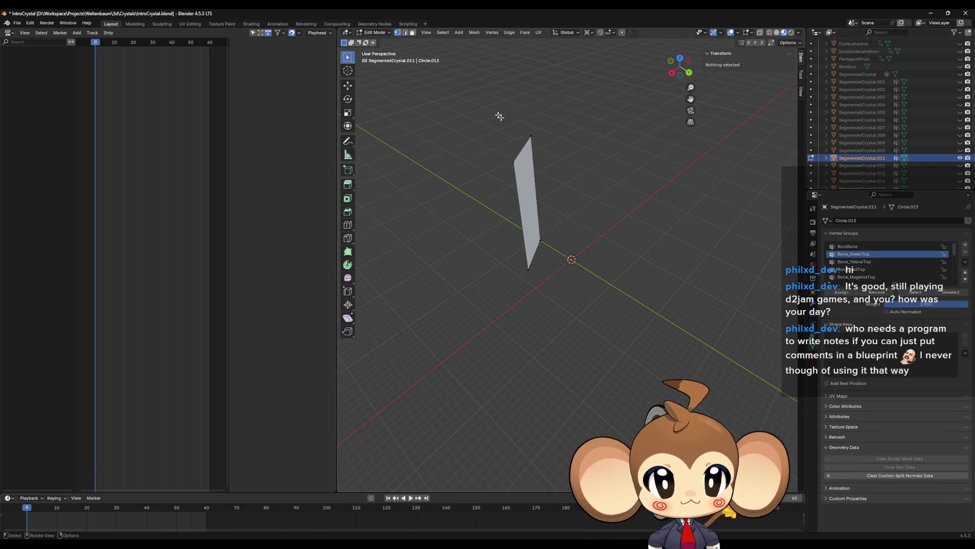
# Merge .011's top vertices At Center and scale them with the bottom vertex to 0 on X/Y.
pyautogui.moveTo(500, 117); pyautogui.dragTo(555, 164)
pyautogui.press('m')
pyautogui.click(562, 168)
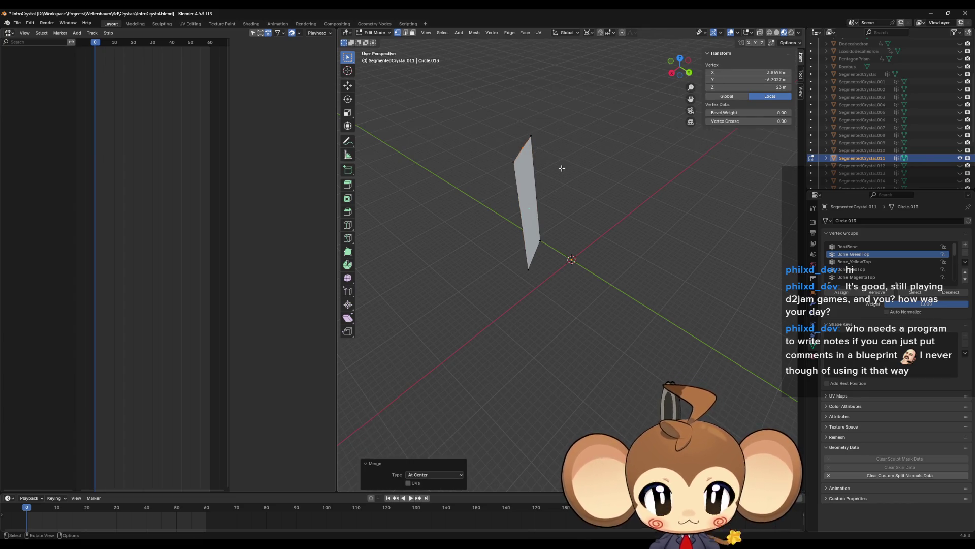
pyautogui.click(532, 265)
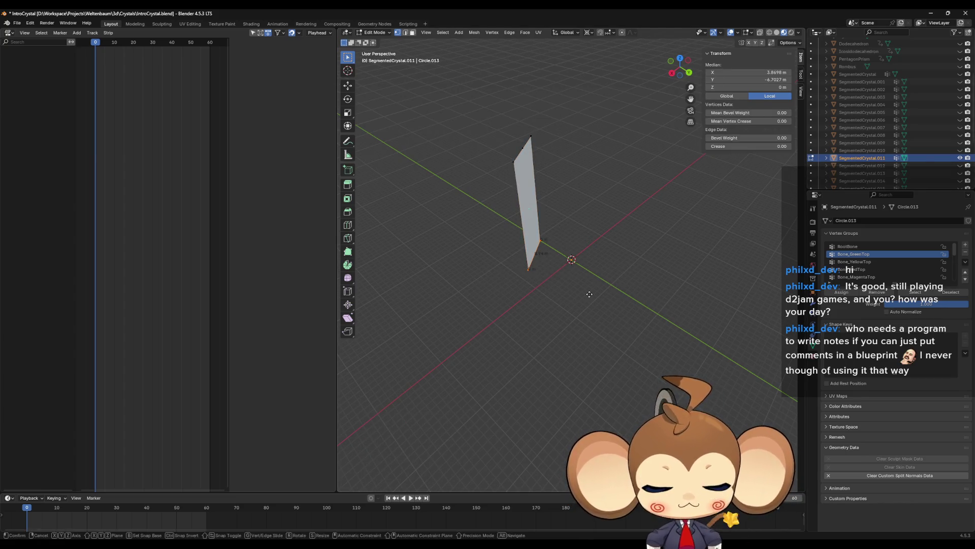
pyautogui.keyDown('shift'); pyautogui.click(522, 148); pyautogui.keyUp('shift')
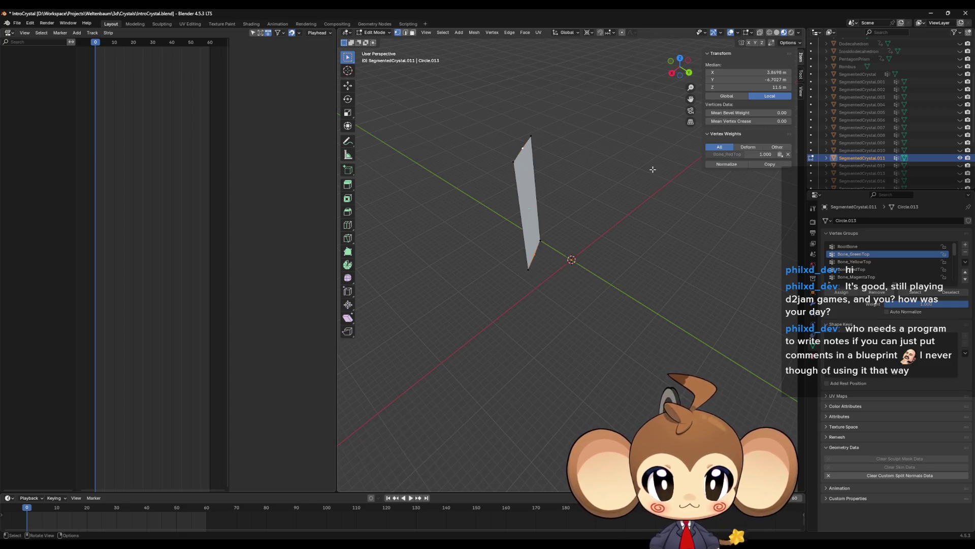
pyautogui.press('s')
pyautogui.hotkey('shift', 'z')
pyautogui.press('0')
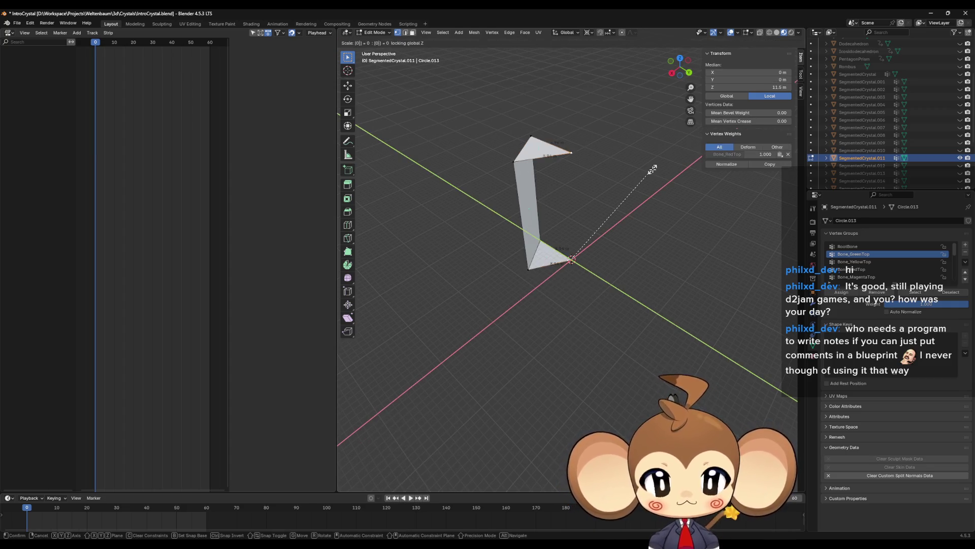
pyautogui.press('Return')
# Fill the open side with a face and return to Object Mode.
pyautogui.keyDown('shift'); pyautogui.click(559, 146); pyautogui.keyUp('shift')
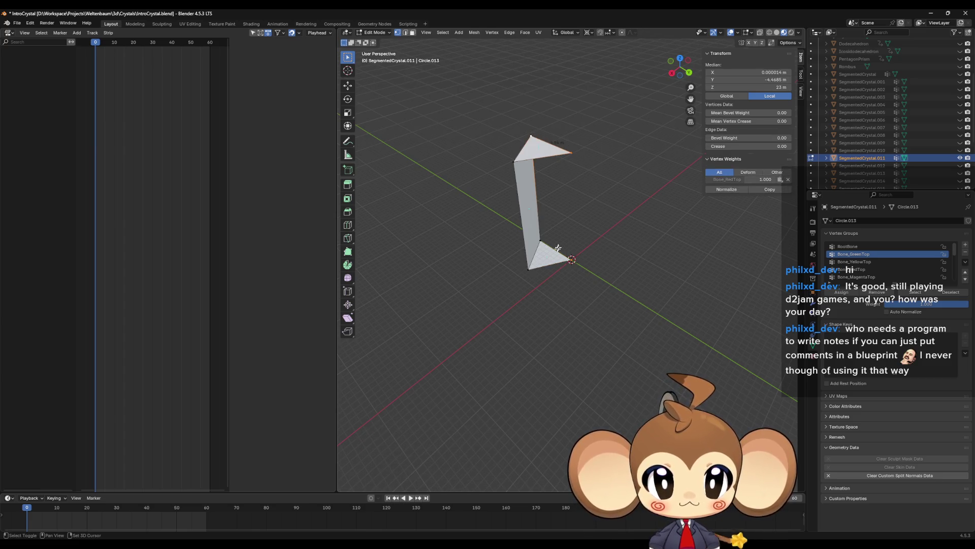
pyautogui.keyDown('shift'); pyautogui.click(572, 260); pyautogui.keyUp('shift')
pyautogui.press('f')
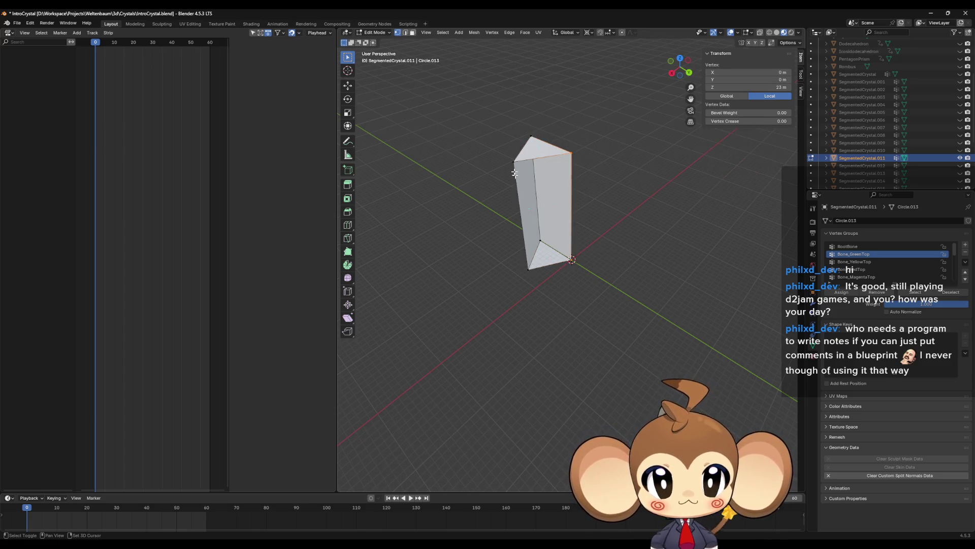
pyautogui.moveTo(516, 245); pyautogui.dragTo(604, 282)
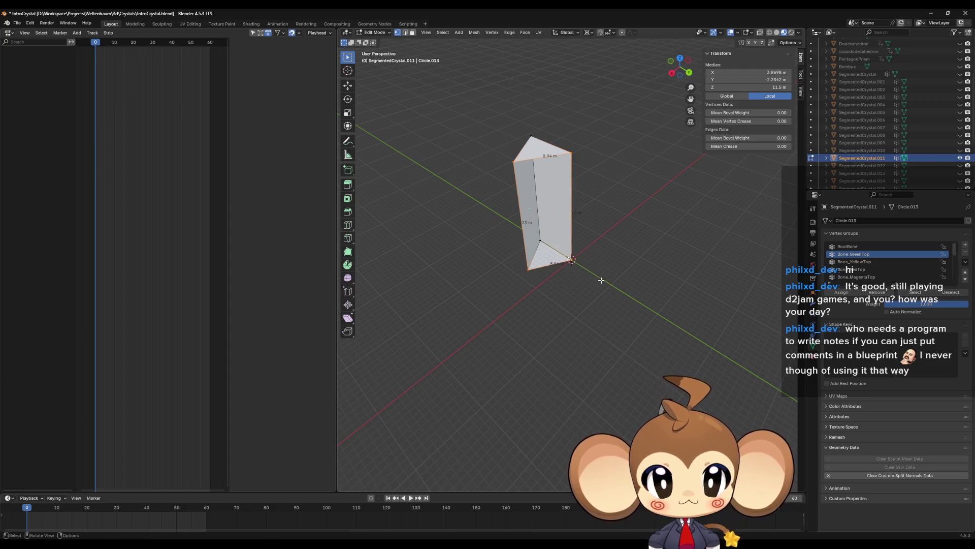
pyautogui.press('Tab')
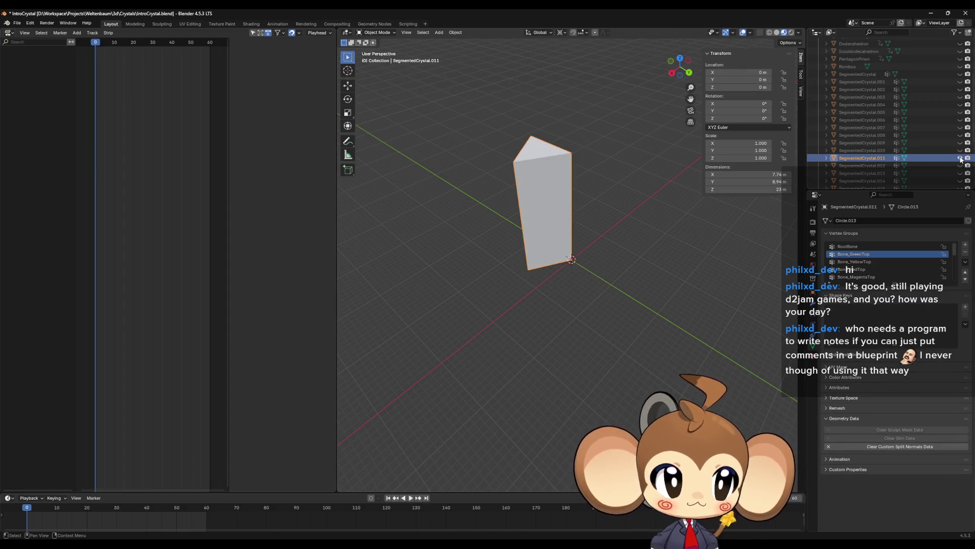
# Hide .011, show and select SegmentedCrystal.012, and enter Edit Mode.
pyautogui.click(960, 158)
pyautogui.click(959, 166)
pyautogui.click(859, 166)
pyautogui.press('Tab')
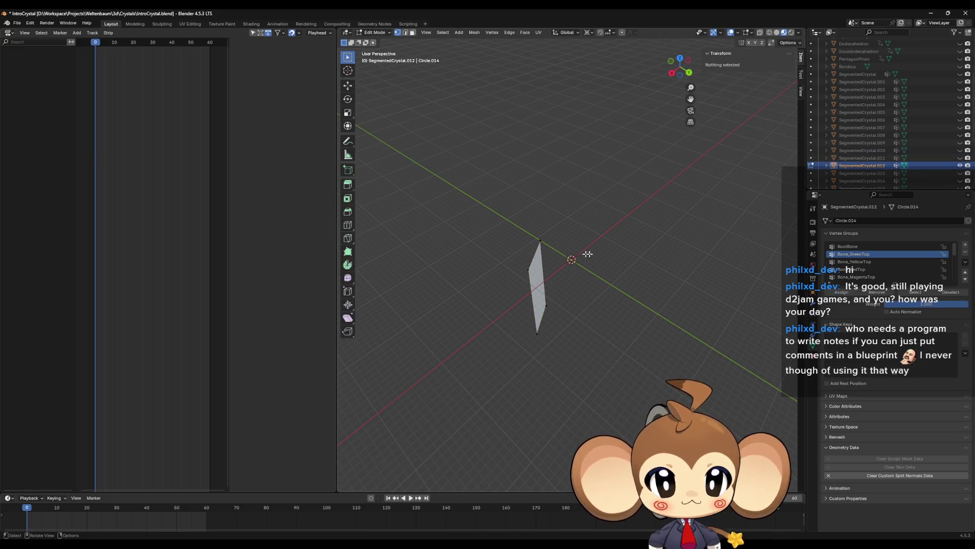
# Merge .012's upper and lower vertex pairs each At Center.
pyautogui.moveTo(515, 232)
pyautogui.mouseDown()
pyautogui.moveTo(555, 279)
pyautogui.moveTo(557, 338)
pyautogui.mouseUp()
pyautogui.press('m')
pyautogui.click(553, 279)
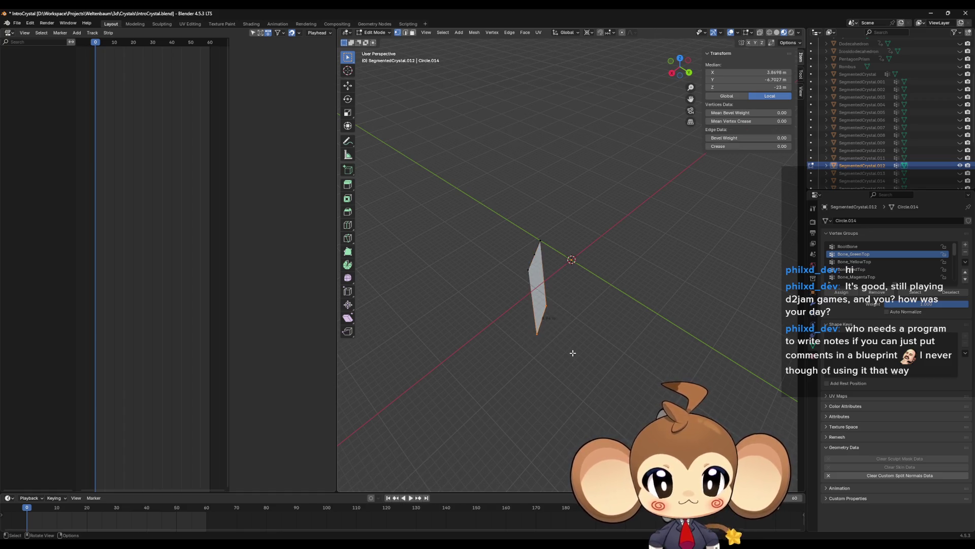
pyautogui.press('m')
pyautogui.click(573, 353)
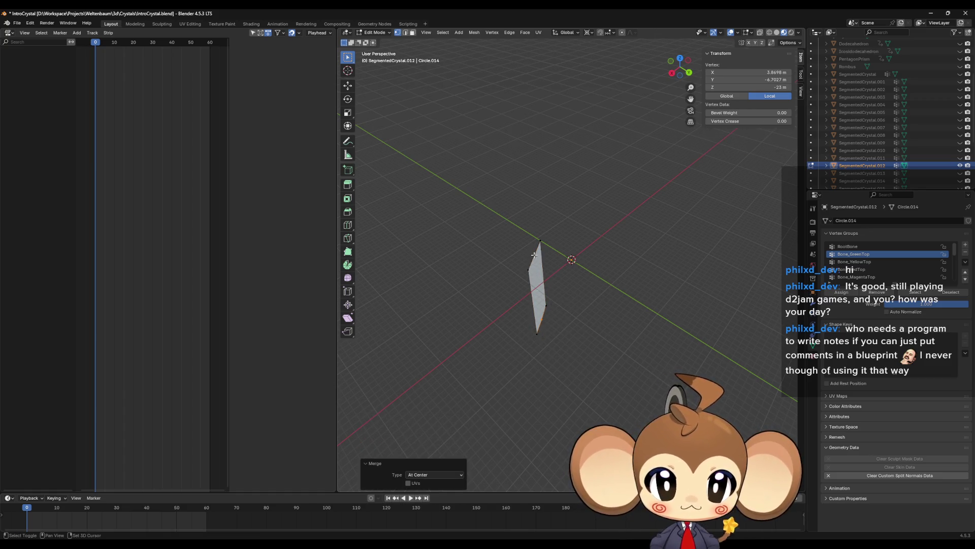
# Scale the two merged vertices to 0 on X/Y onto the central axis.
pyautogui.keyDown('shift'); pyautogui.click(533, 255); pyautogui.keyUp('shift')
pyautogui.press('s')
pyautogui.hotkey('shift', 'z')
pyautogui.press('0')
pyautogui.press('Return')
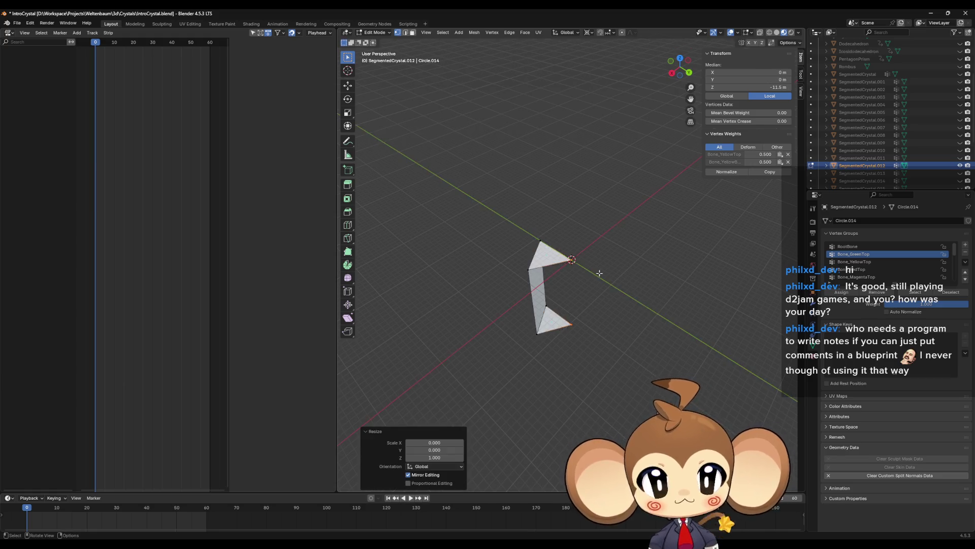
# Fill a face on the crystal's open right side and return to Object Mode.
pyautogui.click(539, 238)
pyautogui.keyDown('shift'); pyautogui.click(569, 260); pyautogui.keyUp('shift')
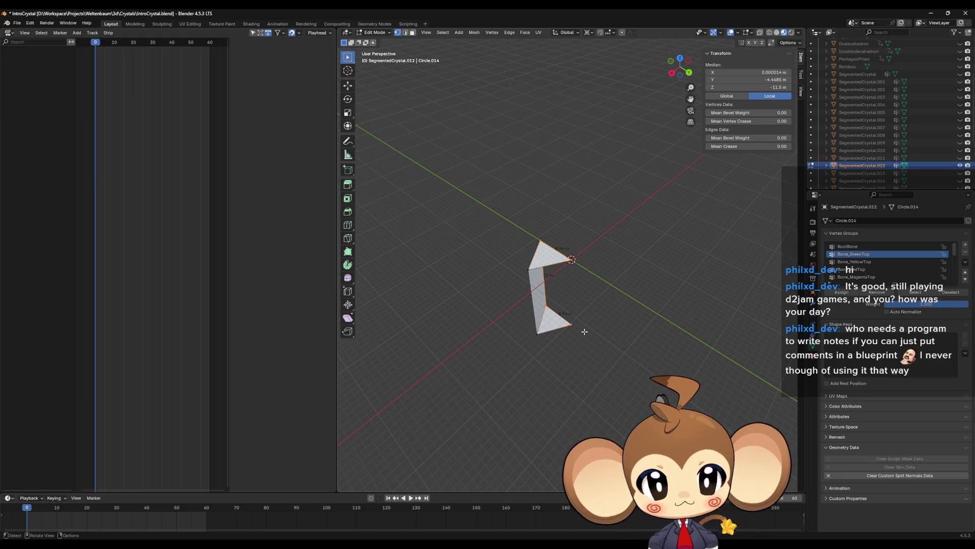
pyautogui.press('f')
pyautogui.moveTo(521, 275); pyautogui.dragTo(564, 338)
pyautogui.press('Escape')
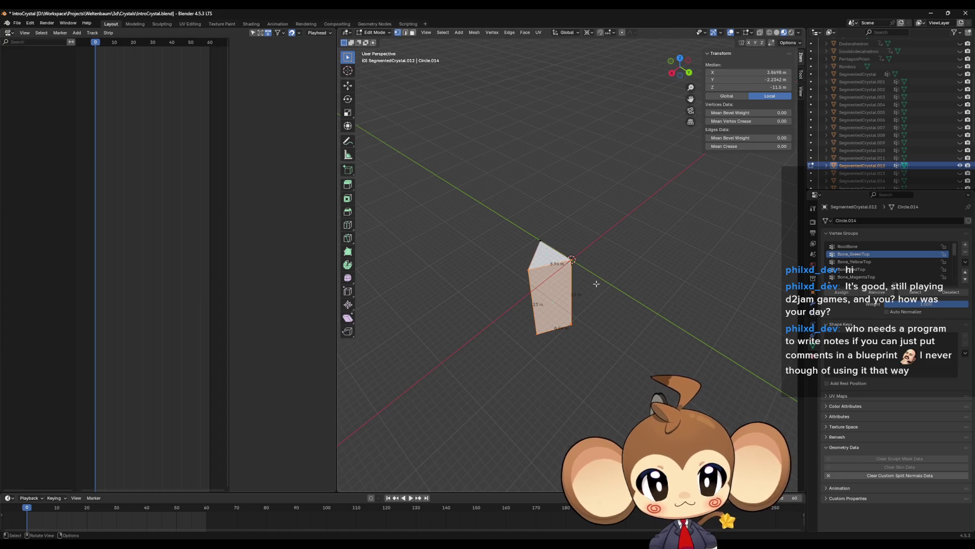
pyautogui.press('Tab')
# Hide .012, show and select SegmentedCrystal.013, and enter Edit Mode on it.
pyautogui.hotkey('alt', 'a')
pyautogui.click(961, 165)
pyautogui.click(960, 173)
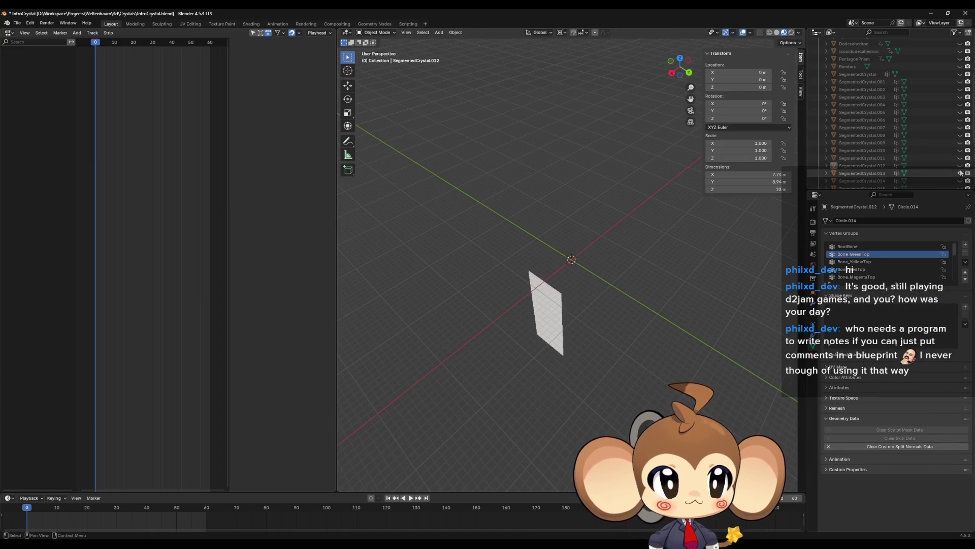
pyautogui.click(859, 173)
pyautogui.press('Tab')
# Merge SegmentedCrystal.013's right edge At Center, then scale two vertices to 0 in X/Y onto the axis.
pyautogui.moveTo(523, 259); pyautogui.dragTo(595, 307)
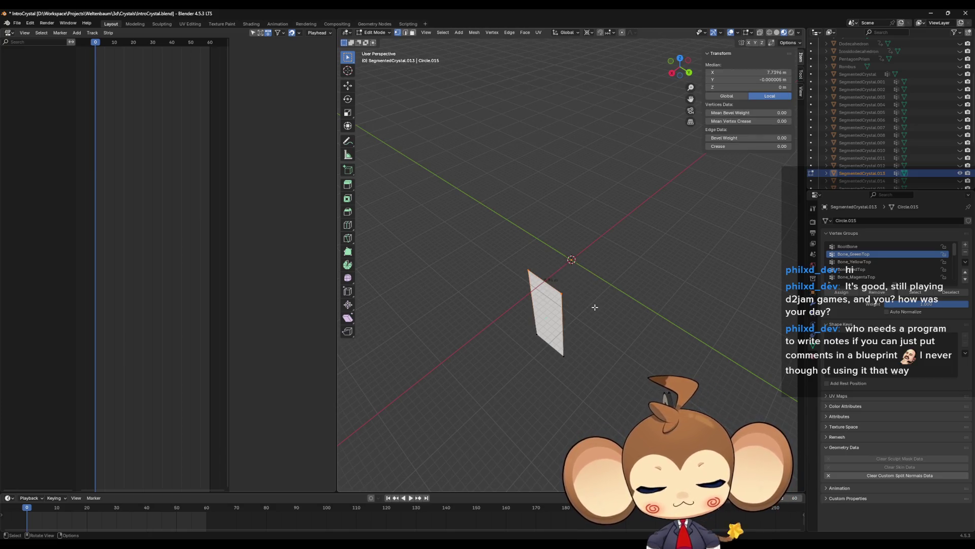
pyautogui.press('m')
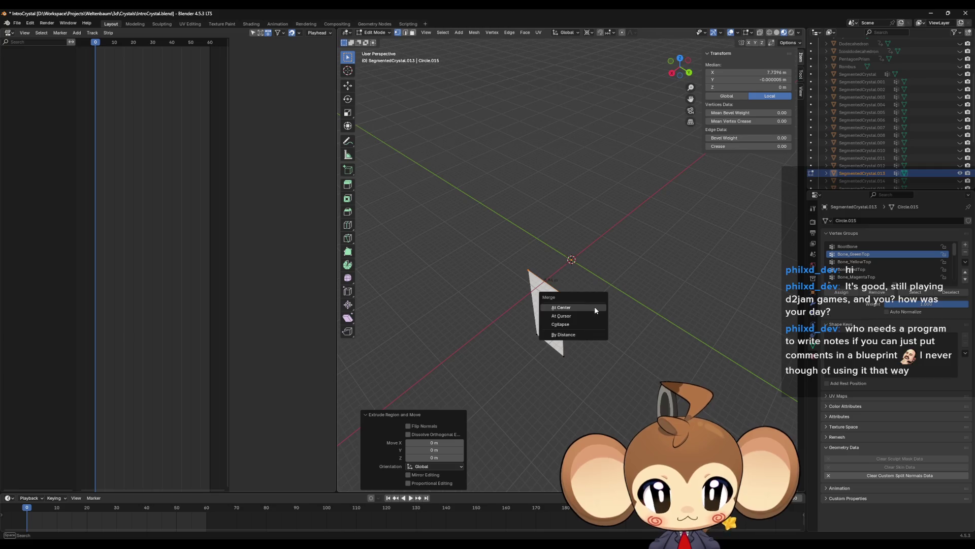
pyautogui.click(595, 307)
pyautogui.click(534, 327)
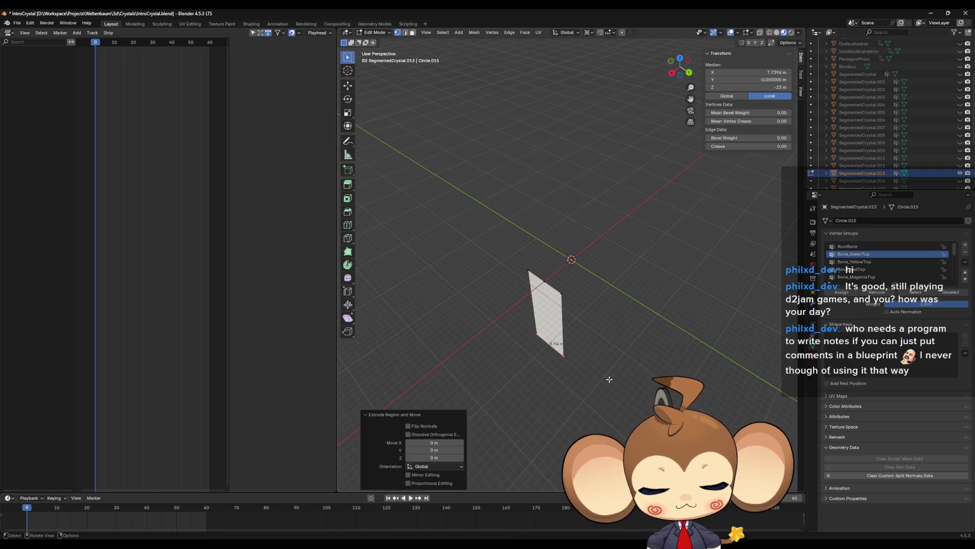
pyautogui.keyDown('shift'); pyautogui.click(566, 275); pyautogui.keyUp('shift')
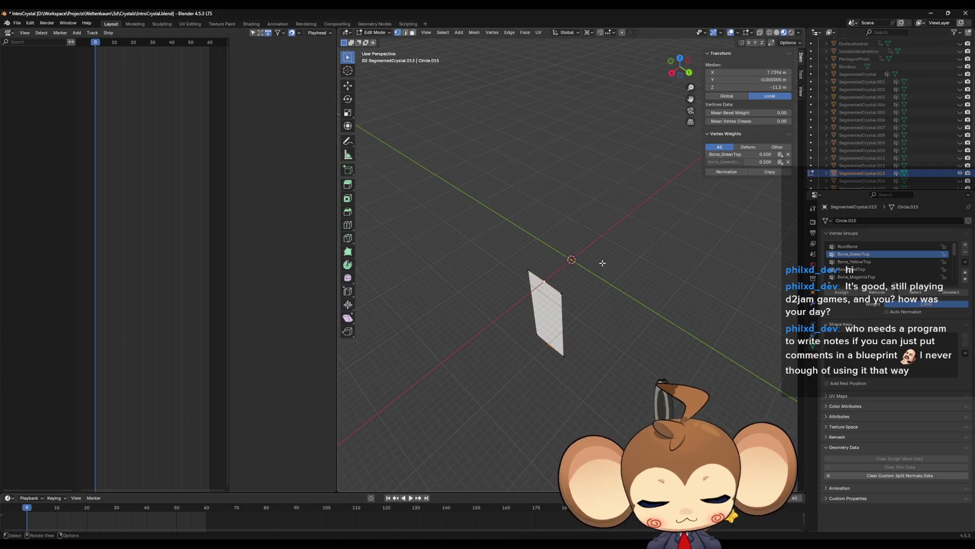
pyautogui.press('s')
pyautogui.hotkey('shift', 'z')
pyautogui.press('0')
pyautogui.press('Return')
# Select the vertices of SegmentedCrystal.013's closing side and return to Object Mode.
pyautogui.moveTo(573, 242); pyautogui.dragTo(514, 226, button='middle')
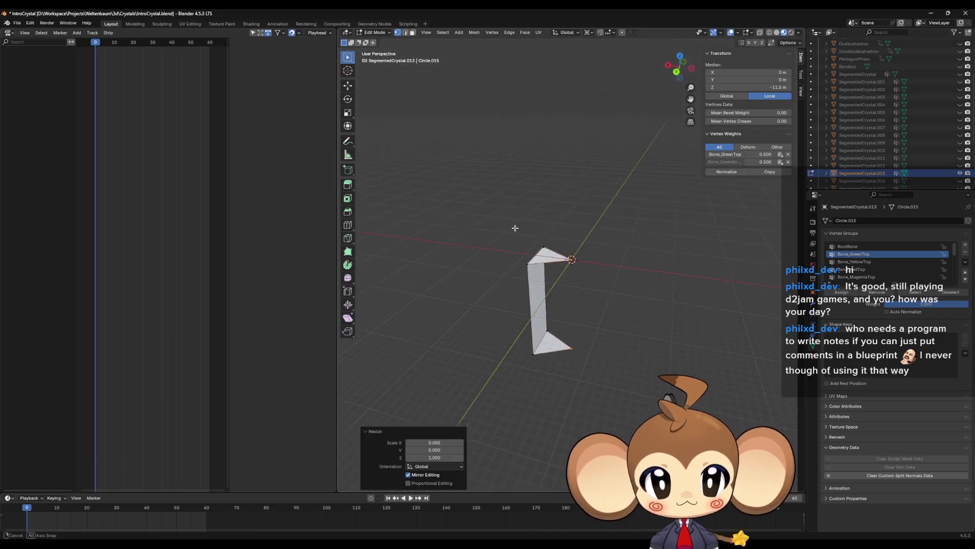
pyautogui.click(543, 247)
pyautogui.keyDown('shift'); pyautogui.click(555, 330); pyautogui.keyUp('shift')
pyautogui.keyDown('shift'); pyautogui.click(555, 331); pyautogui.keyUp('shift')
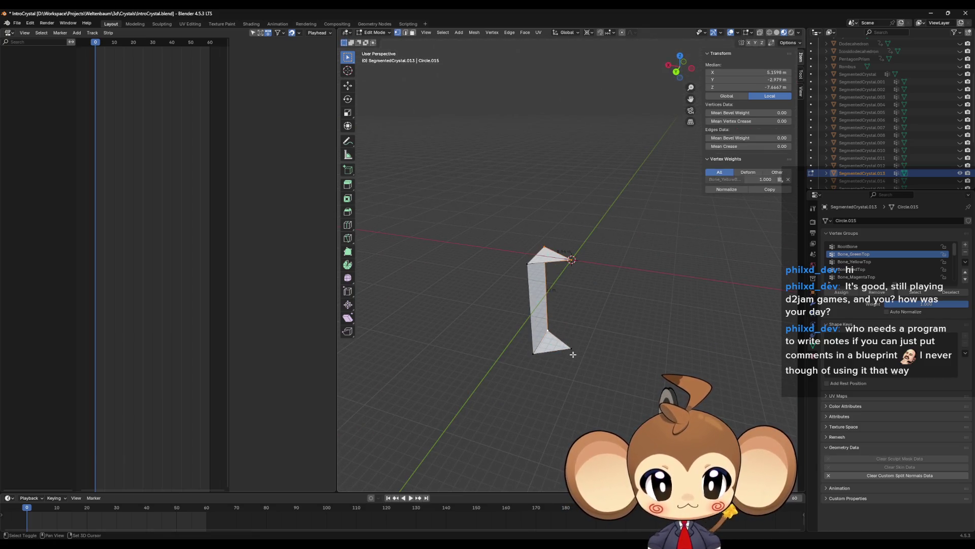
pyautogui.keyDown('shift'); pyautogui.click(567, 349); pyautogui.keyUp('shift')
pyautogui.keyDown('shift'); pyautogui.click(565, 266); pyautogui.keyUp('shift')
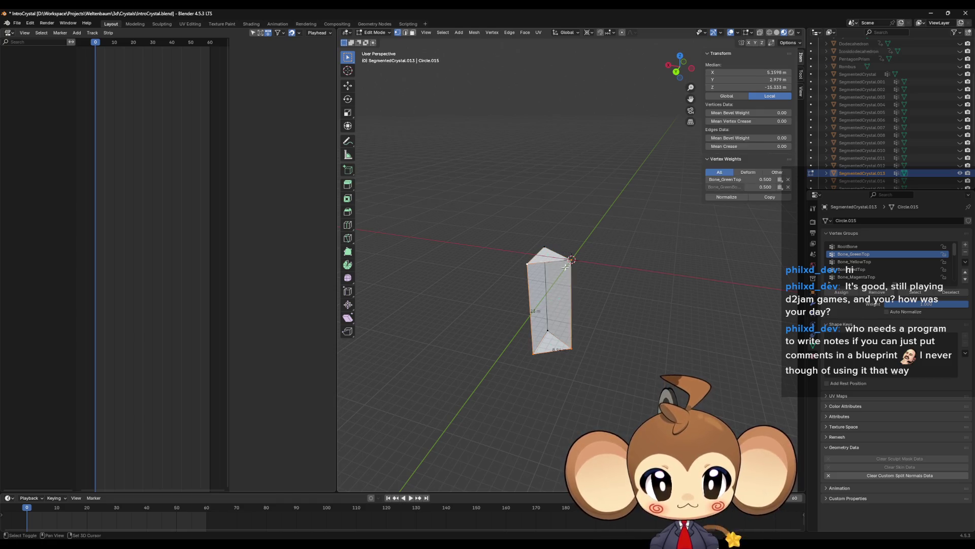
pyautogui.press('Tab')
# Hide SegmentedCrystal.013, then show and select SegmentedCrystal.014 in the Outliner.
pyautogui.click(960, 173)
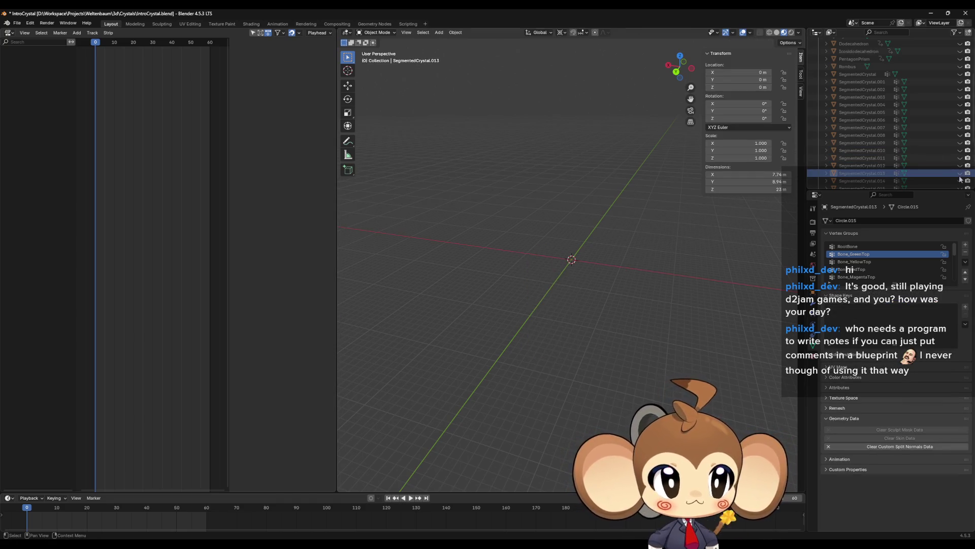
pyautogui.click(960, 180)
pyautogui.scroll(-3, 917, 148)
pyautogui.scroll(-3, 916, 147)
pyautogui.click(860, 89)
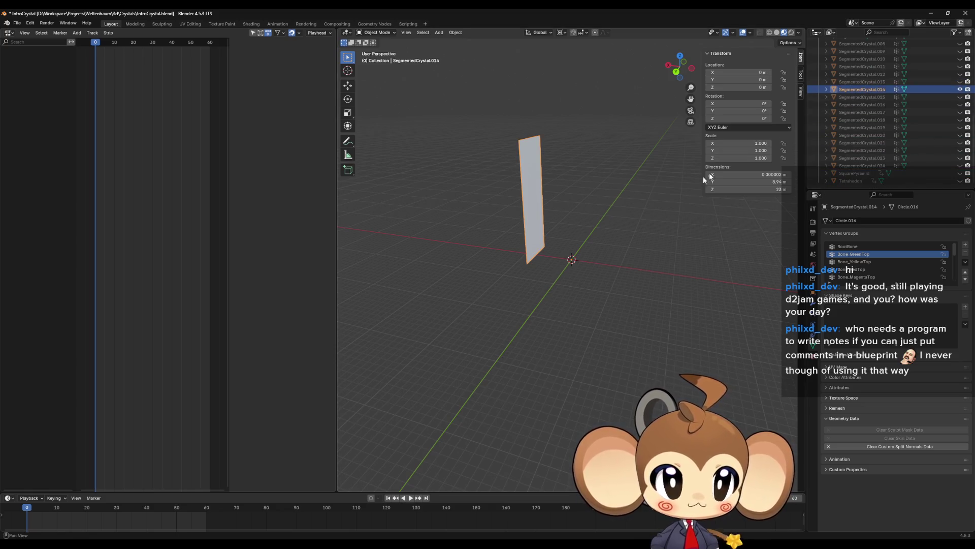
# In SegmentedCrystal.014, extrude the top edge in place and merge it At Center, then merge the bottom vertices.
pyautogui.press('Tab')
pyautogui.moveTo(504, 120); pyautogui.dragTo(553, 164)
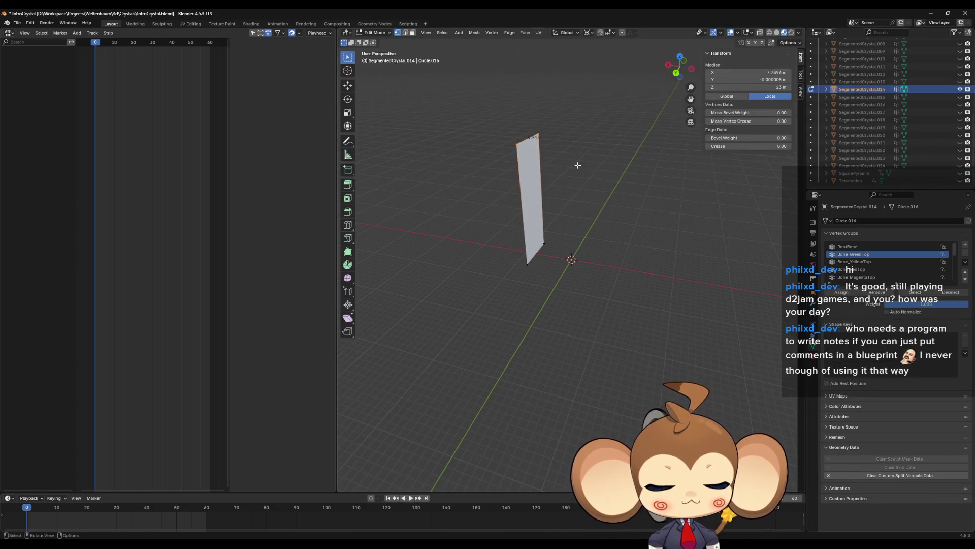
pyautogui.press('e')
pyautogui.press('Escape')
pyautogui.press('m')
pyautogui.click(577, 165)
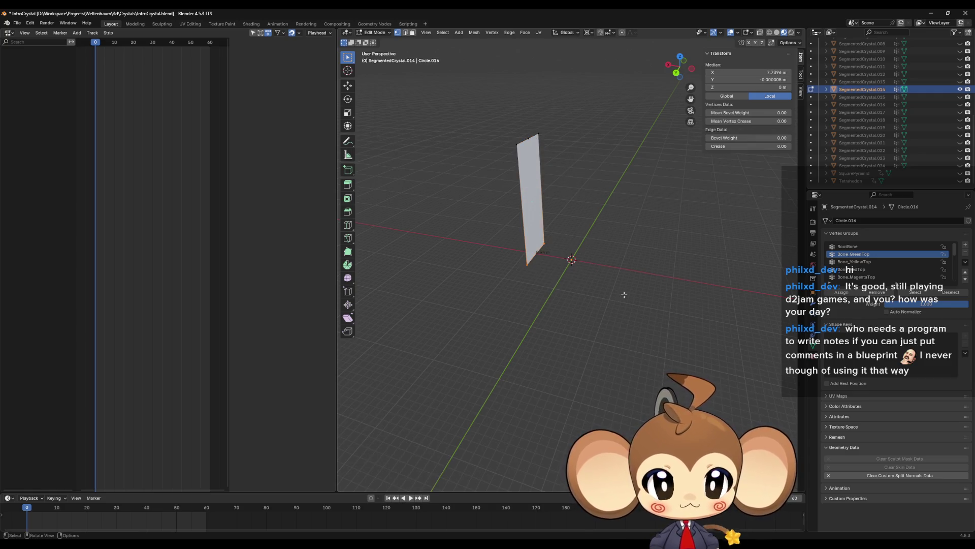
pyautogui.moveTo(513, 228); pyautogui.dragTo(624, 294)
pyautogui.press('m')
pyautogui.click(623, 293)
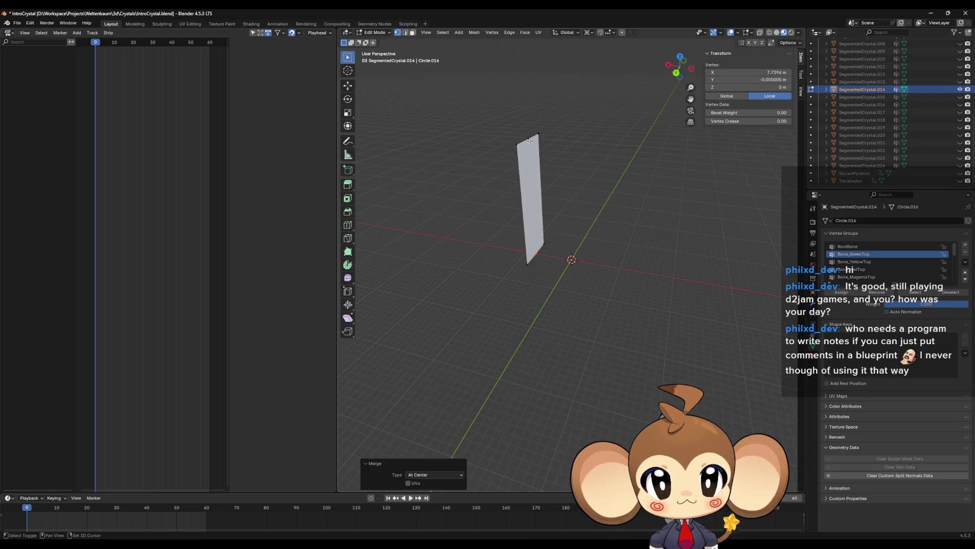
# Extrude the bottom vertices in place and scale them to 0 in X/Y onto the central axis.
pyautogui.press('e')
pyautogui.press('Escape')
pyautogui.press('s')
pyautogui.hotkey('shift', 'z')
pyautogui.write('0')
pyautogui.press('Return')
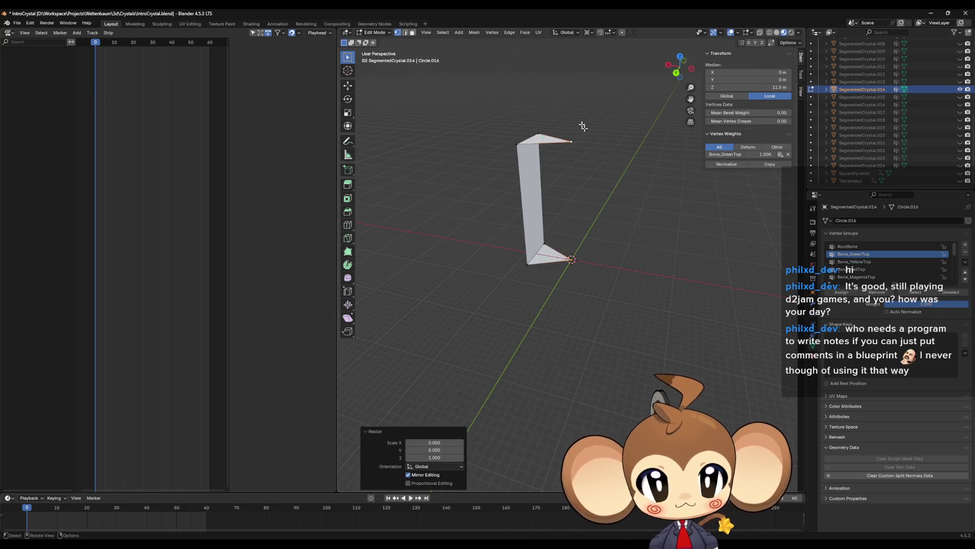
# Fill a face between the top edge and bottom point, return to Object Mode, and hide SegmentedCrystal.014.
pyautogui.keyDown('alt'); pyautogui.click(541, 121); pyautogui.keyUp('alt')
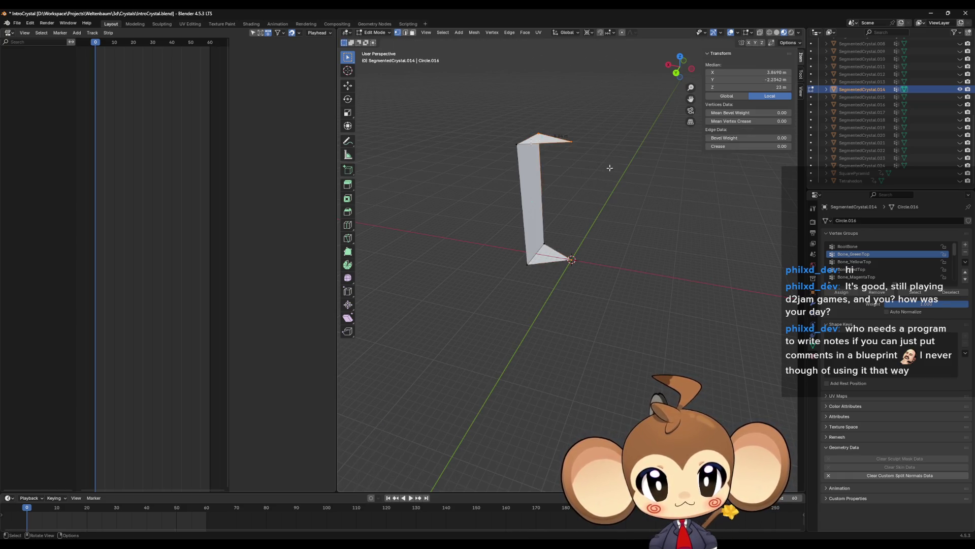
pyautogui.keyDown('shift'); pyautogui.click(566, 252); pyautogui.keyUp('shift')
pyautogui.press('f')
pyautogui.moveTo(582, 280); pyautogui.dragTo(582, 279)
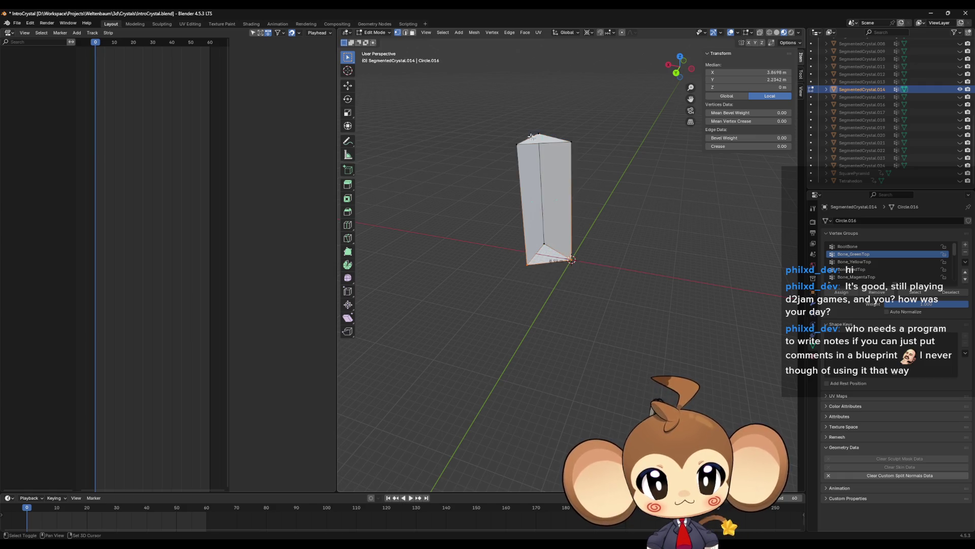
pyautogui.keyDown('shift'); pyautogui.click(534, 149); pyautogui.keyUp('shift')
pyautogui.press('Tab')
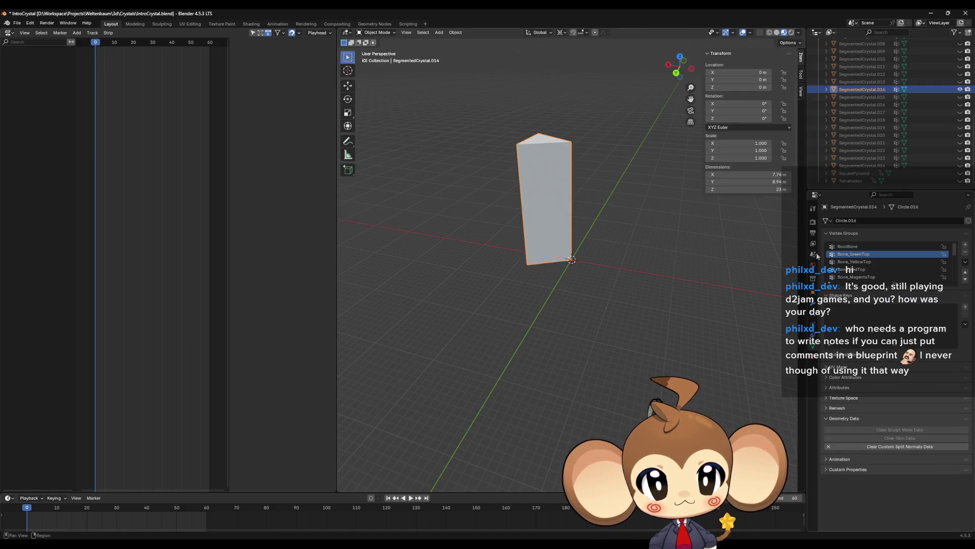
pyautogui.click(862, 97)
# Show SegmentedCrystal.015, extrude its top vertices in place, and merge them At Center.
pyautogui.keyDown('ctrl'); pyautogui.click(960, 96); pyautogui.keyUp('ctrl')
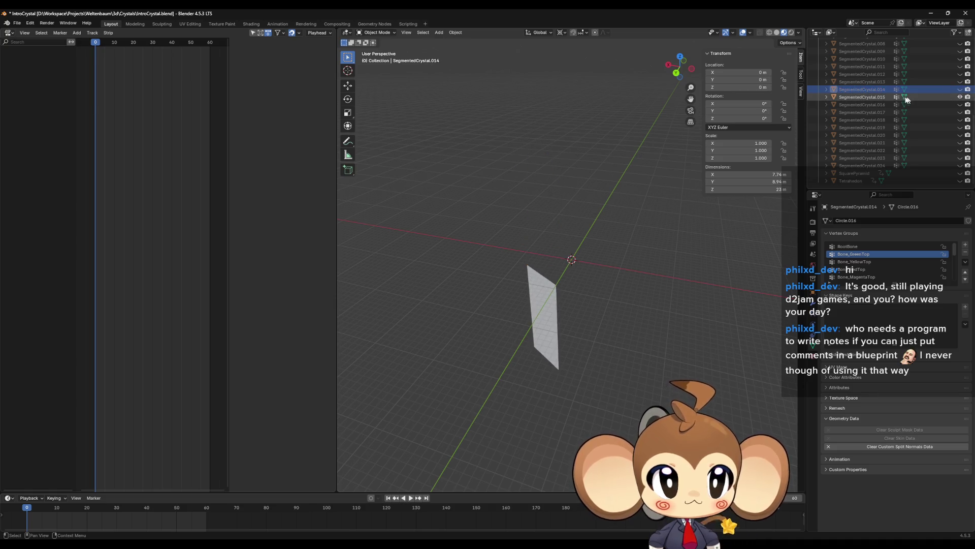
pyautogui.press('Tab')
pyautogui.moveTo(513, 244); pyautogui.dragTo(586, 302)
pyautogui.press('e')
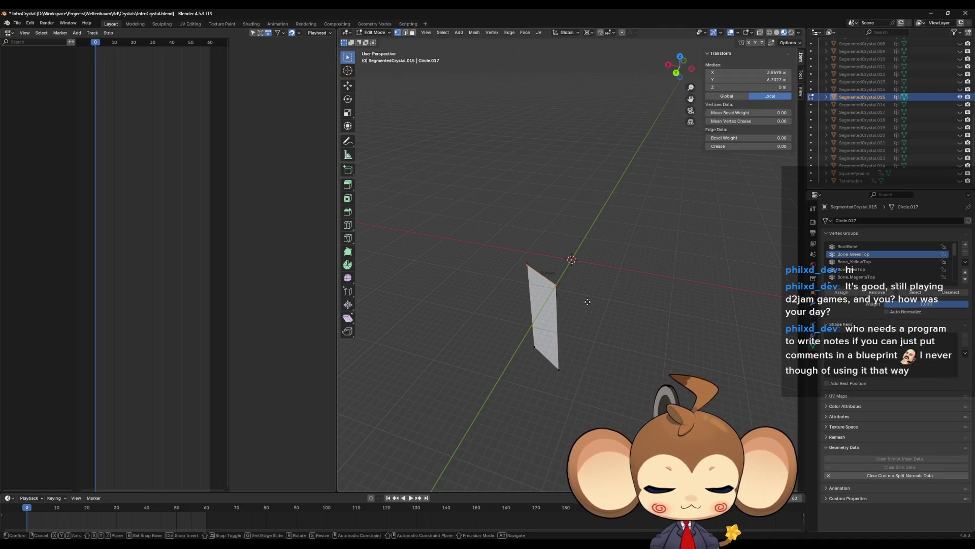
pyautogui.press('Escape')
pyautogui.press('m')
pyautogui.click(587, 304)
# Merge the bottom vertices At Center, then scale them with the top vertex to 0 in X/Y.
pyautogui.moveTo(583, 377); pyautogui.dragTo(584, 379)
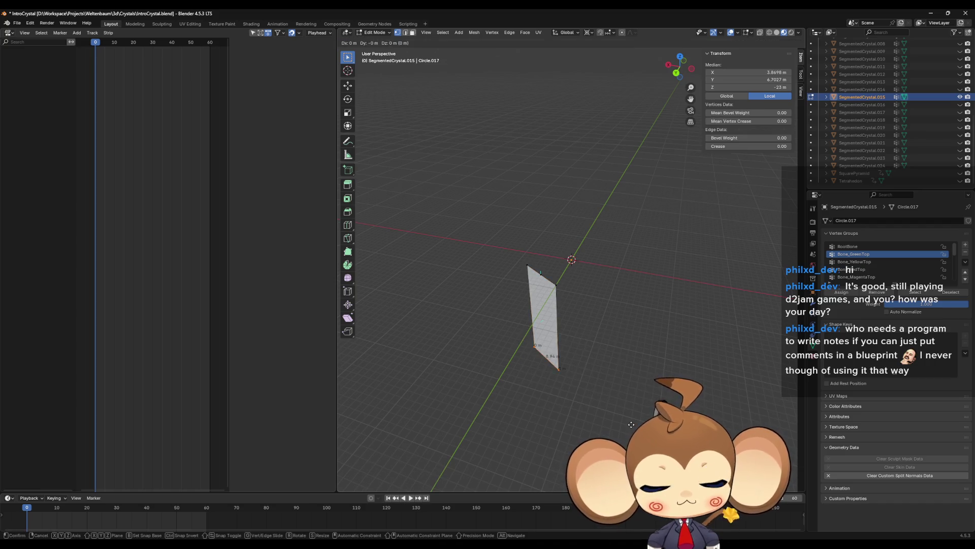
pyautogui.press('m')
pyautogui.click(632, 424)
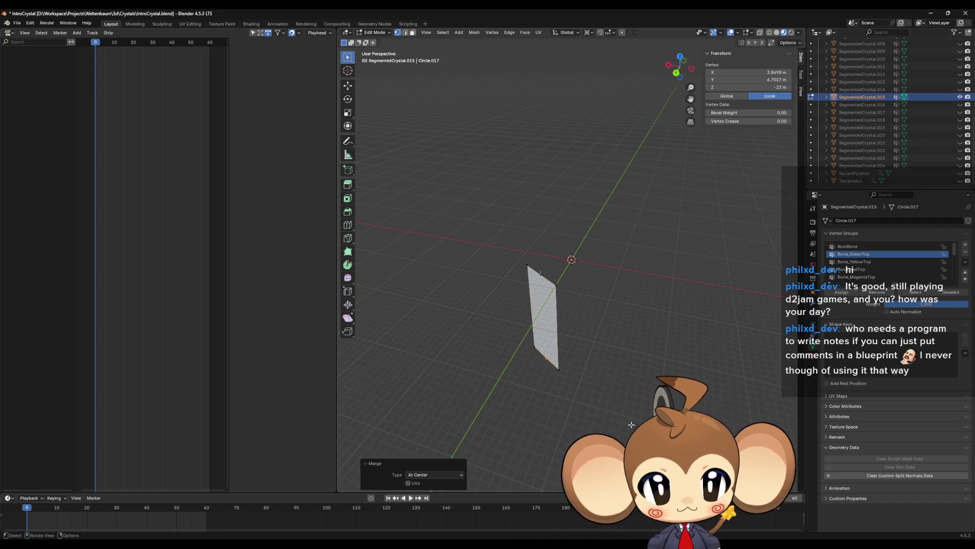
pyautogui.keyDown('shift'); pyautogui.click(547, 269); pyautogui.keyUp('shift')
pyautogui.press('s')
pyautogui.hotkey('shift', 'z')
pyautogui.press('0')
pyautogui.press('Return')
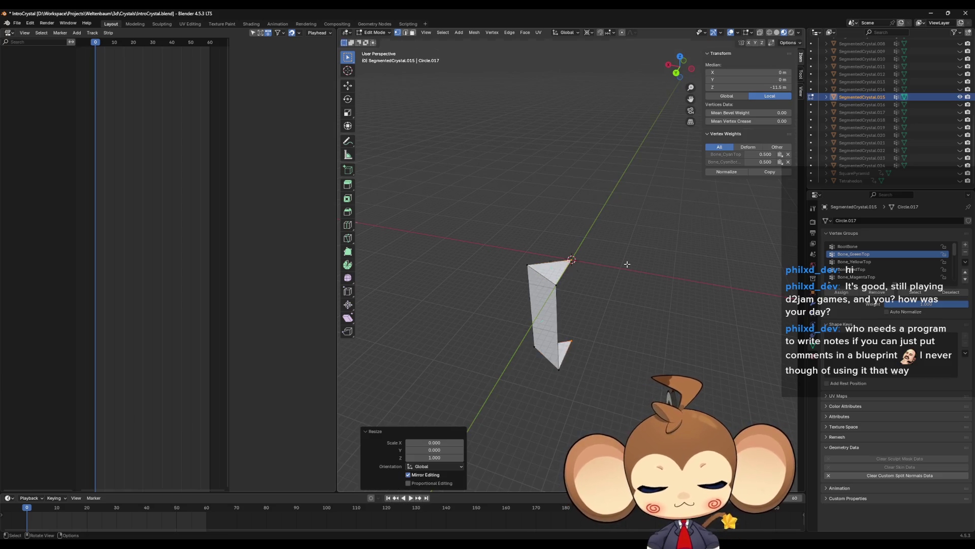
# Close SegmentedCrystal.015's open side, return to Object Mode, and hide it.
pyautogui.click(535, 347)
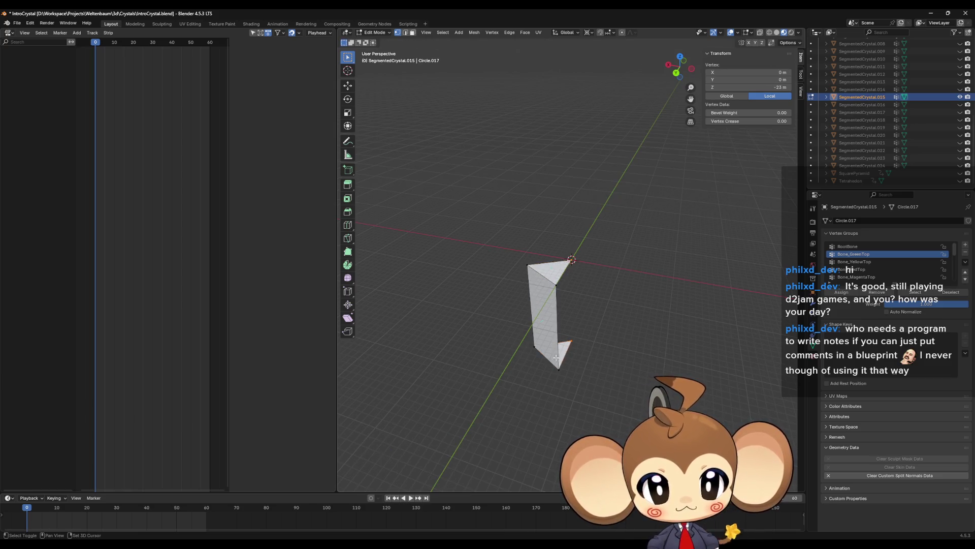
pyautogui.keyDown('shift'); pyautogui.click(527, 265); pyautogui.keyUp('shift')
pyautogui.keyDown('shift'); pyautogui.click(569, 260); pyautogui.keyUp('shift')
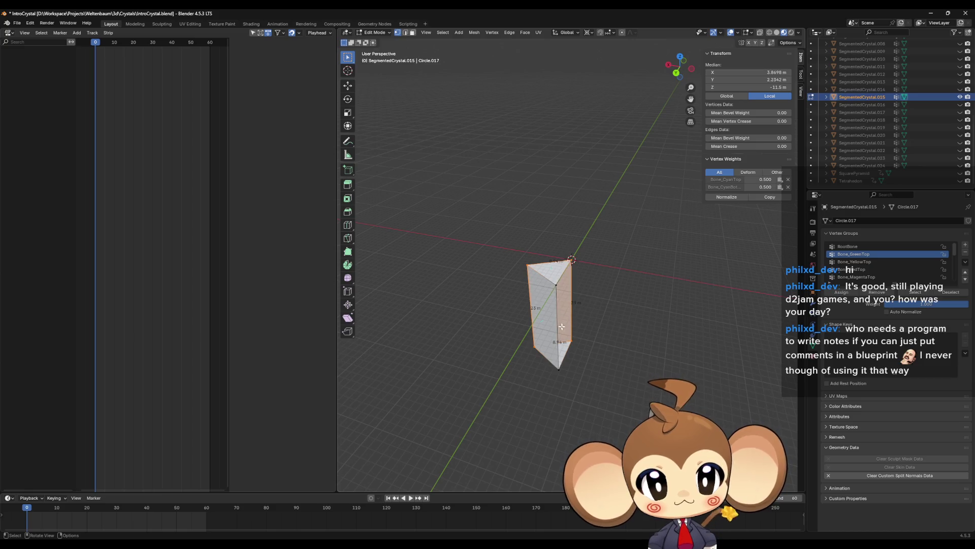
pyautogui.hotkey('ctrl', 'z')
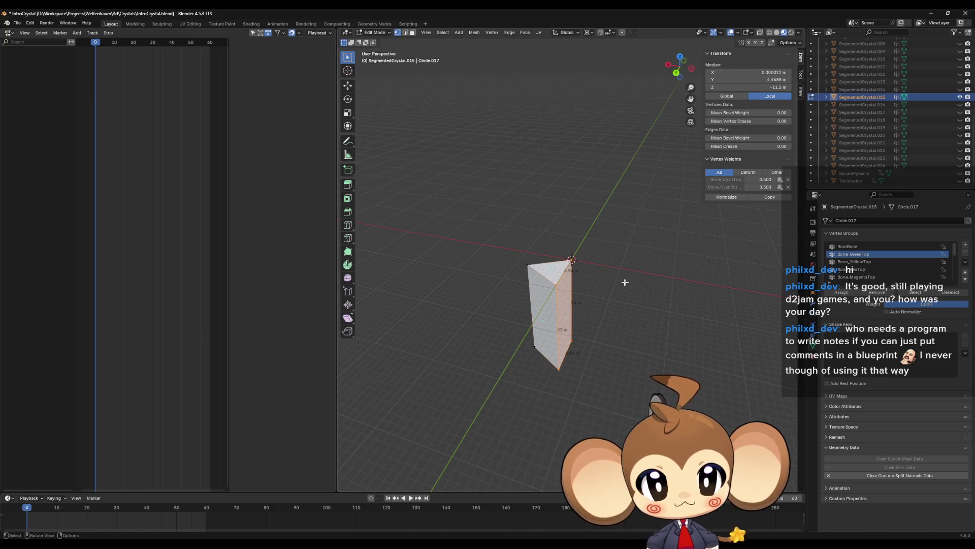
pyautogui.press('Tab')
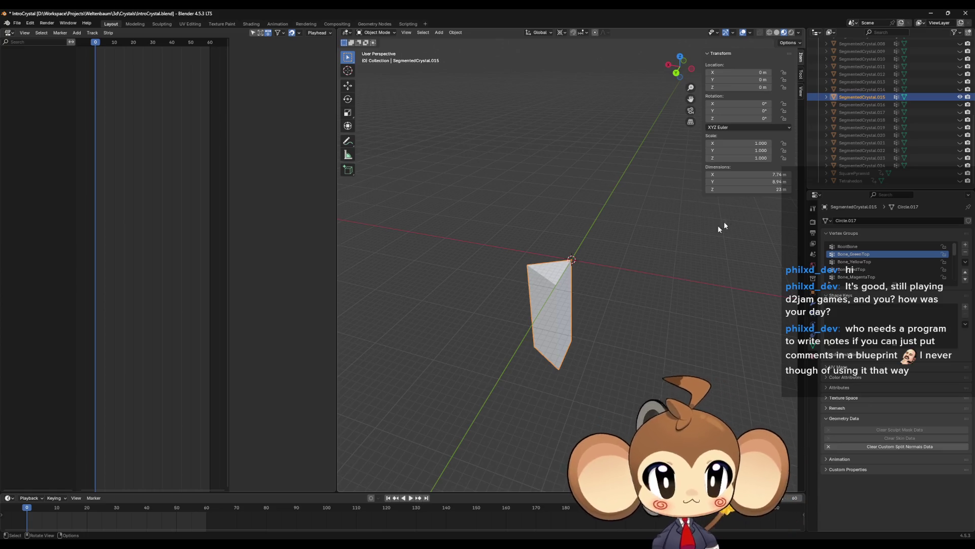
pyautogui.click(960, 104)
# Show SegmentedCrystal.016, then merge its top edge and bottom vertices At Center in Edit Mode.
pyautogui.click(960, 96)
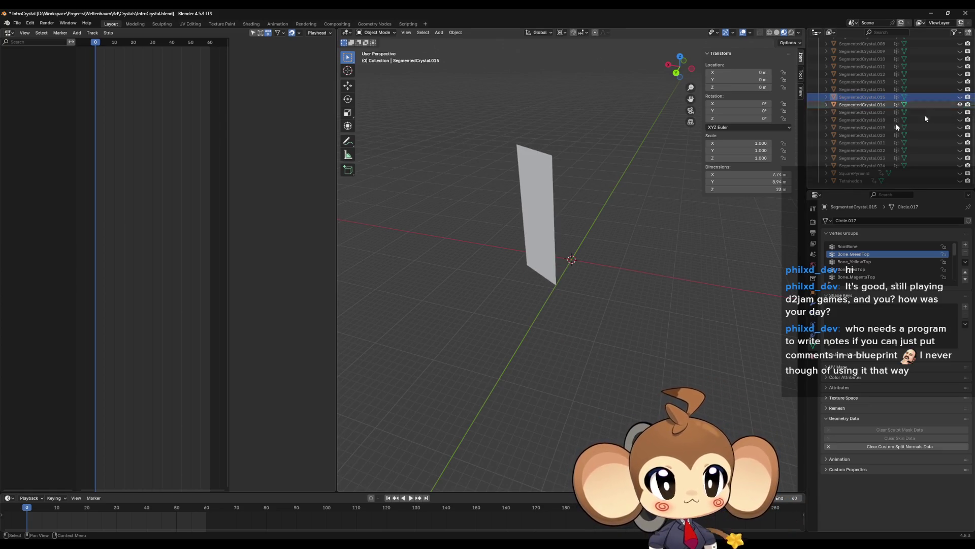
pyautogui.click(540, 203)
pyautogui.press('Tab')
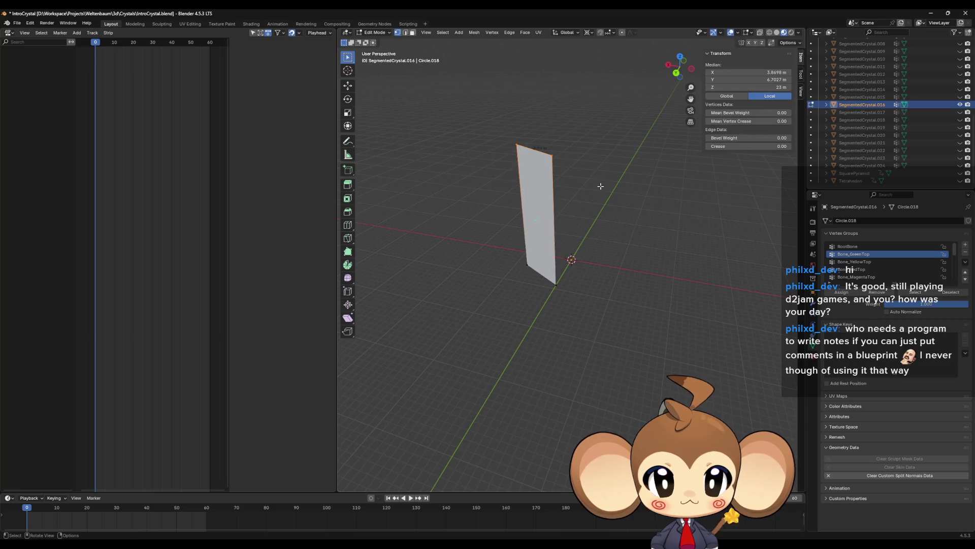
pyautogui.press('m')
pyautogui.click(601, 185)
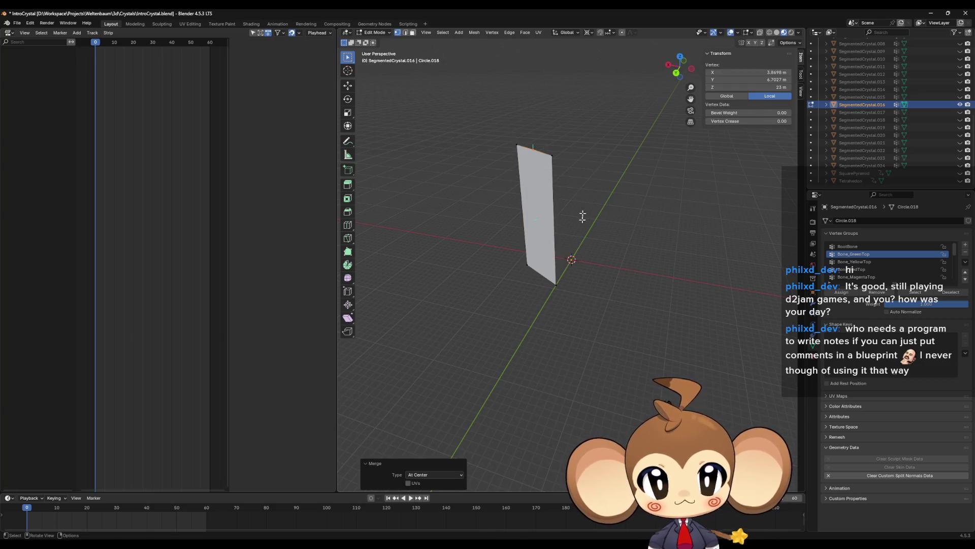
pyautogui.moveTo(582, 239); pyautogui.dragTo(499, 320)
pyautogui.press('m')
pyautogui.click(587, 322)
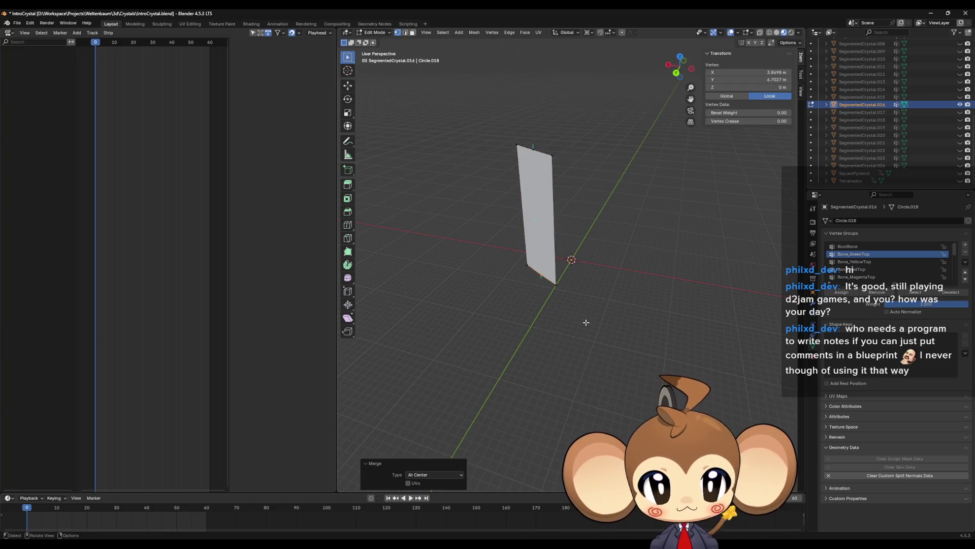
# Collapse SegmentedCrystal.016's top and bottom vertices onto the center line with X/Y scale 0.
pyautogui.keyDown('shift'); pyautogui.click(532, 148); pyautogui.keyUp('shift')
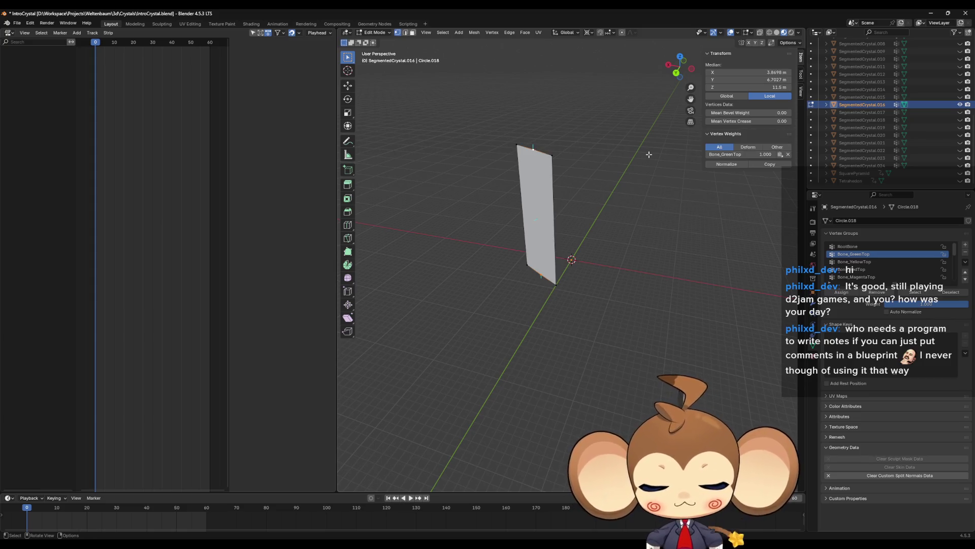
pyautogui.press('s')
pyautogui.hotkey('shift', 'z')
pyautogui.press('0')
pyautogui.press('Return')
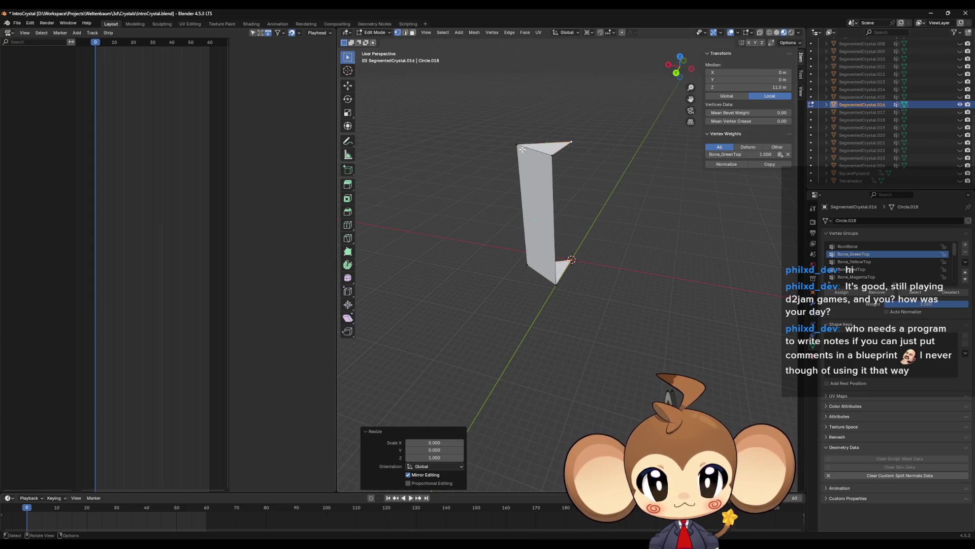
# Fill SegmentedCrystal.016's missing side face, then hide it and show SegmentedCrystal.017.
pyautogui.click(522, 148)
pyautogui.keyDown('shift'); pyautogui.click(529, 262); pyautogui.keyUp('shift')
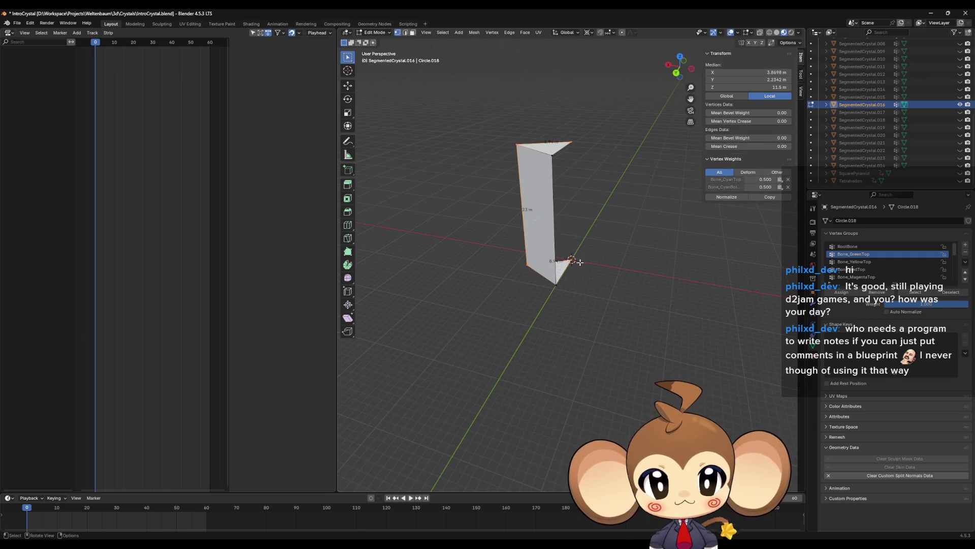
pyautogui.hotkey('ctrl', 'z')
pyautogui.keyDown('shift'); pyautogui.click(563, 148); pyautogui.keyUp('shift')
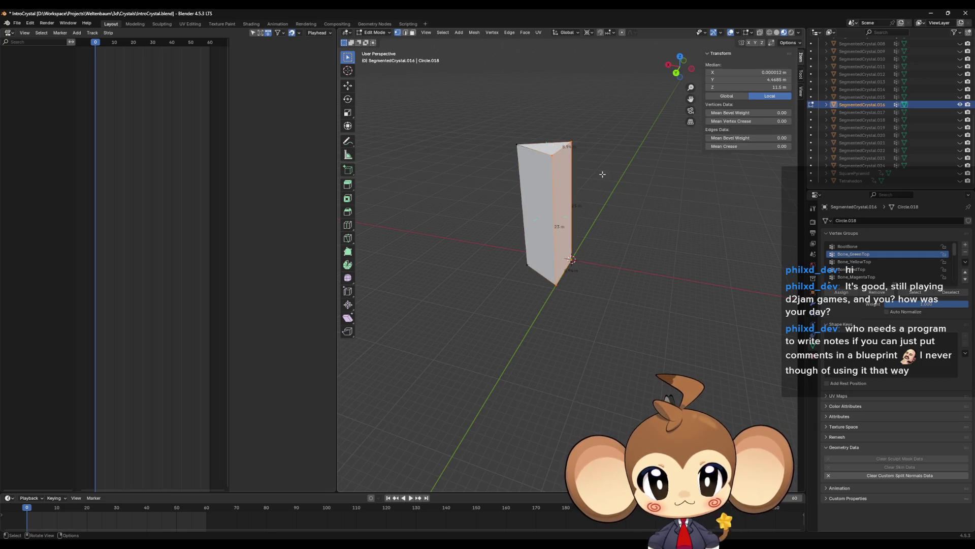
pyautogui.keyDown('ctrl'); pyautogui.click(964, 113); pyautogui.keyUp('ctrl')
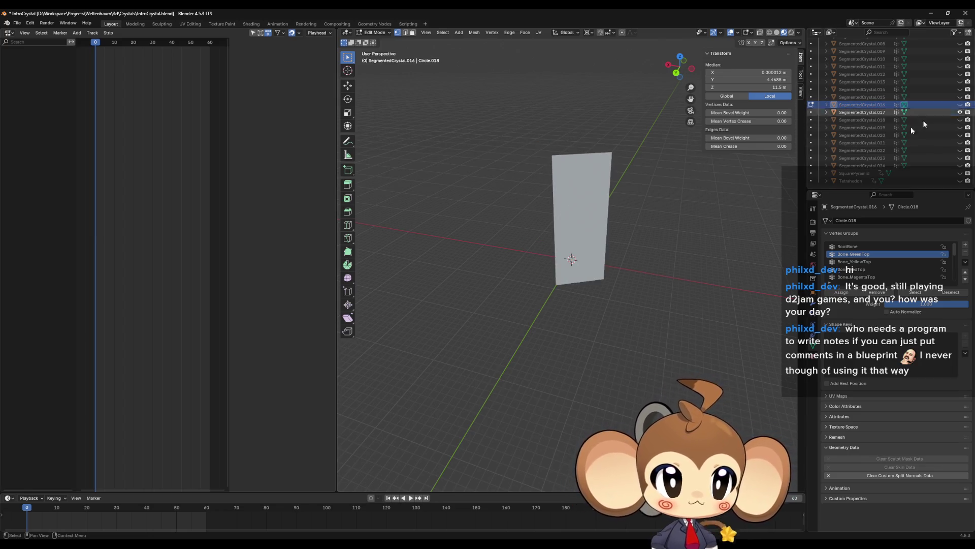
# Edit SegmentedCrystal.017 and merge its top vertices and bottom edge each At Center.
pyautogui.hotkey('alt', 'q')
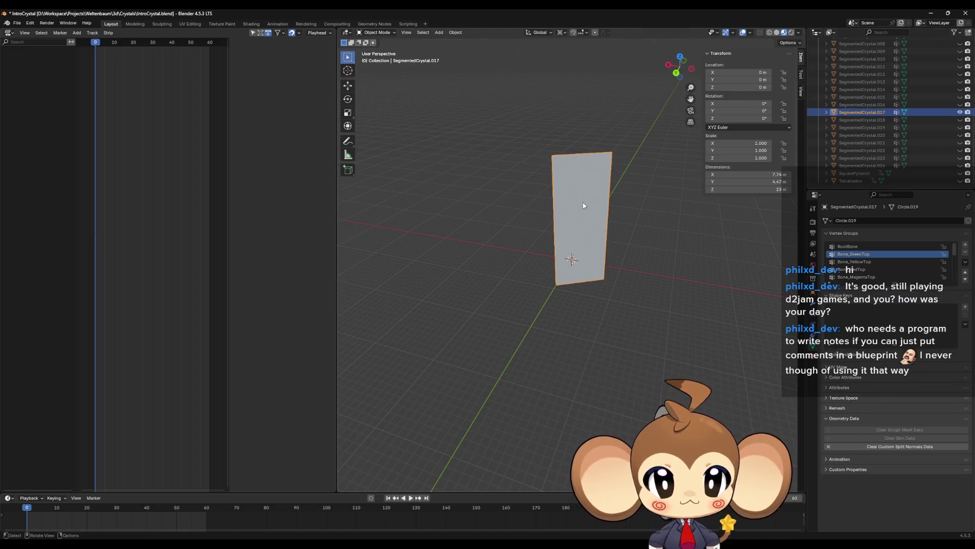
pyautogui.moveTo(528, 141); pyautogui.dragTo(635, 174)
pyautogui.press('m')
pyautogui.click(637, 175)
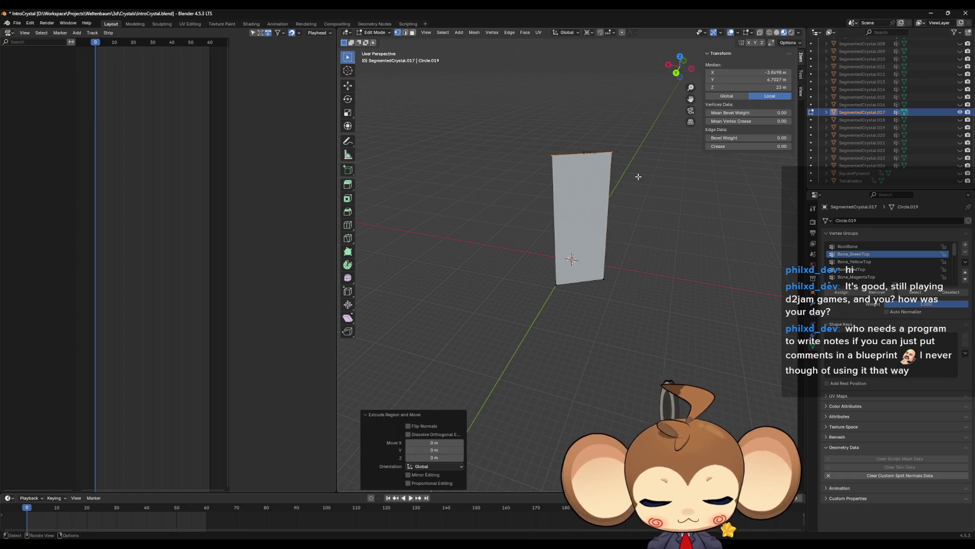
pyautogui.moveTo(552, 265); pyautogui.dragTo(654, 320)
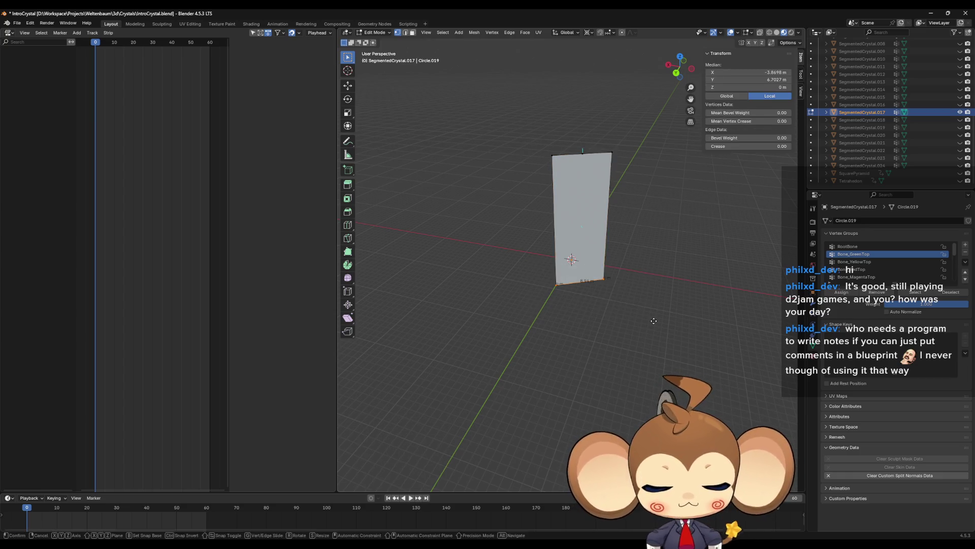
pyautogui.press('m')
pyautogui.click(654, 321)
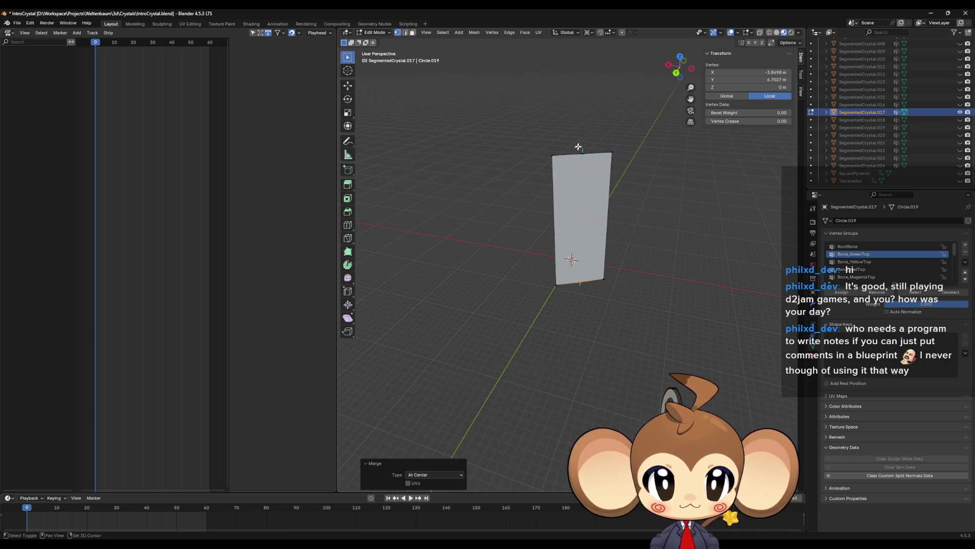
# Scale SegmentedCrystal.017's vertices to 0 in X/Y onto the axis and fill the open side with a face.
pyautogui.keyDown('alt'); pyautogui.click(578, 147); pyautogui.keyUp('alt')
pyautogui.press('s')
pyautogui.hotkey('shift', 'z')
pyautogui.write('0')
pyautogui.press('Return')
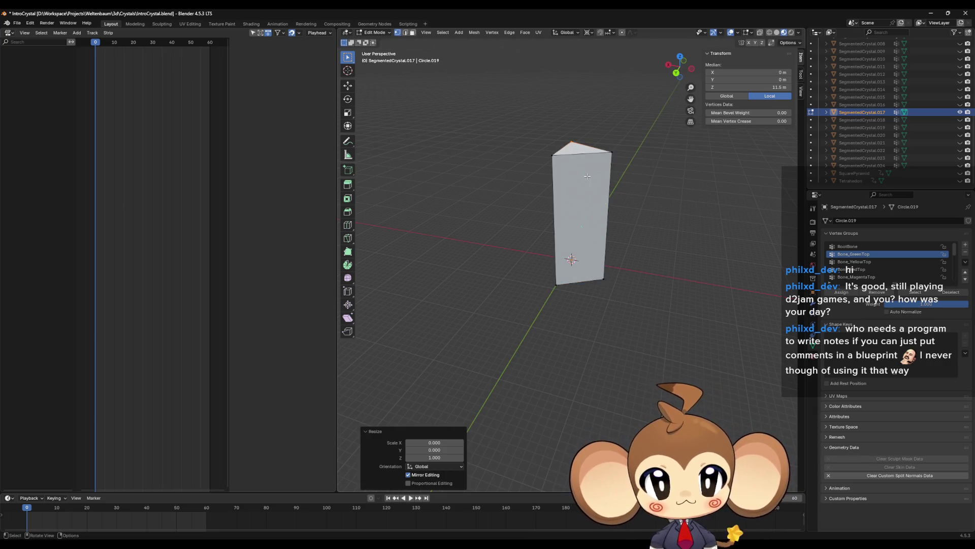
pyautogui.moveTo(587, 176); pyautogui.dragTo(530, 205, button='middle')
pyautogui.click(532, 245)
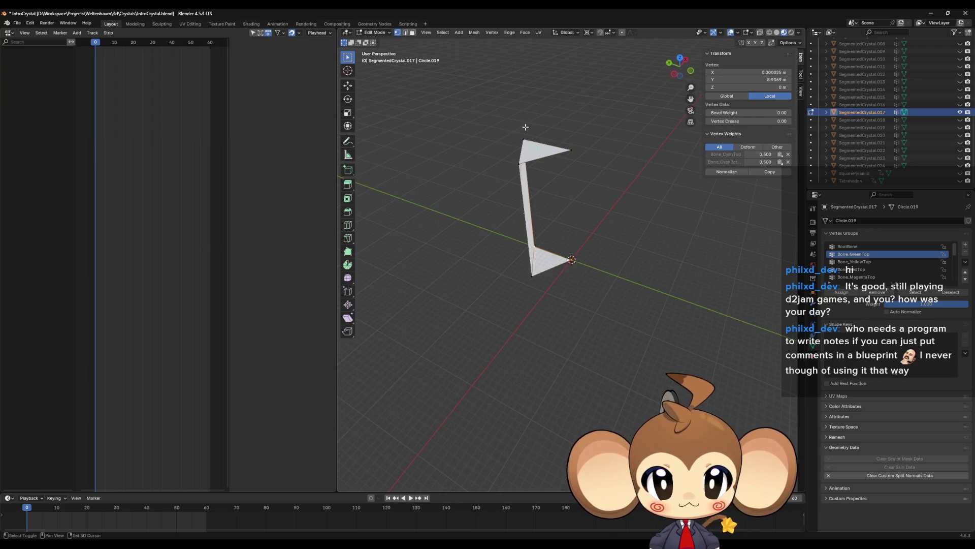
pyautogui.moveTo(565, 246); pyautogui.dragTo(609, 292)
pyautogui.press('f')
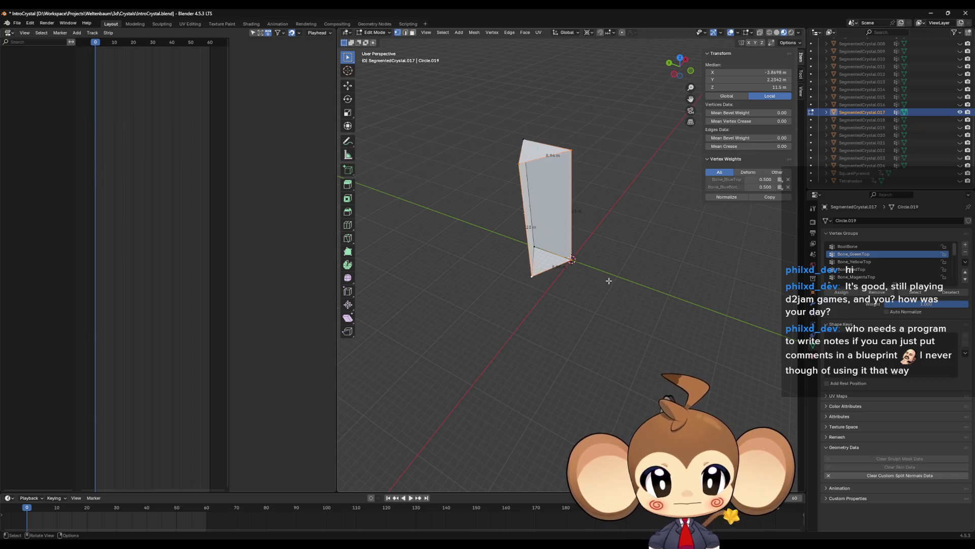
# Return to Object Mode, hide SegmentedCrystal.017, and show and select SegmentedCrystal.018.
pyautogui.press('Tab')
pyautogui.click(960, 119)
pyautogui.click(960, 112)
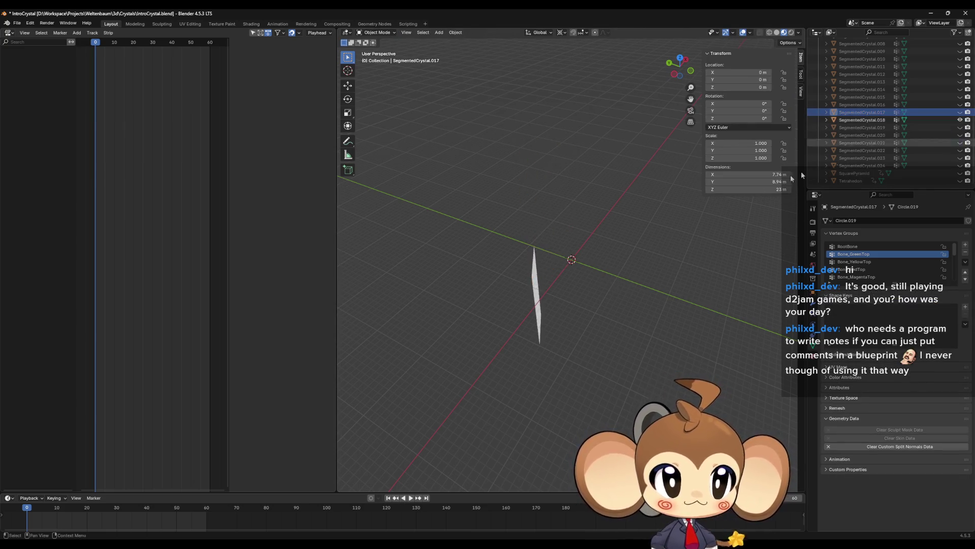
pyautogui.click(534, 290)
# In SegmentedCrystal.018's Edit Mode, merge the end vertices At Center, cancelling an accidental move.
pyautogui.press('Tab')
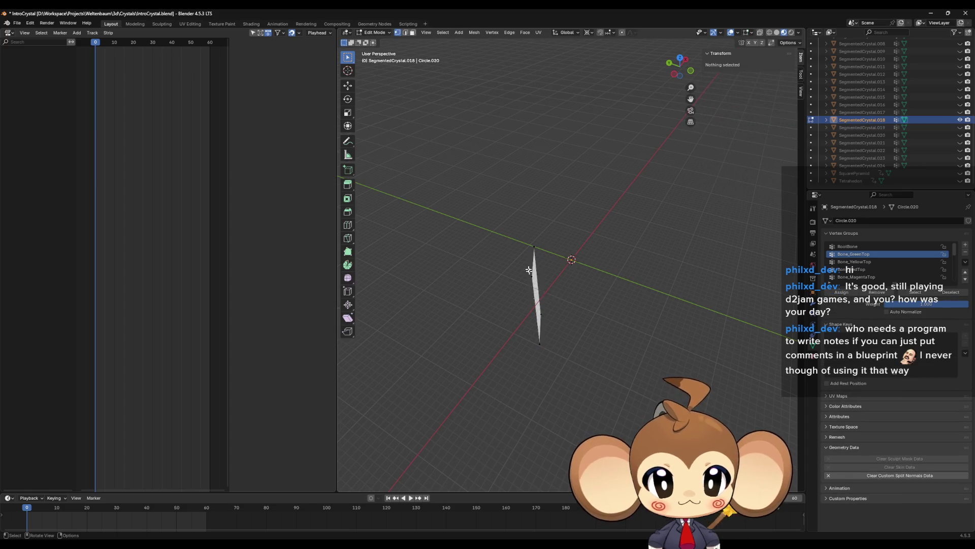
pyautogui.moveTo(511, 228); pyautogui.dragTo(538, 282)
pyautogui.press('m')
pyautogui.click(554, 292)
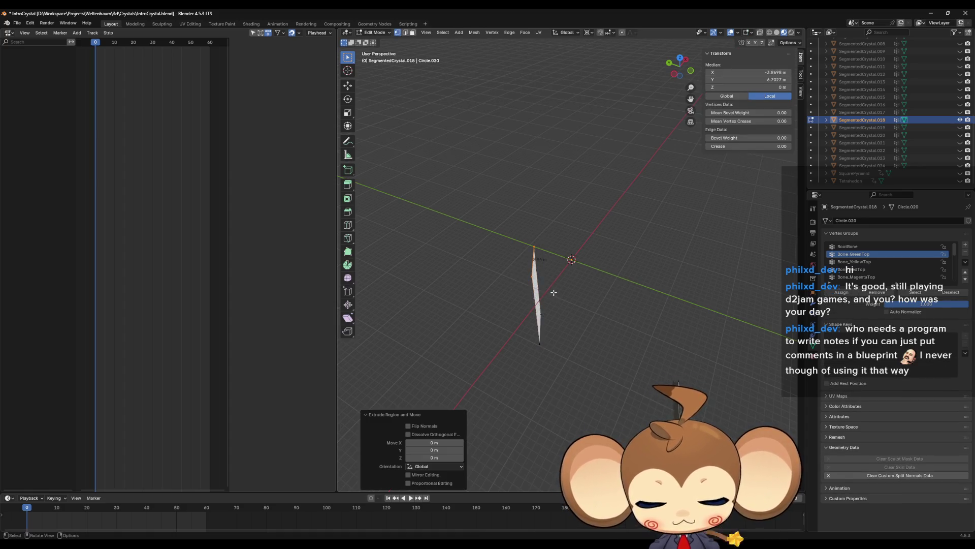
pyautogui.press('g')
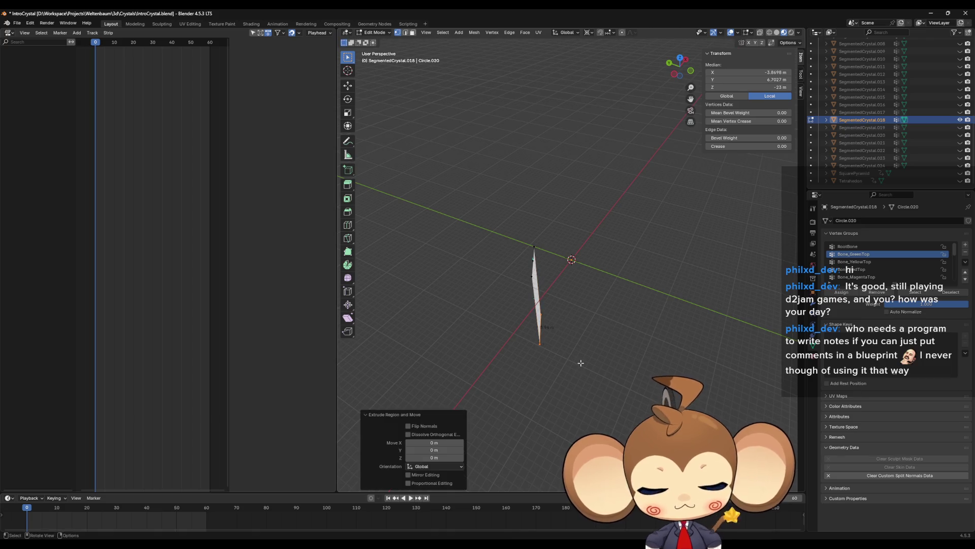
pyautogui.rightClick(580, 363)
# Collapse SegmentedCrystal.018's two vertices onto the center line with X/Y scale 0.
pyautogui.keyDown('shift'); pyautogui.click(533, 259); pyautogui.keyUp('shift')
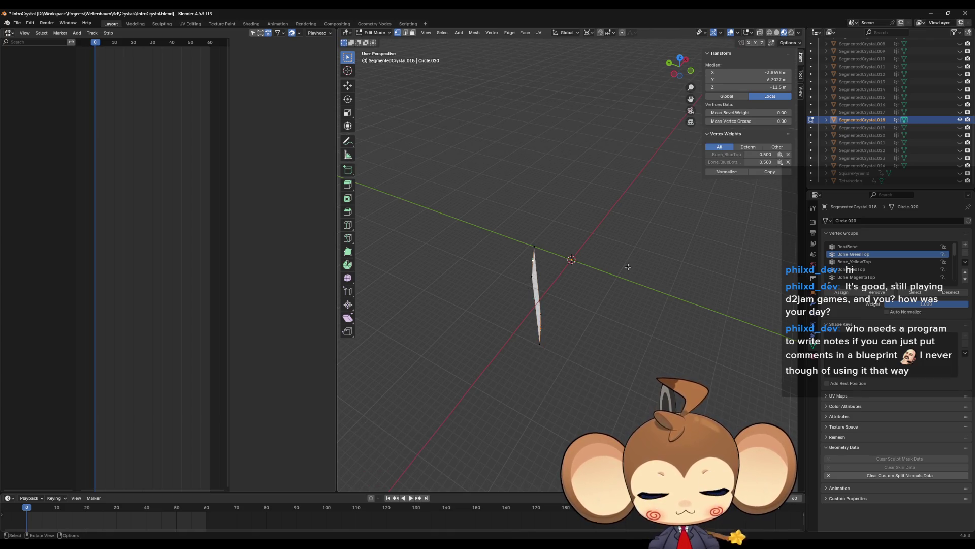
pyautogui.press('s')
pyautogui.hotkey('shift', 'z')
pyautogui.press('0')
pyautogui.press('Return')
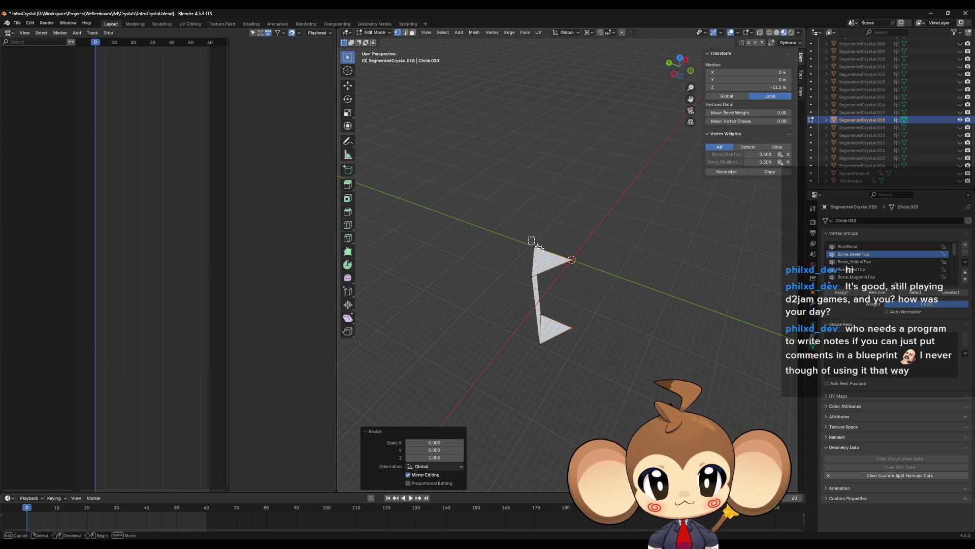
# Fill SegmentedCrystal.018's open side, return to Object Mode, and swap visibility to SegmentedCrystal.019.
pyautogui.click(539, 247)
pyautogui.moveTo(534, 244); pyautogui.dragTo(604, 390)
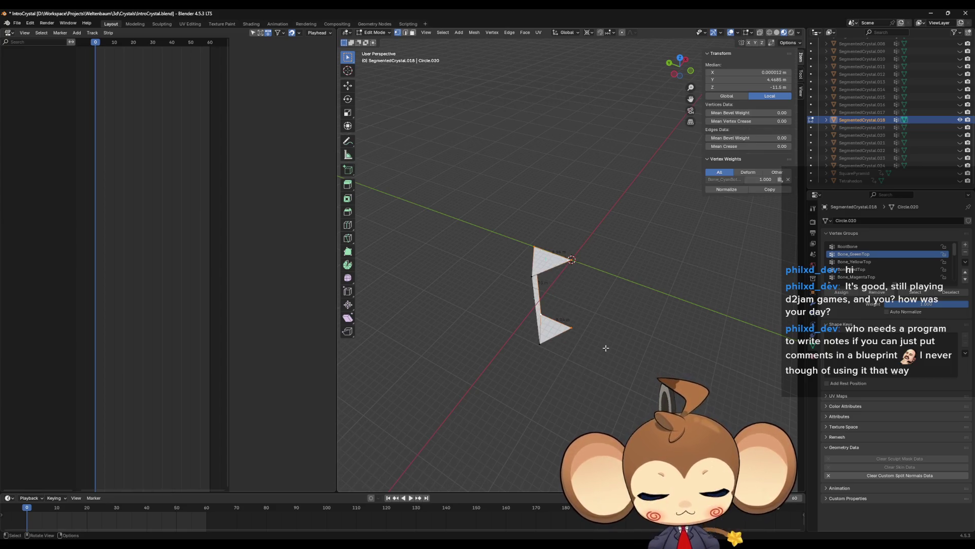
pyautogui.press('f')
pyautogui.click(533, 344)
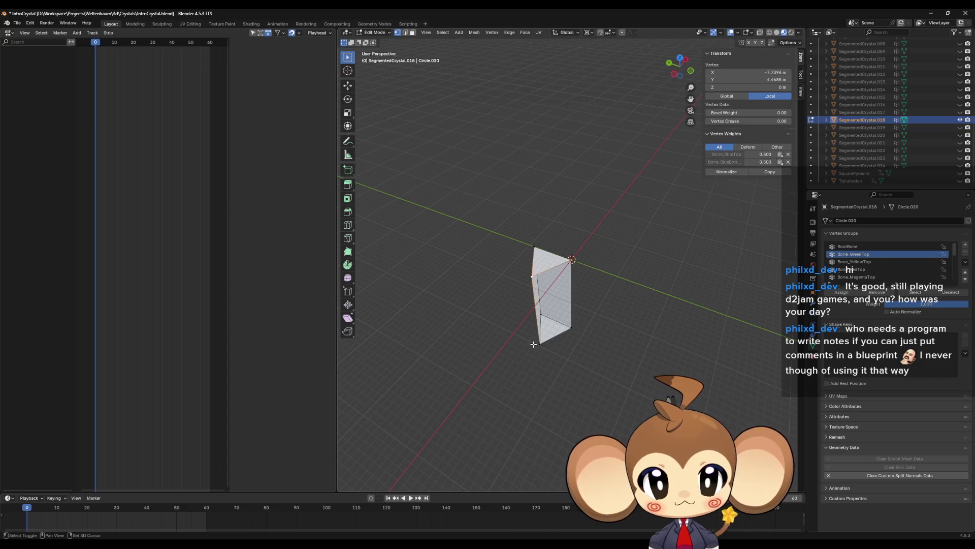
pyautogui.press('Tab')
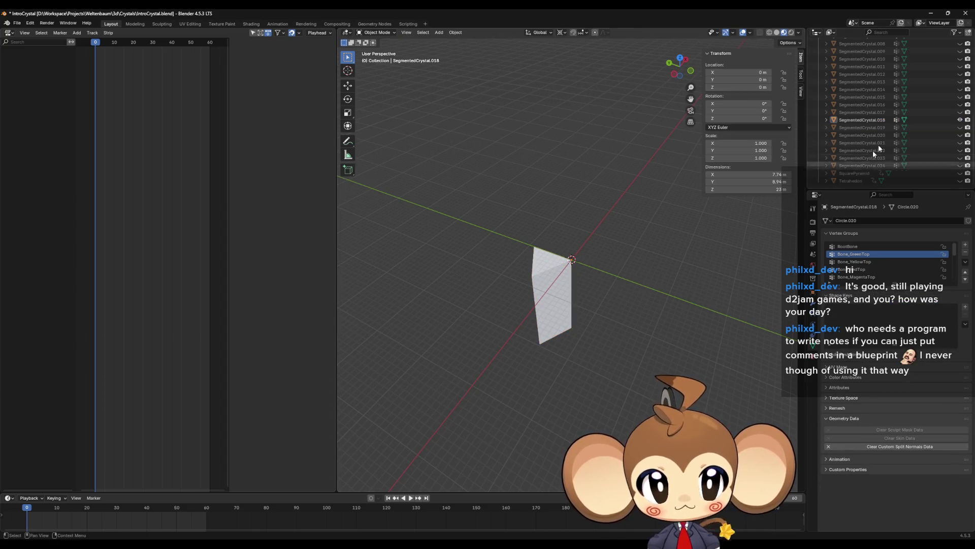
pyautogui.keyDown('ctrl'); pyautogui.click(960, 127); pyautogui.keyUp('ctrl')
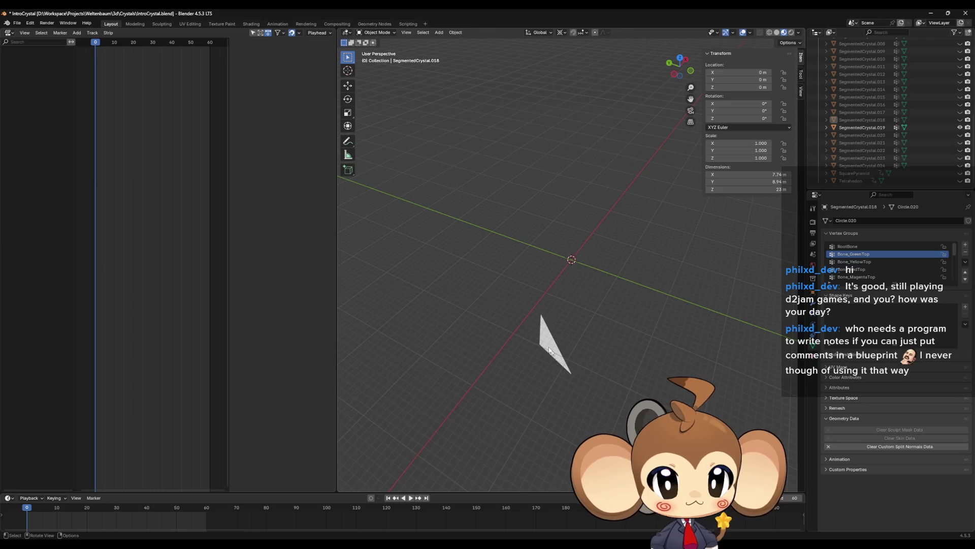
# Merge SegmentedCrystal.019's top edge At Center and scale it by 0 with Shift+Z to form a wedge.
pyautogui.click(549, 350)
pyautogui.press('Tab')
pyautogui.moveTo(566, 350); pyautogui.dragTo(584, 373, button='middle')
pyautogui.click(588, 374)
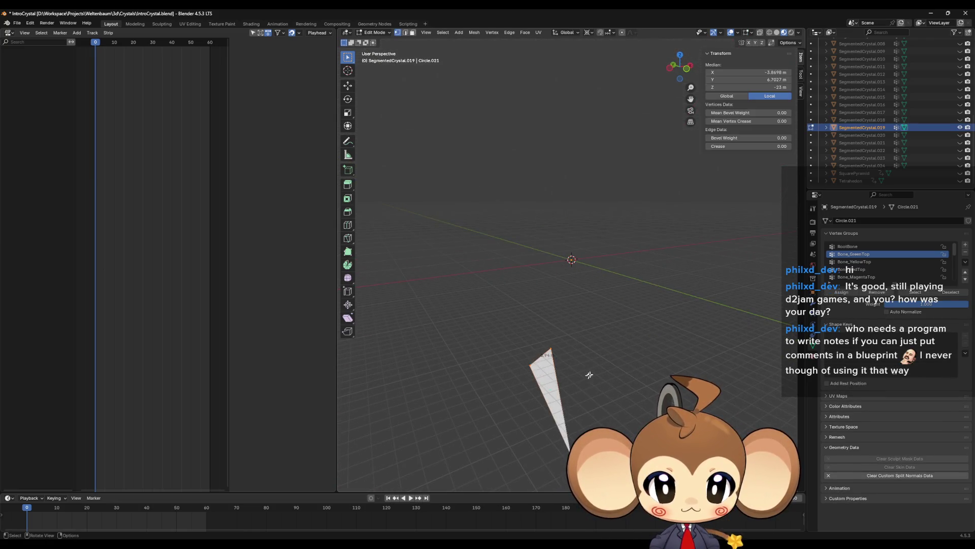
pyautogui.press('m')
pyautogui.click(640, 374)
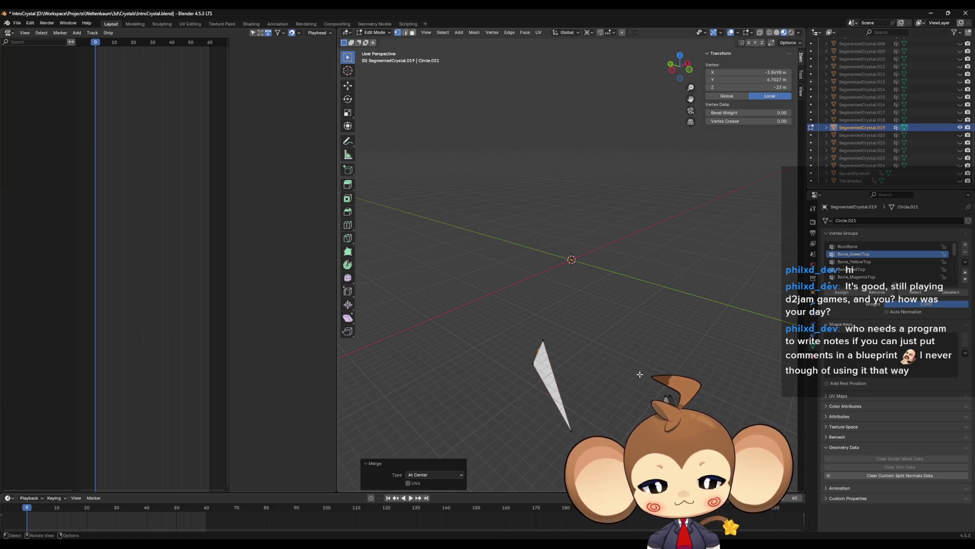
pyautogui.press('s')
pyautogui.hotkey('shift', 'z')
pyautogui.write('0')
pyautogui.press('Return')
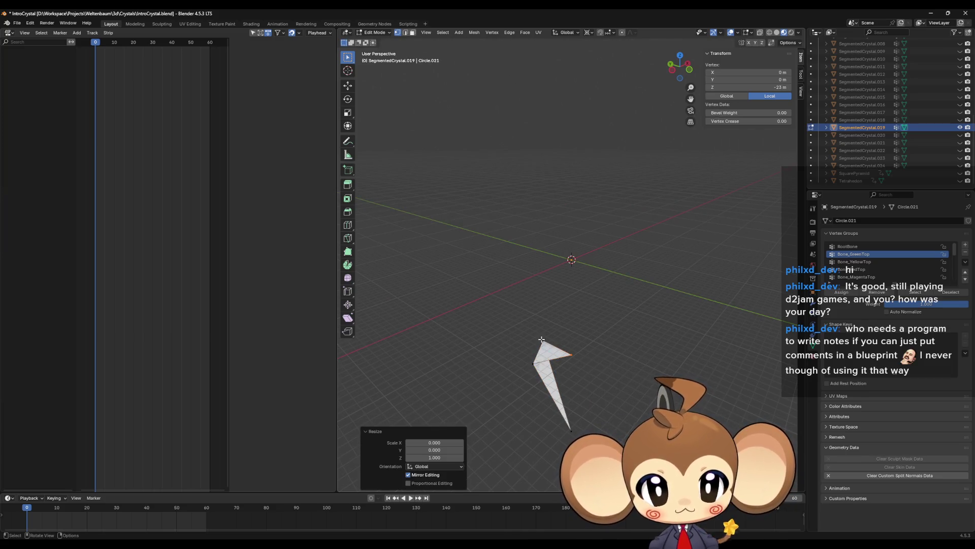
pyautogui.hotkey('ctrl', 'z')
pyautogui.hotkey('ctrl', 'z')
pyautogui.hotkey('ctrl', 'z')
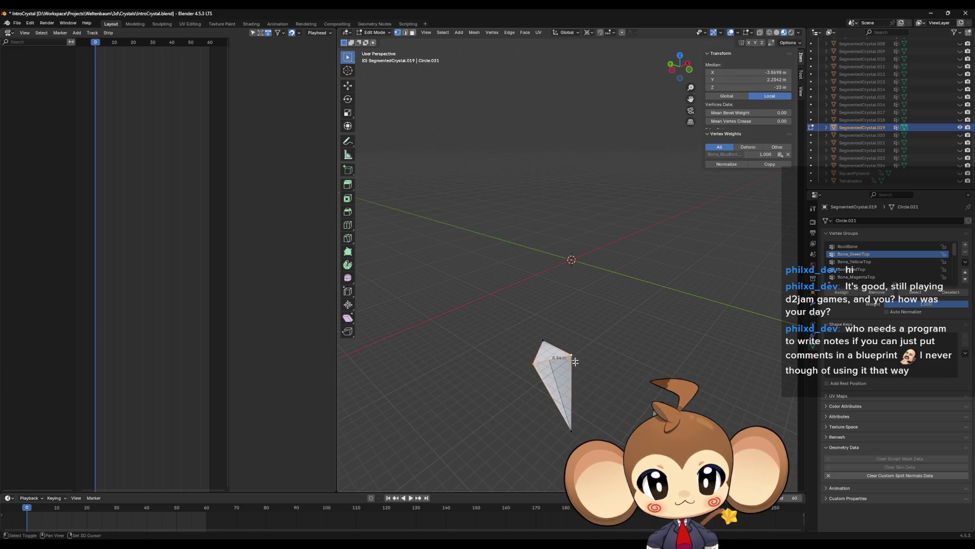
pyautogui.press('Tab')
pyautogui.click(575, 362)
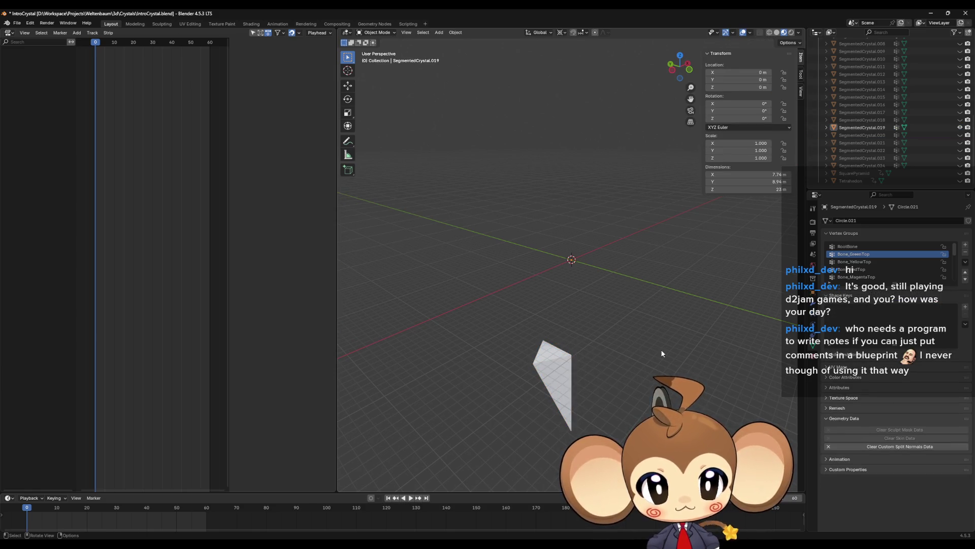
# Collapse SegmentedCrystal.020's top edge to a centered vertex scaled to 0 in X and Y.
pyautogui.click(953, 134)
pyautogui.press('Tab')
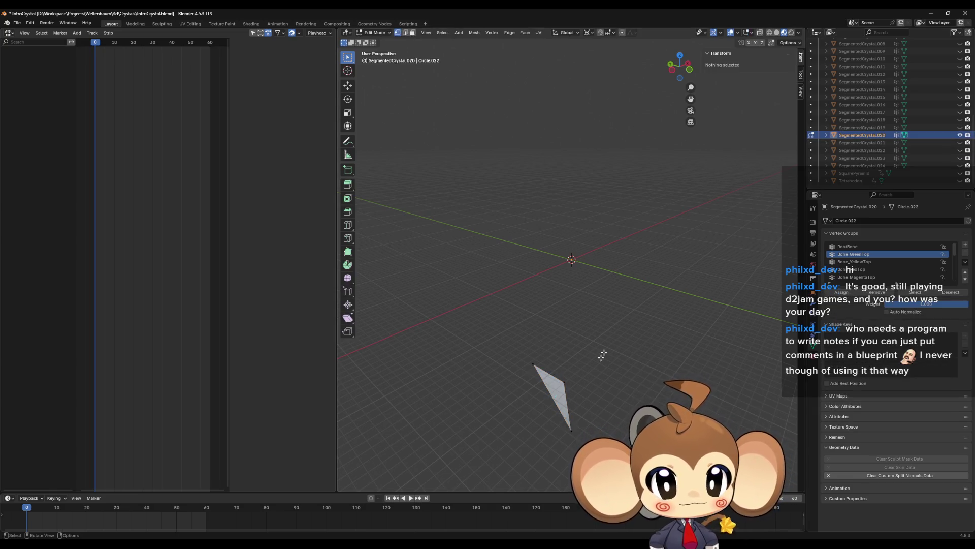
pyautogui.click(529, 359)
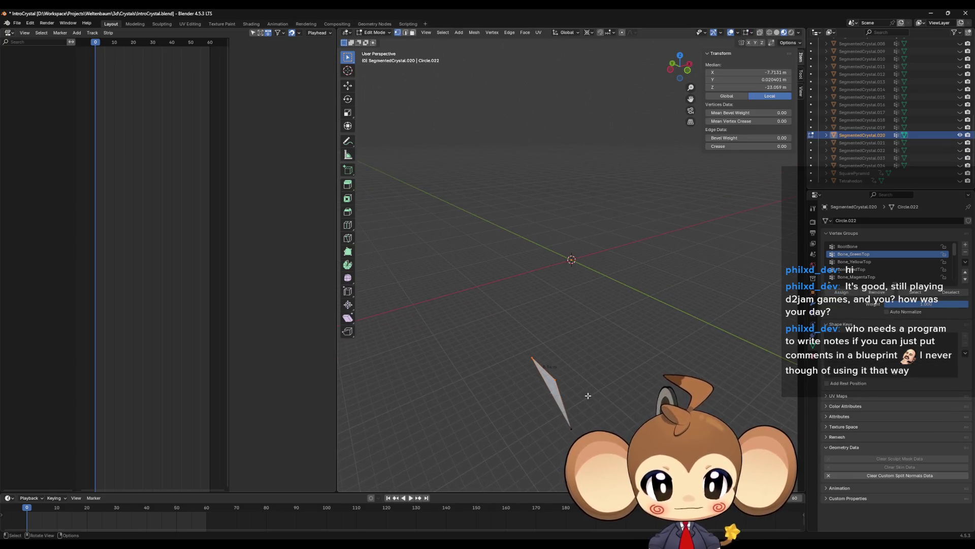
pyautogui.press('m')
pyautogui.click(588, 395)
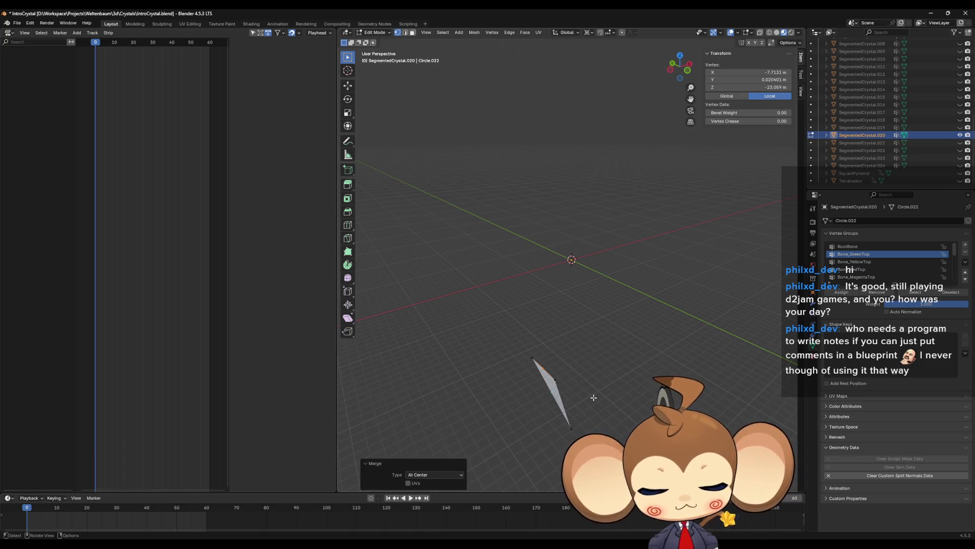
pyautogui.press('s')
pyautogui.hotkey('shift', 'z')
pyautogui.press('0')
pyautogui.press('Return')
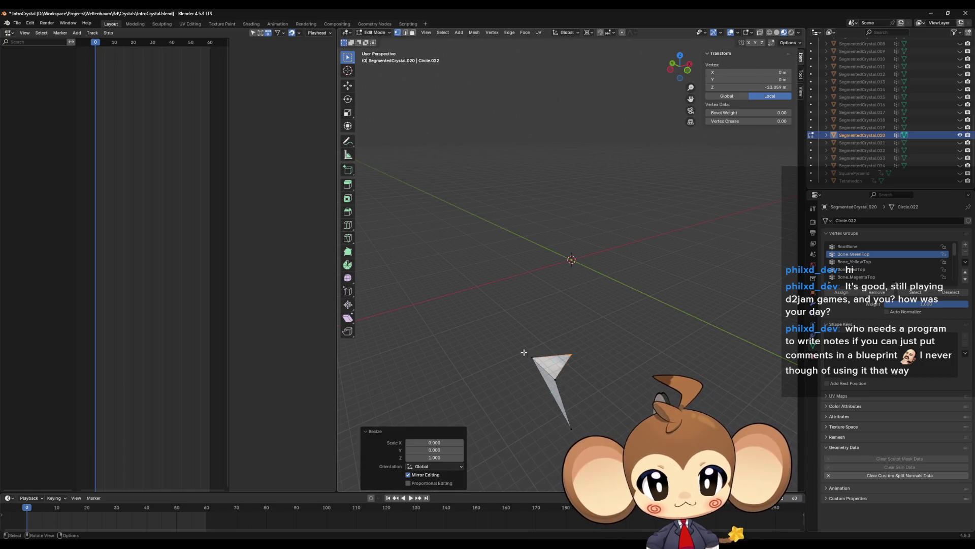
pyautogui.keyDown('shift'); pyautogui.click(566, 352); pyautogui.keyUp('shift')
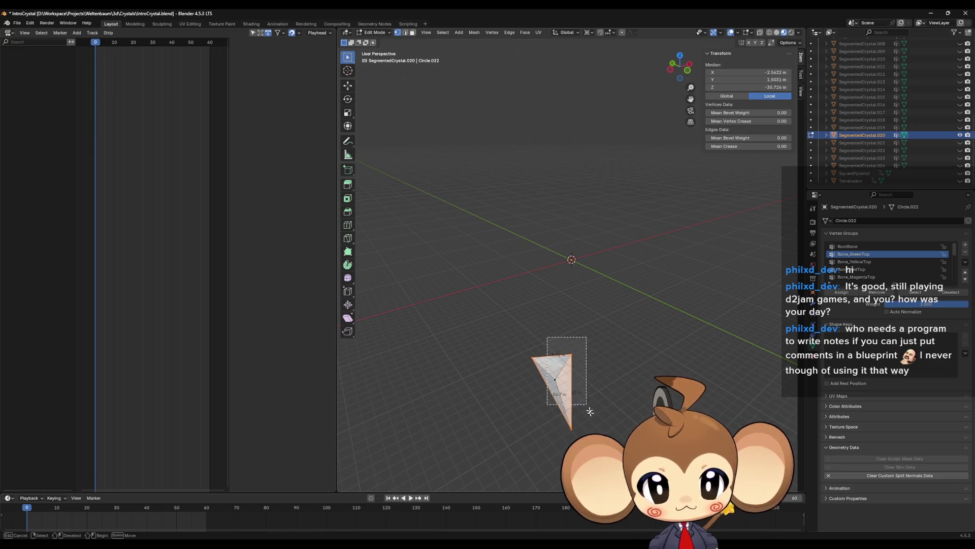
pyautogui.press('Tab')
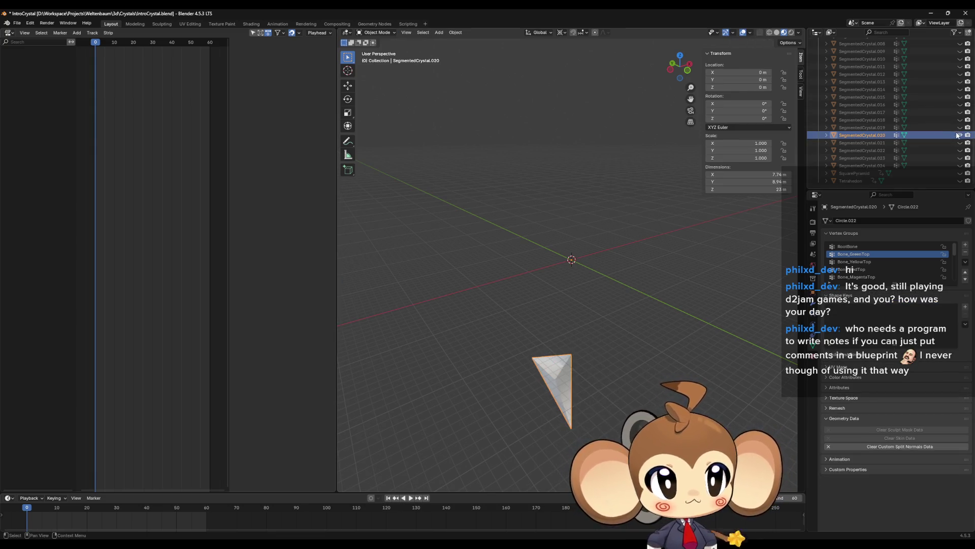
# Hide SegmentedCrystal.020, show SegmentedCrystal.021 and enter Edit Mode on it.
pyautogui.click(960, 135)
pyautogui.click(960, 142)
pyautogui.click(863, 142)
pyautogui.press('Tab')
# Merge SegmentedCrystal.021's mesh At Center and scale it by 0 with Shift+Z into a wedge.
pyautogui.press('a')
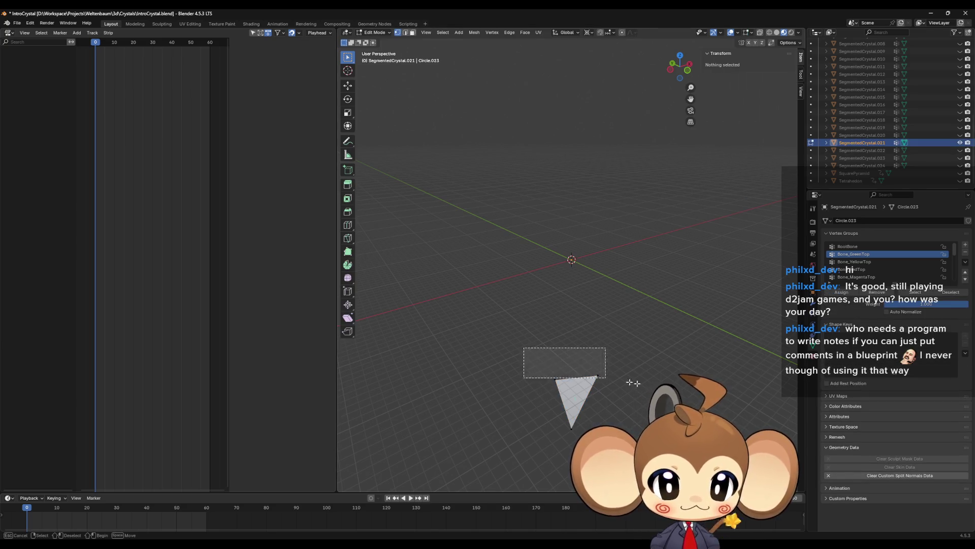
pyautogui.moveTo(641, 382)
pyautogui.mouseDown(button='middle')
pyautogui.moveTo(594, 374)
pyautogui.moveTo(601, 381)
pyautogui.mouseUp(button='middle')
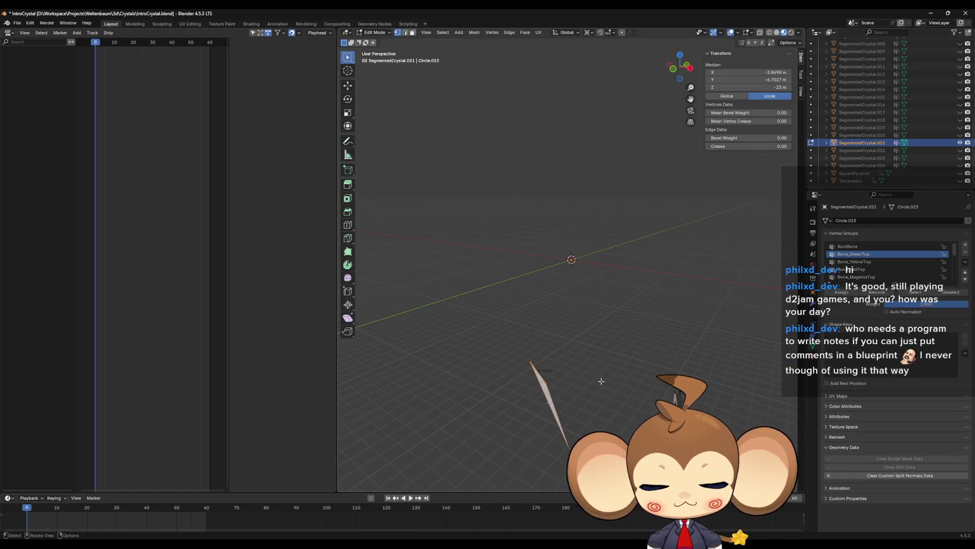
pyautogui.press('m')
pyautogui.click(602, 381)
pyautogui.press('s')
pyautogui.hotkey('shift', 'z')
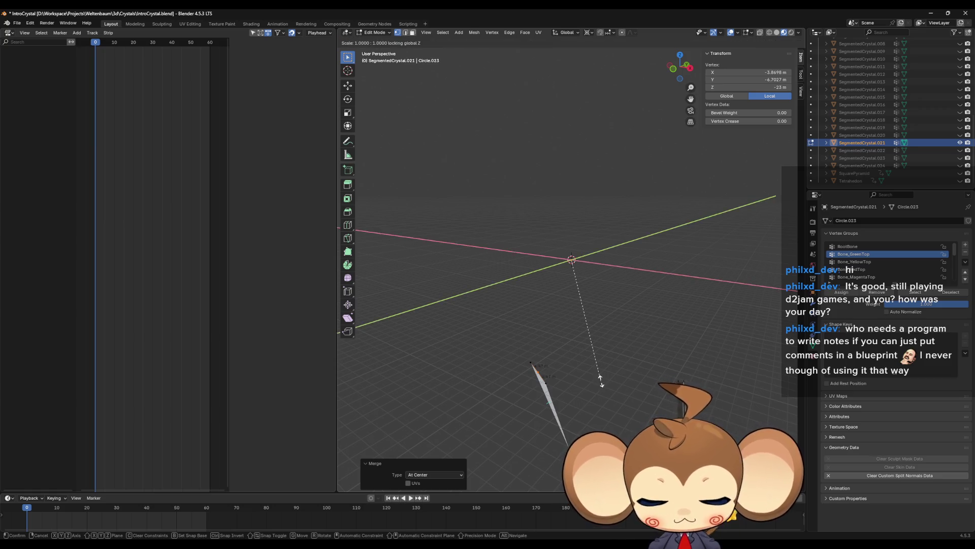
pyautogui.click(551, 384)
pyautogui.moveTo(516, 346); pyautogui.dragTo(579, 371)
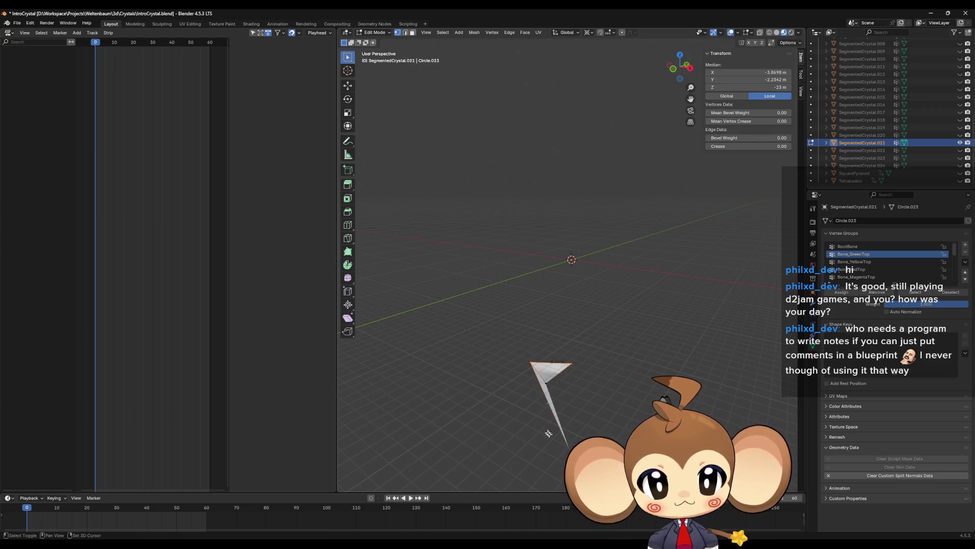
pyautogui.click(570, 364)
pyautogui.moveTo(584, 406)
pyautogui.mouseDown(button='middle')
pyautogui.moveTo(602, 415)
pyautogui.moveTo(590, 436)
pyautogui.mouseUp(button='middle')
pyautogui.press('Tab')
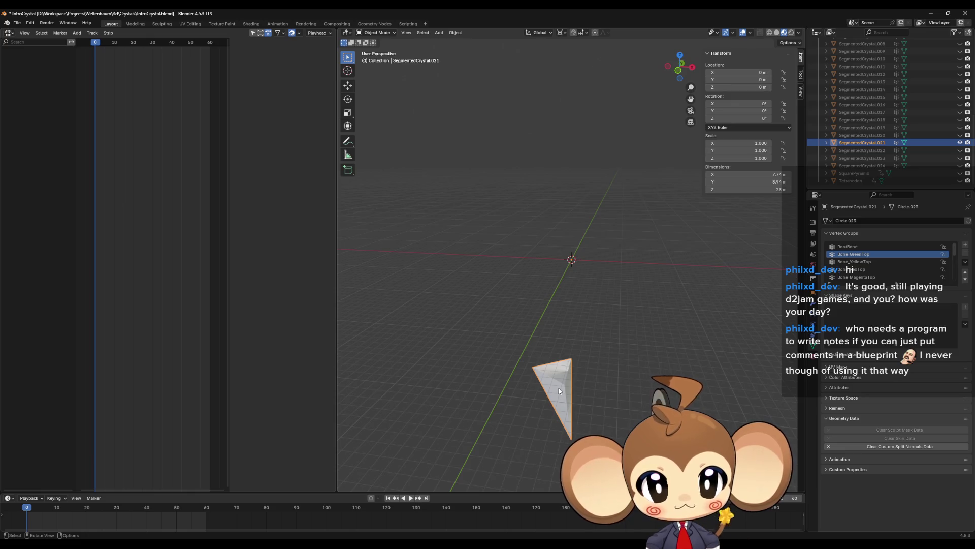
# Shade SegmentedCrystal.021 flat and clear its custom split normals data.
pyautogui.rightClick(558, 390)
pyautogui.click(558, 387)
pyautogui.moveTo(558, 387)
pyautogui.mouseDown(button='middle')
pyautogui.moveTo(620, 409)
pyautogui.moveTo(600, 413)
pyautogui.mouseUp(button='middle')
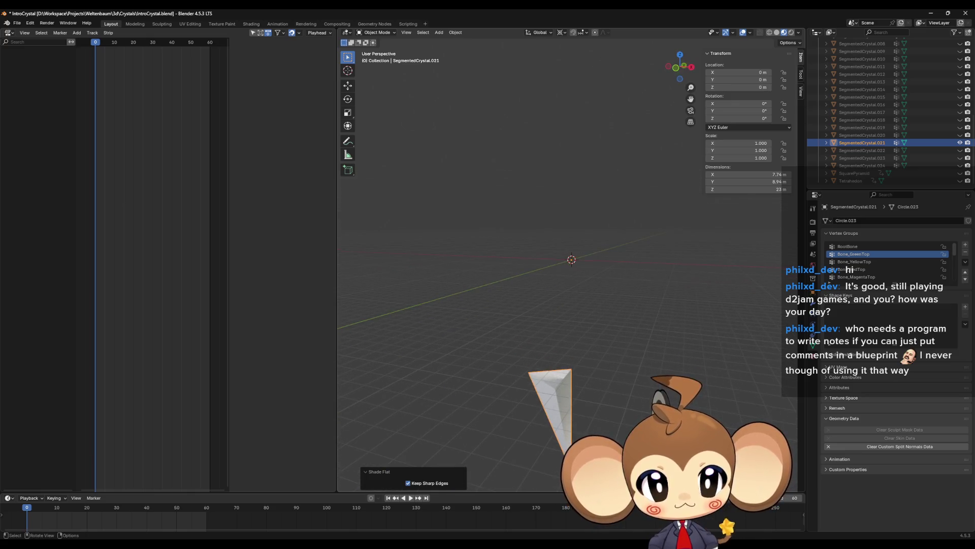
pyautogui.click(887, 447)
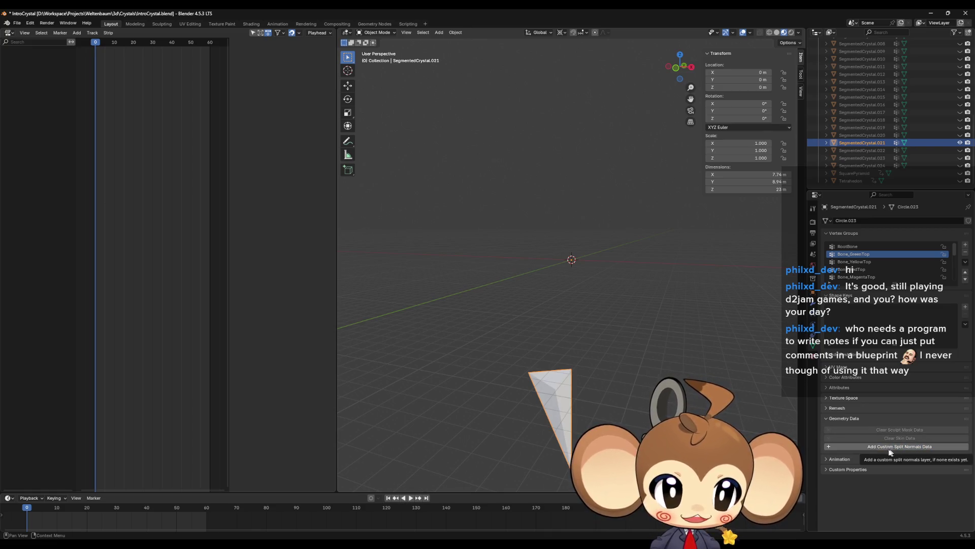
pyautogui.click(664, 324)
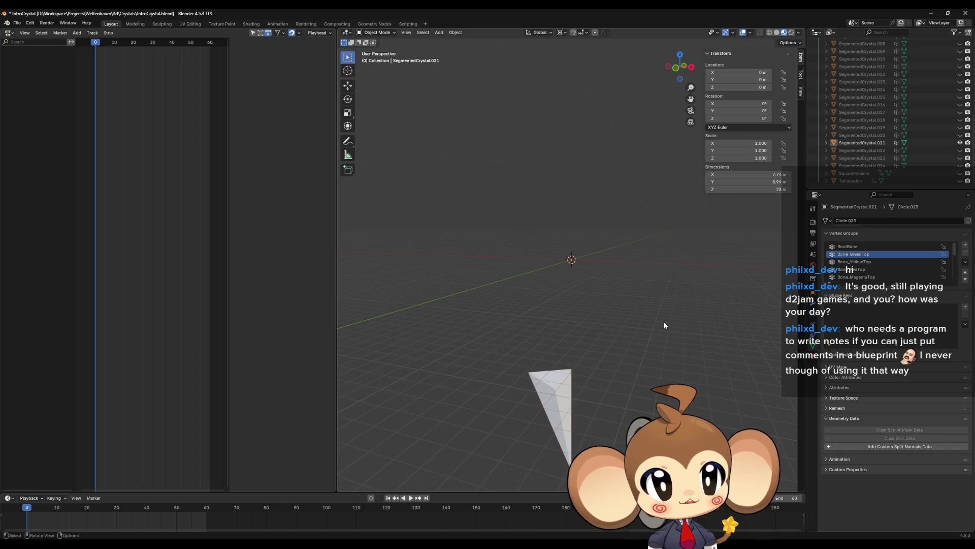
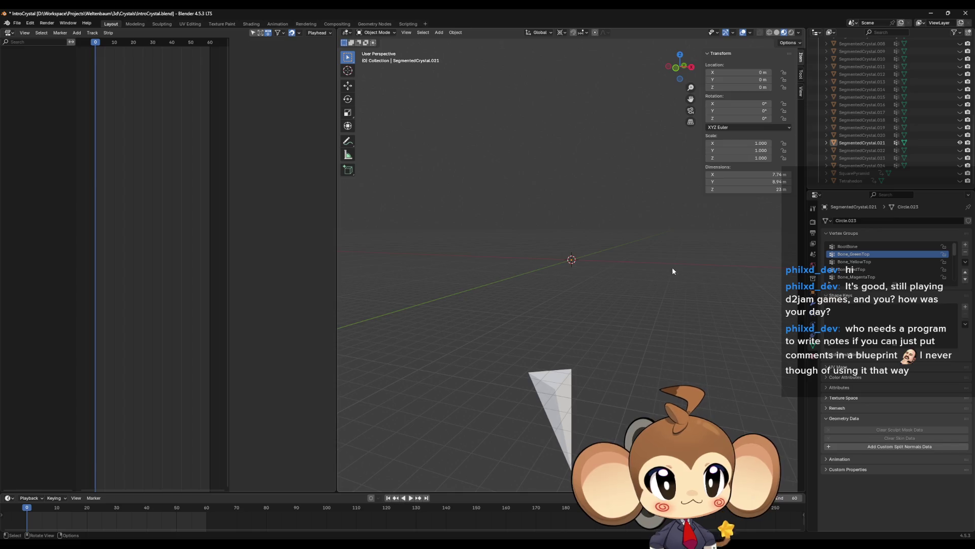
# Merge SegmentedCrystal.022's end vertices at center and scale them flat onto the axis (Shift+Z 0).
pyautogui.click(858, 150)
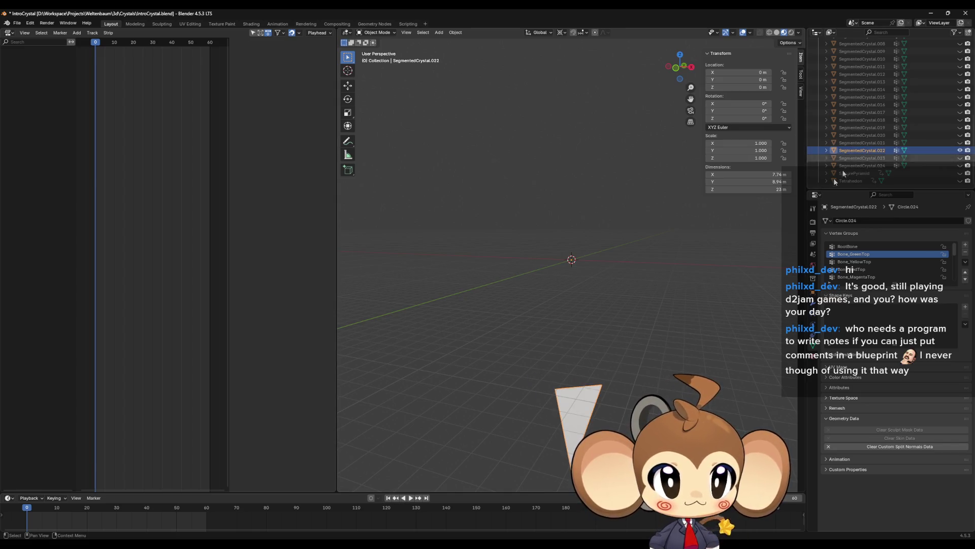
pyautogui.press('Tab')
pyautogui.moveTo(615, 386); pyautogui.dragTo(639, 390, button='middle')
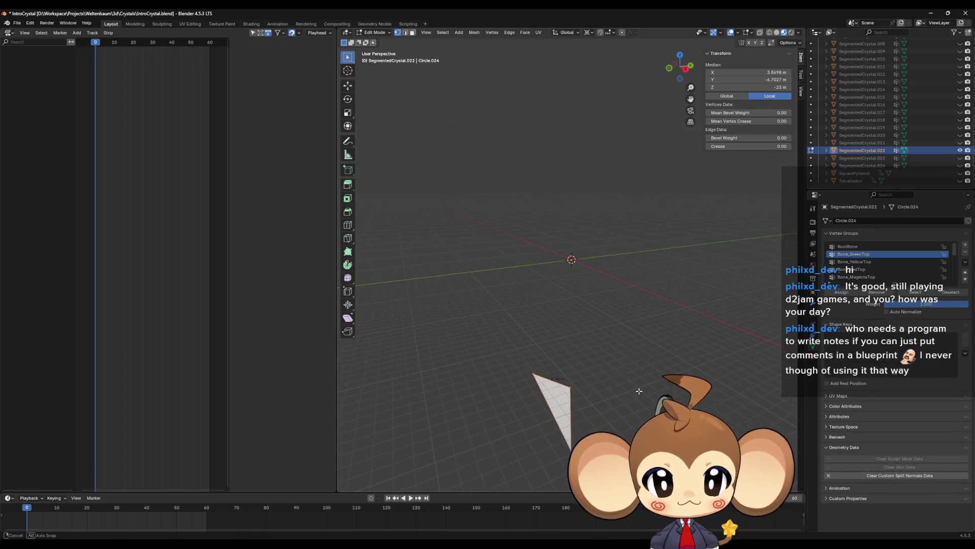
pyautogui.press('m')
pyautogui.click(635, 391)
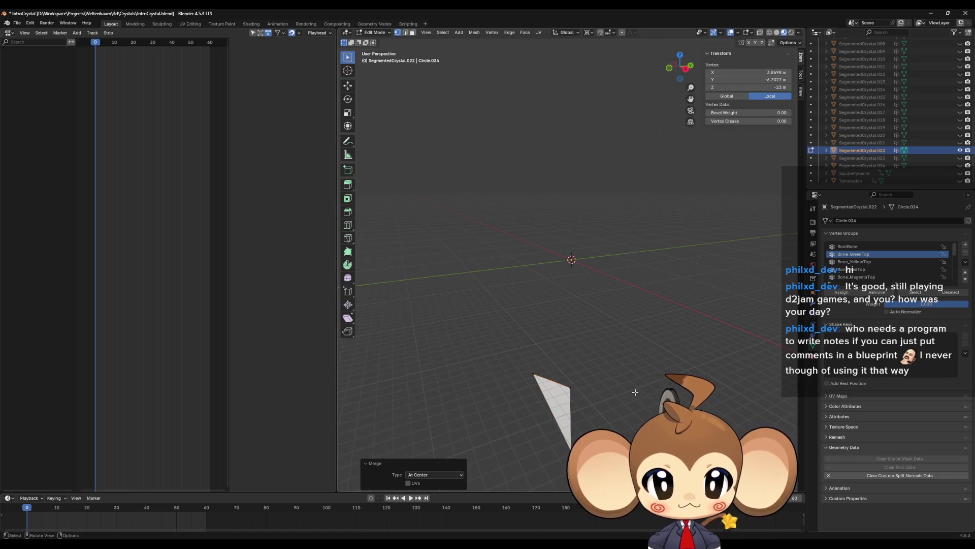
pyautogui.press('s')
pyautogui.hotkey('shift', 'z')
pyautogui.write('0')
pyautogui.press('Return')
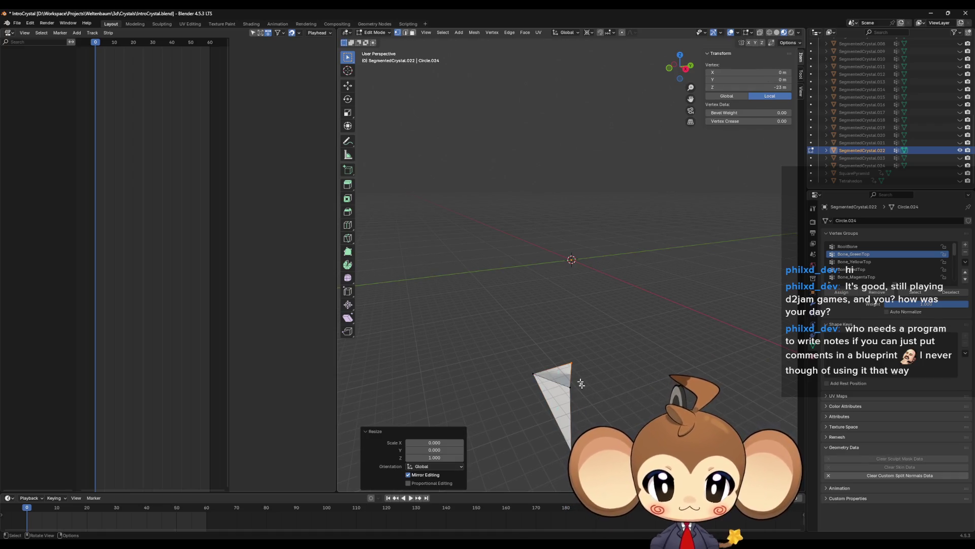
pyautogui.keyDown('shift'); pyautogui.click(535, 374); pyautogui.keyUp('shift')
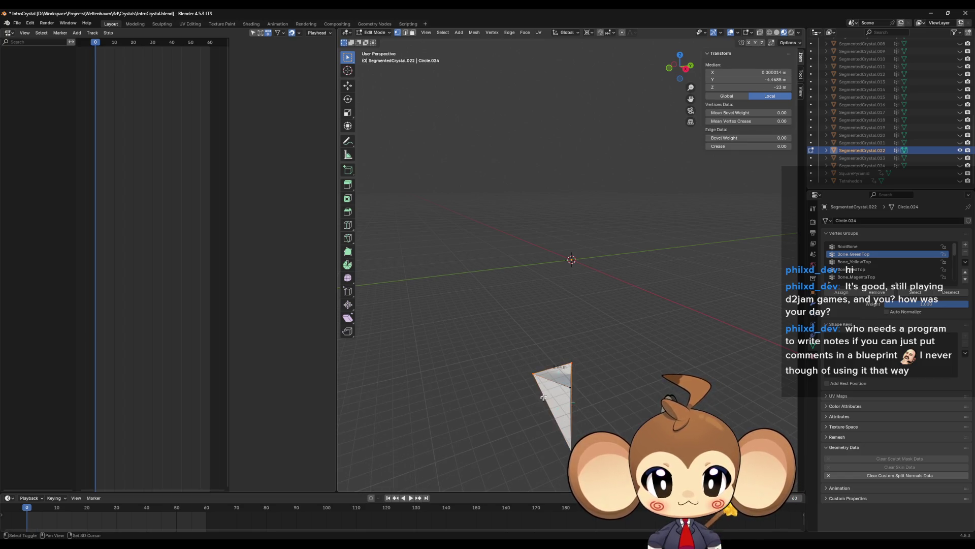
pyautogui.keyDown('shift'); pyautogui.click(571, 449); pyautogui.keyUp('shift')
pyautogui.moveTo(571, 449); pyautogui.dragTo(625, 432, button='middle')
pyautogui.press('Tab')
# Merge SegmentedCrystal.023's tip vertices at center and scale them by -1 (Shift+Z), forming a diamond.
pyautogui.click(872, 157)
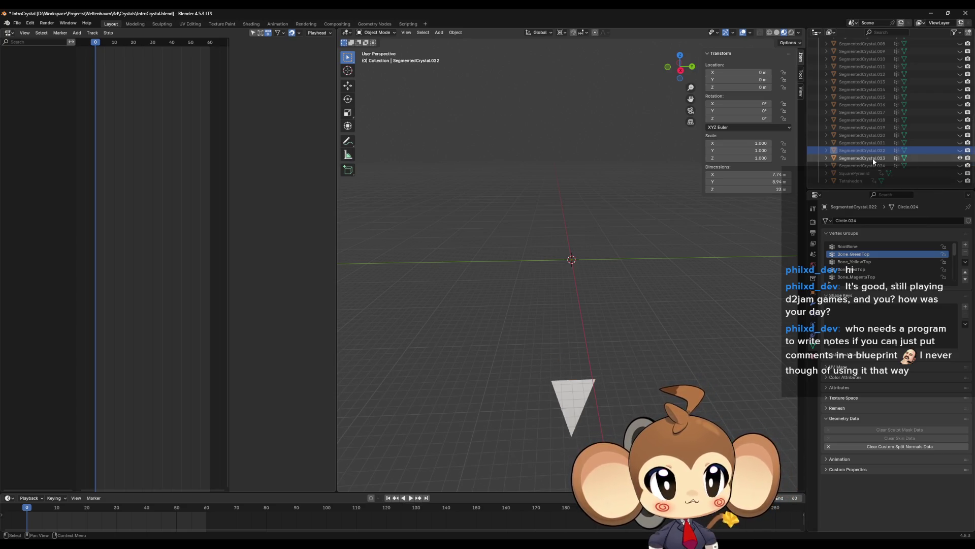
pyautogui.press('Tab')
pyautogui.moveTo(638, 375); pyautogui.dragTo(637, 380, button='middle')
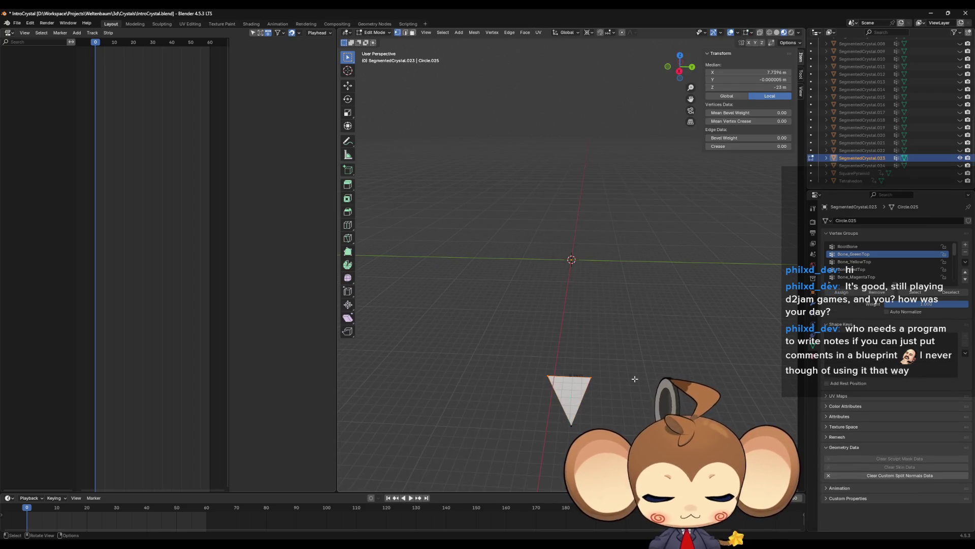
pyautogui.press('e')
pyautogui.rightClick(635, 379)
pyautogui.press('m')
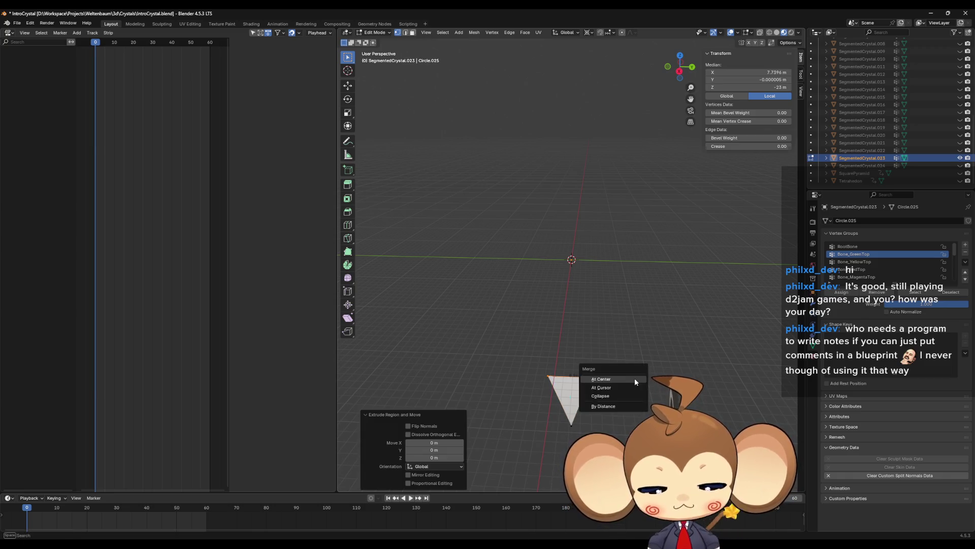
pyautogui.click(635, 380)
pyautogui.press('s')
pyautogui.hotkey('shift', 'z')
pyautogui.write('-1')
pyautogui.press('Return')
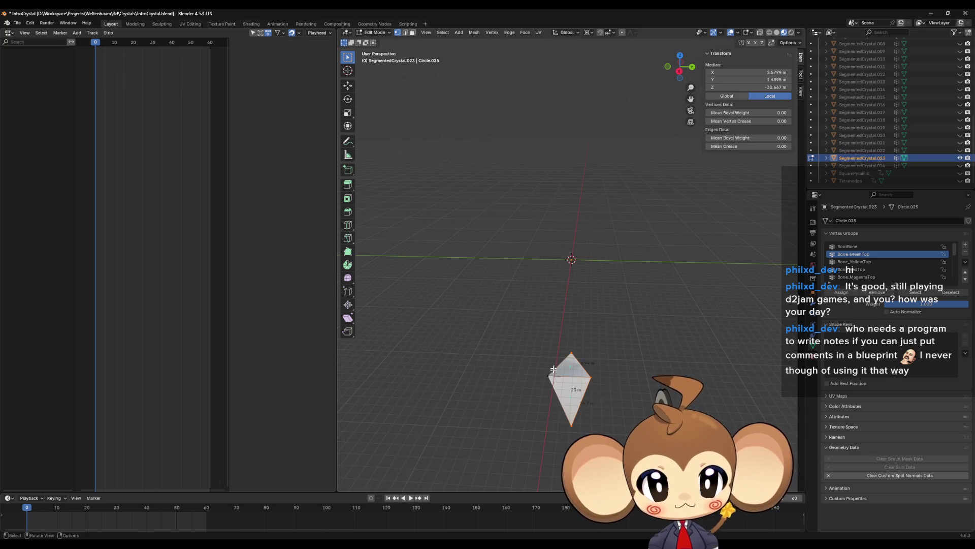
pyautogui.keyDown('shift'); pyautogui.moveTo(530, 337); pyautogui.dragTo(583, 390); pyautogui.keyUp('shift')
pyautogui.press('Tab')
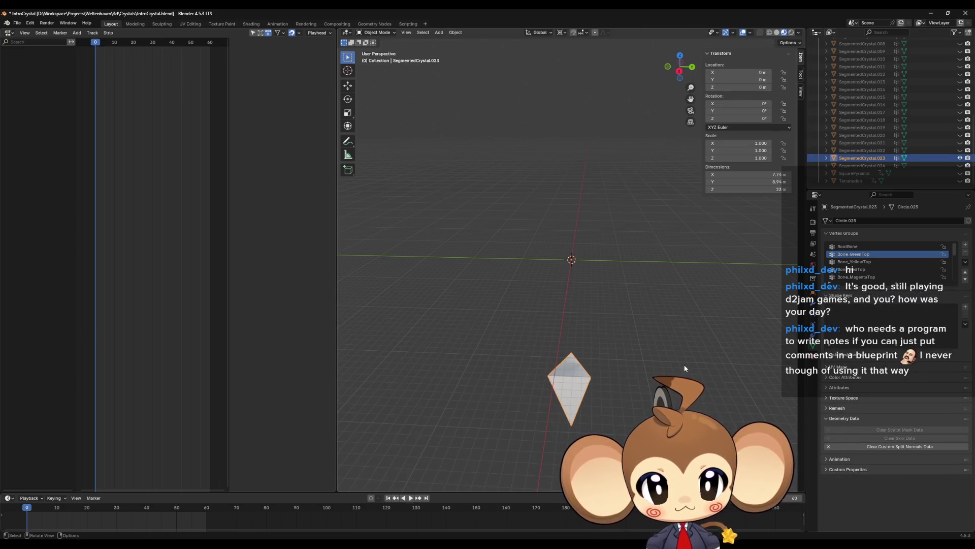
# Hide SegmentedCrystal.023, then try merging and scaling SegmentedCrystal.024's tip vertices and undo it.
pyautogui.press('h')
pyautogui.click(903, 166)
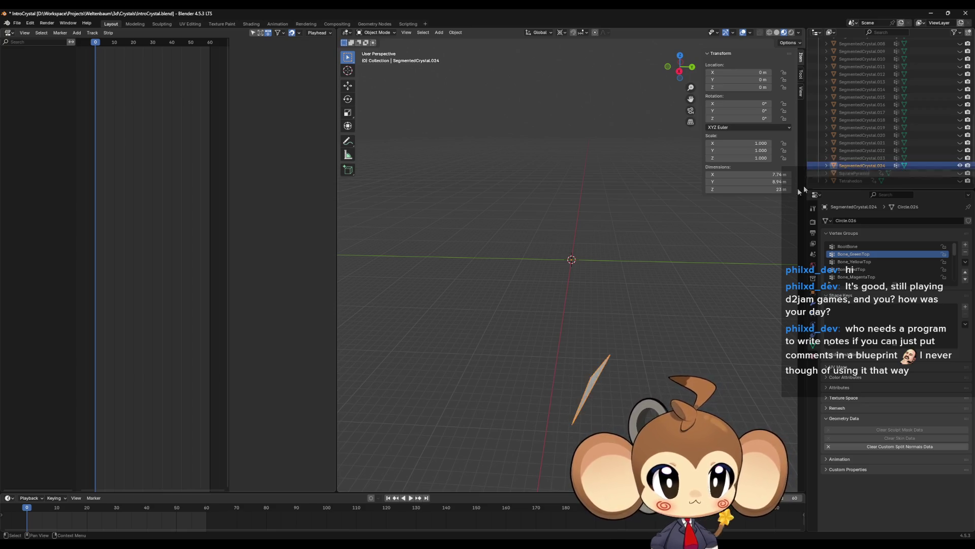
pyautogui.press('Tab')
pyautogui.press('m')
pyautogui.click(657, 388)
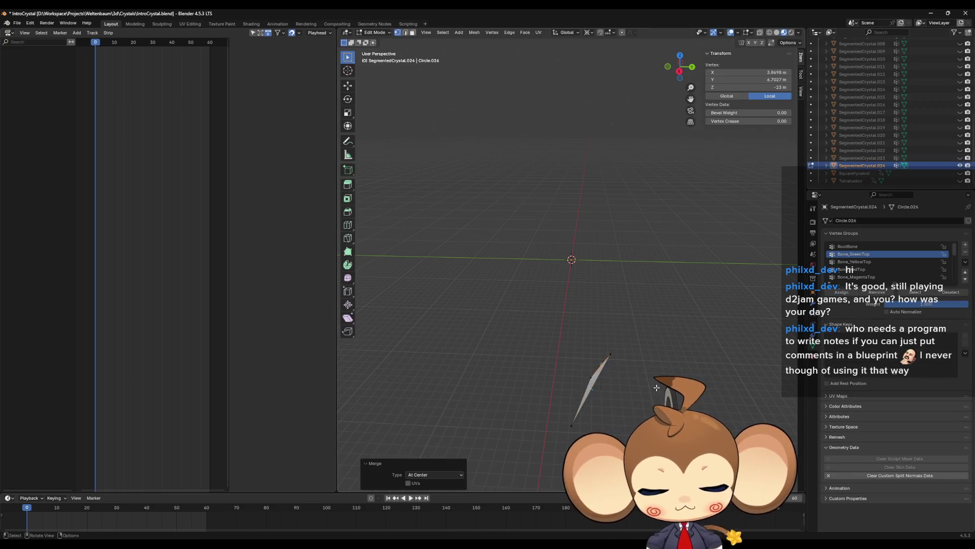
pyautogui.press('s')
pyautogui.hotkey('shift', 'z')
pyautogui.press('Escape')
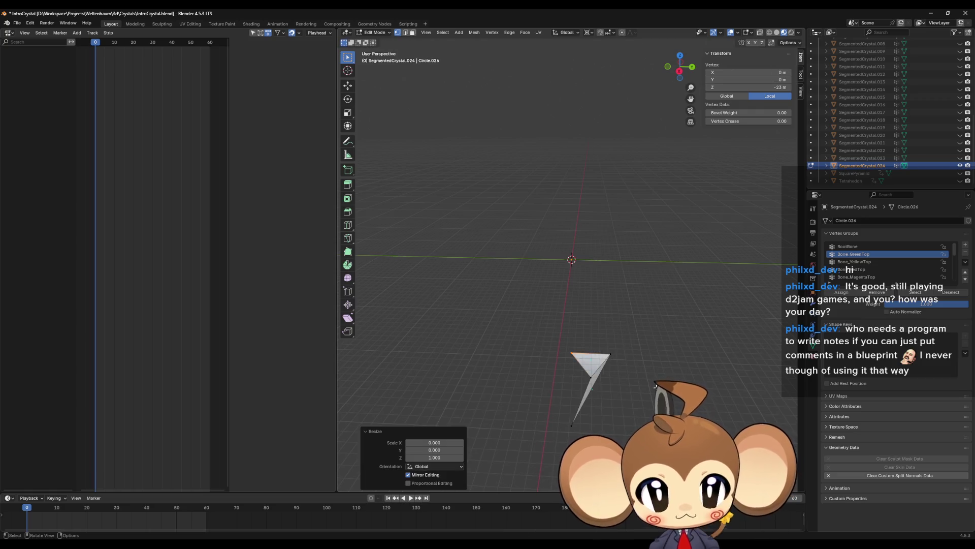
pyautogui.hotkey('ctrl', 'z')
# Box-select the left three-vertex face of the .024 wedge and return to Object Mode.
pyautogui.click(594, 389)
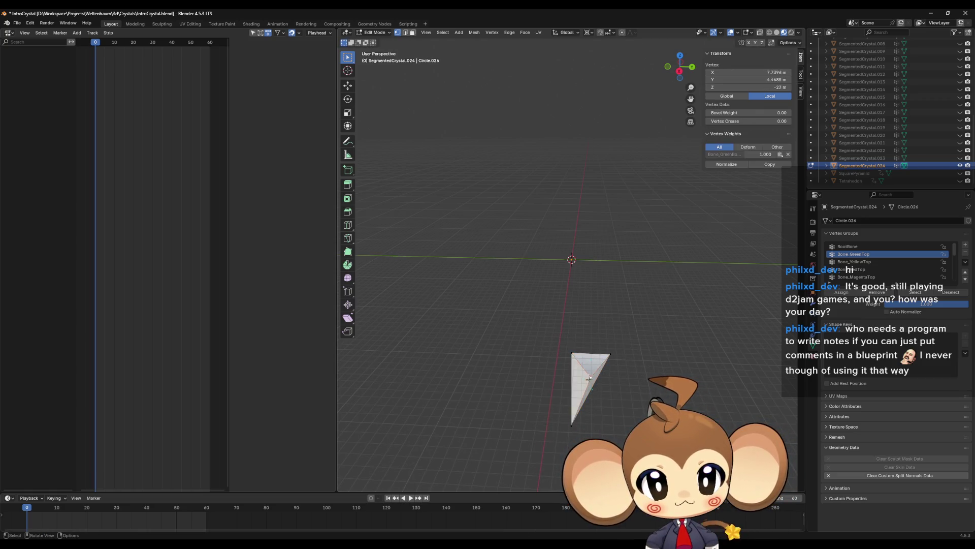
pyautogui.moveTo(559, 335)
pyautogui.mouseDown()
pyautogui.moveTo(581, 364)
pyautogui.moveTo(602, 437)
pyautogui.mouseUp()
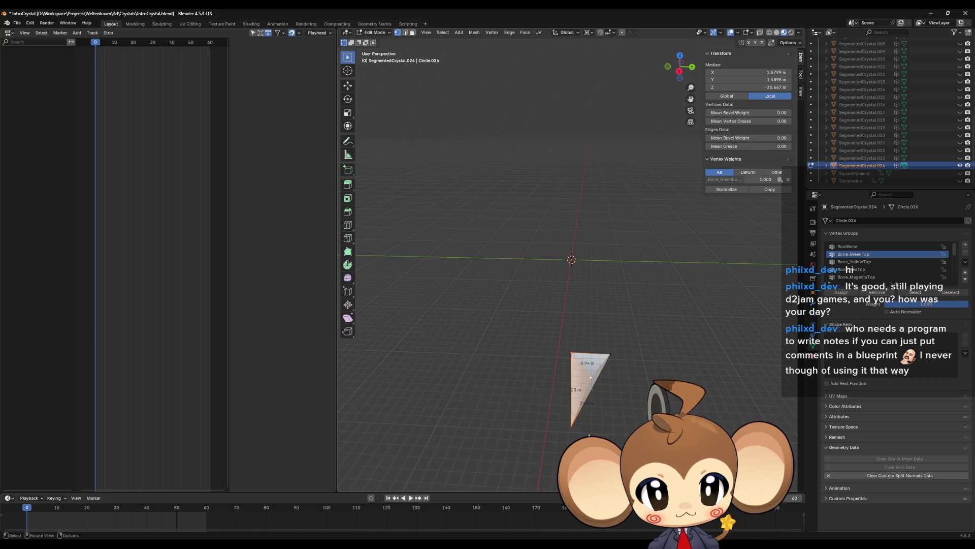
pyautogui.press('Tab')
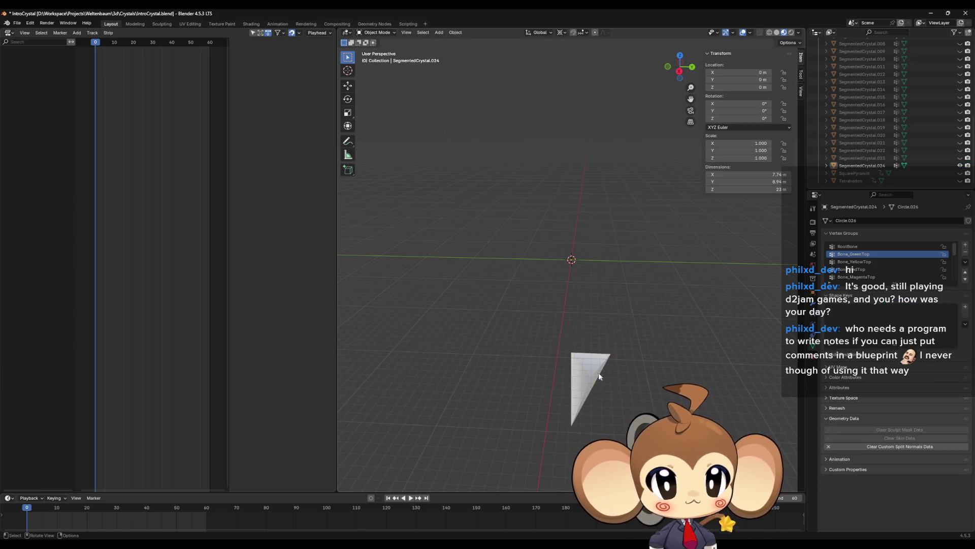
pyautogui.click(599, 374)
pyautogui.click(882, 446)
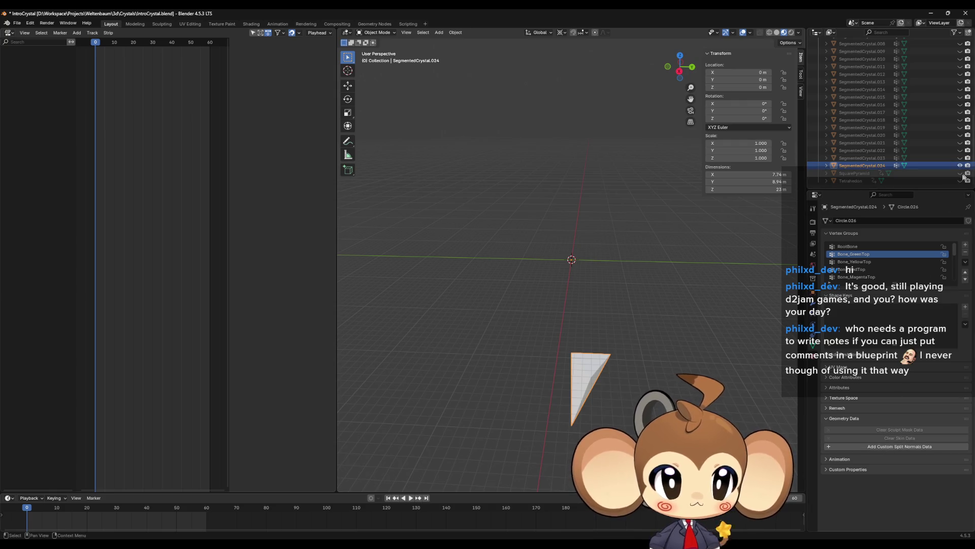
# Unhide the crystal segments and clear custom split normals on SegmentedCrystal.001 through .004.
pyautogui.moveTo(960, 158)
pyautogui.mouseDown()
pyautogui.moveTo(961, 85)
pyautogui.moveTo(945, 85)
pyautogui.mouseUp()
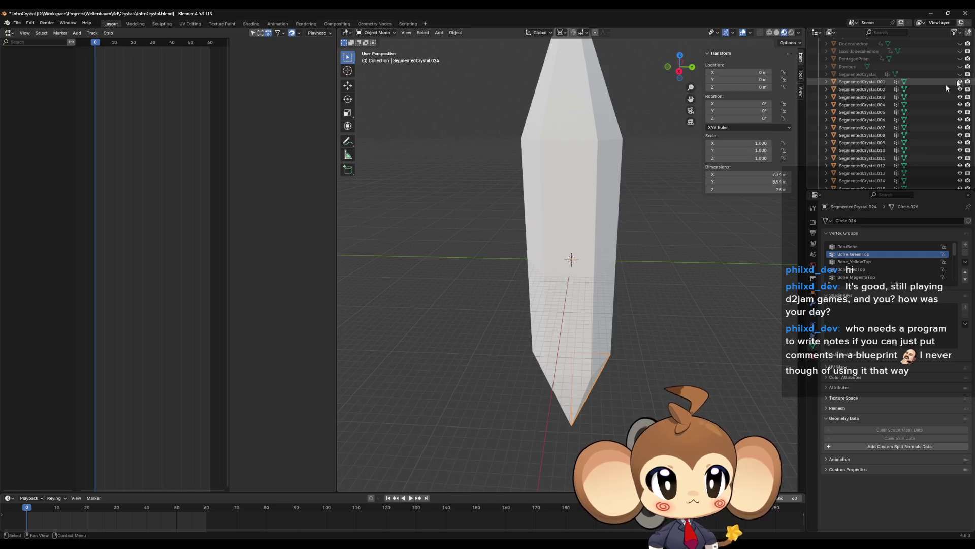
pyautogui.moveTo(644, 215); pyautogui.dragTo(683, 167, button='middle')
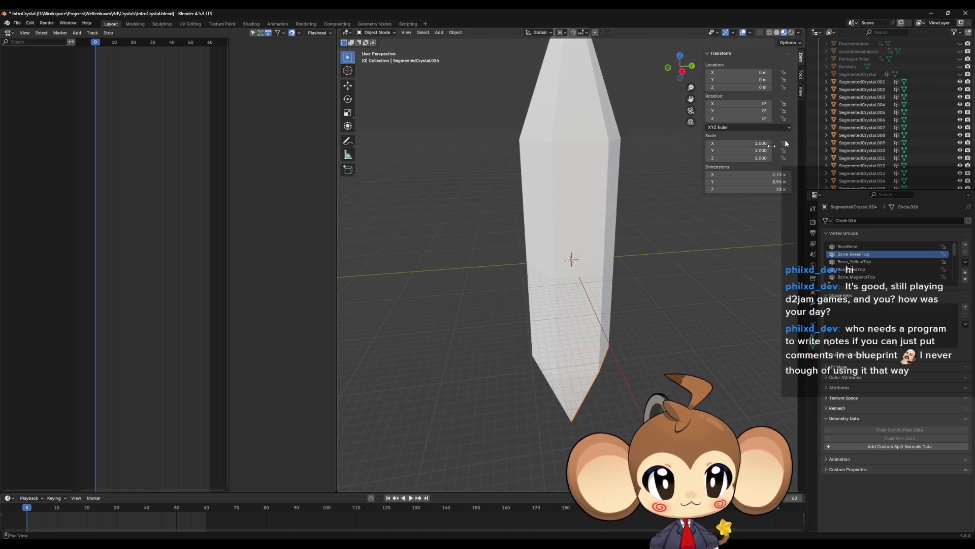
pyautogui.click(862, 82)
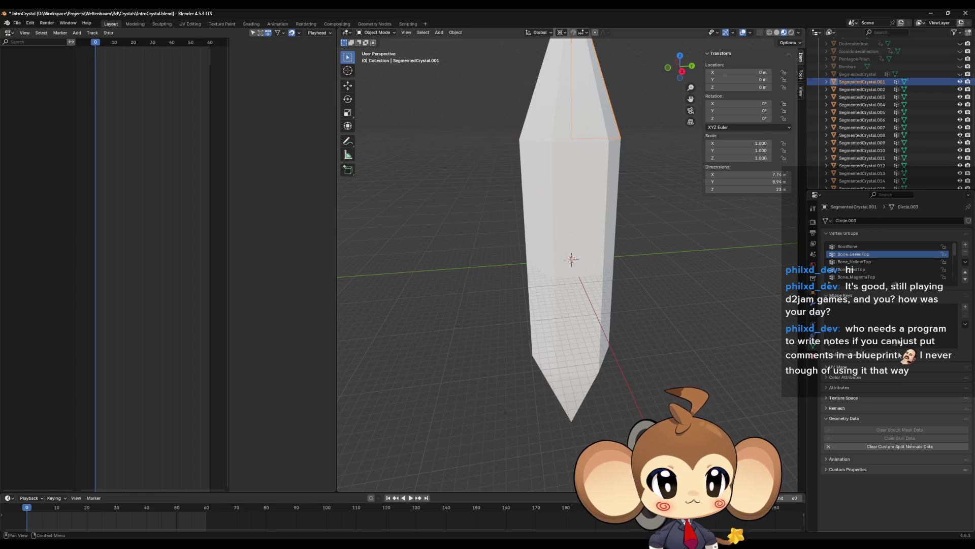
pyautogui.click(886, 446)
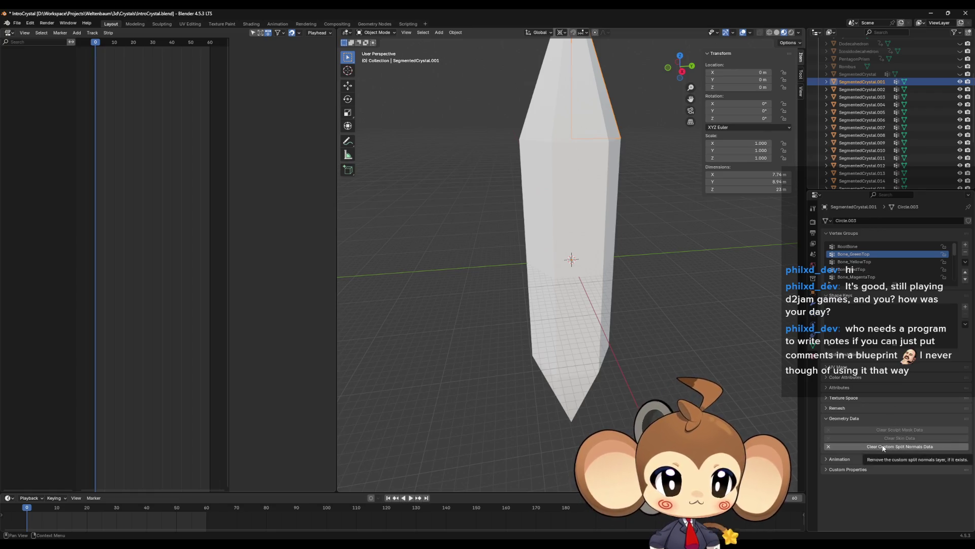
pyautogui.click(860, 90)
pyautogui.keyDown('shift'); pyautogui.click(854, 104); pyautogui.keyUp('shift')
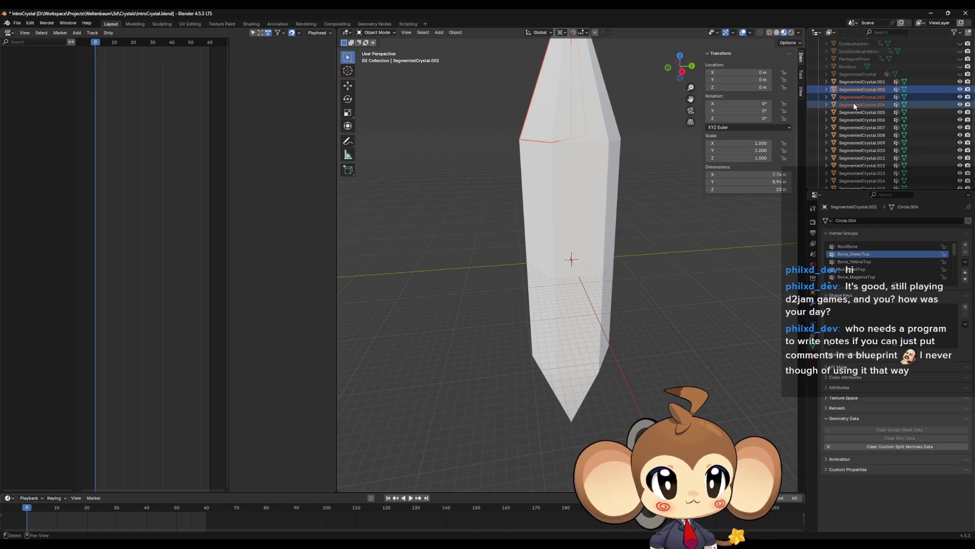
pyautogui.click(884, 447)
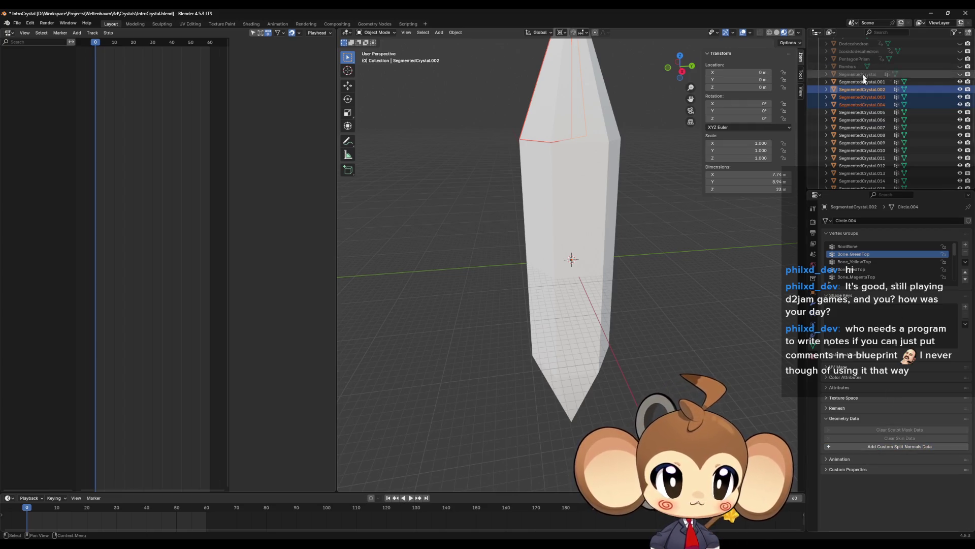
pyautogui.click(863, 97)
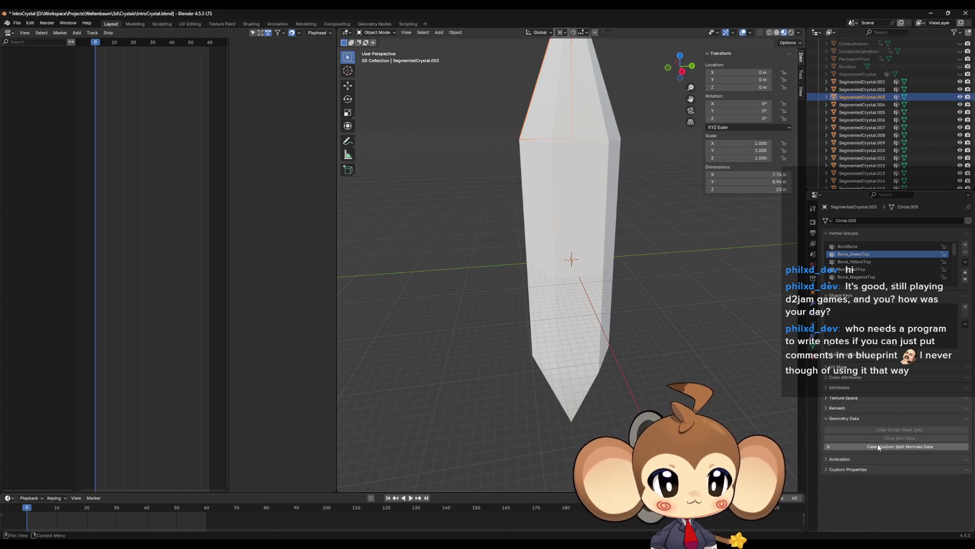
pyautogui.click(879, 446)
pyautogui.click(862, 105)
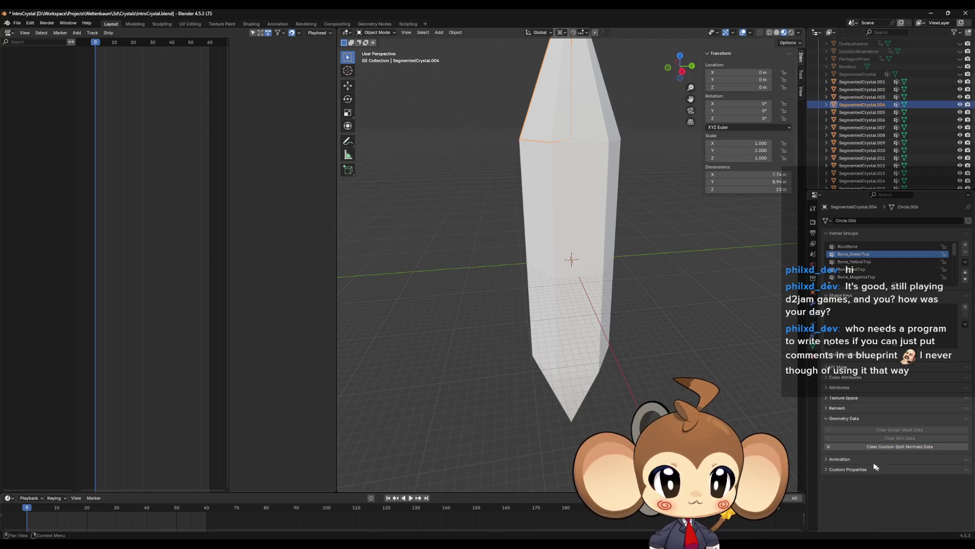
pyautogui.click(866, 447)
pyautogui.click(867, 448)
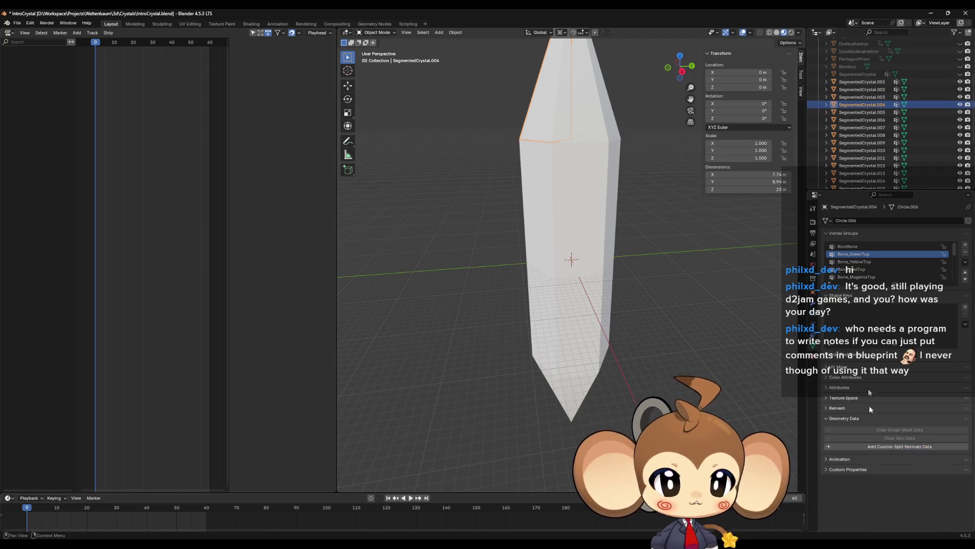
# Clear custom split normals on SegmentedCrystal.005 through .012.
pyautogui.click(850, 113)
pyautogui.click(864, 447)
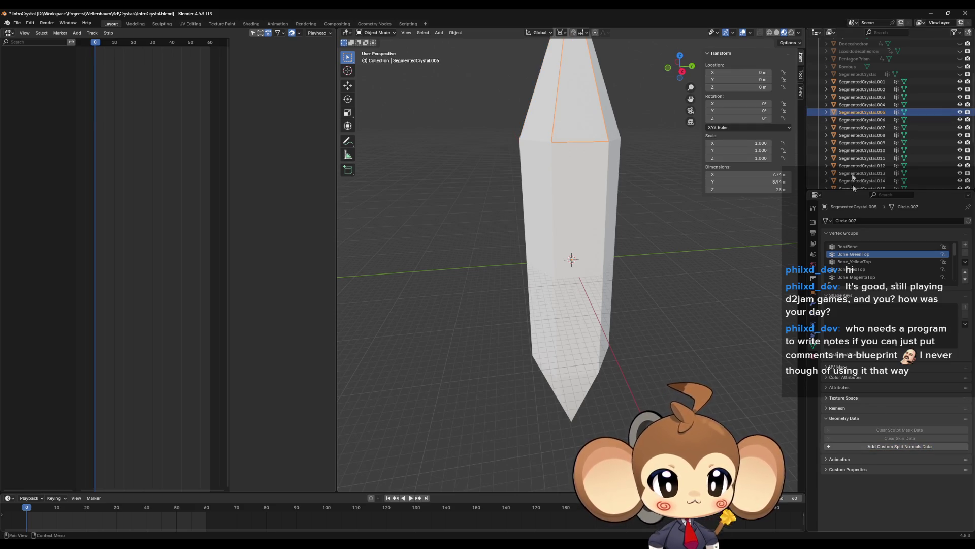
pyautogui.click(854, 121)
pyautogui.click(876, 449)
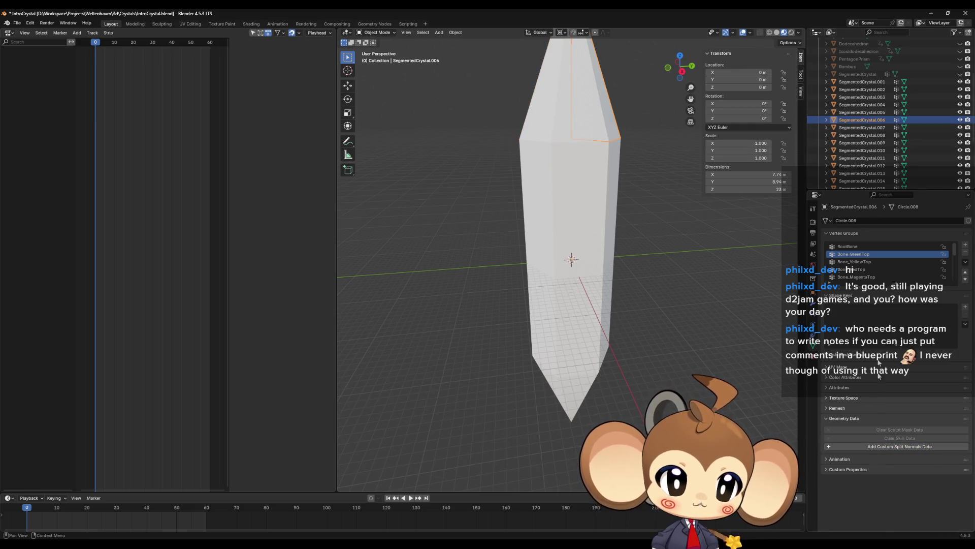
pyautogui.click(850, 128)
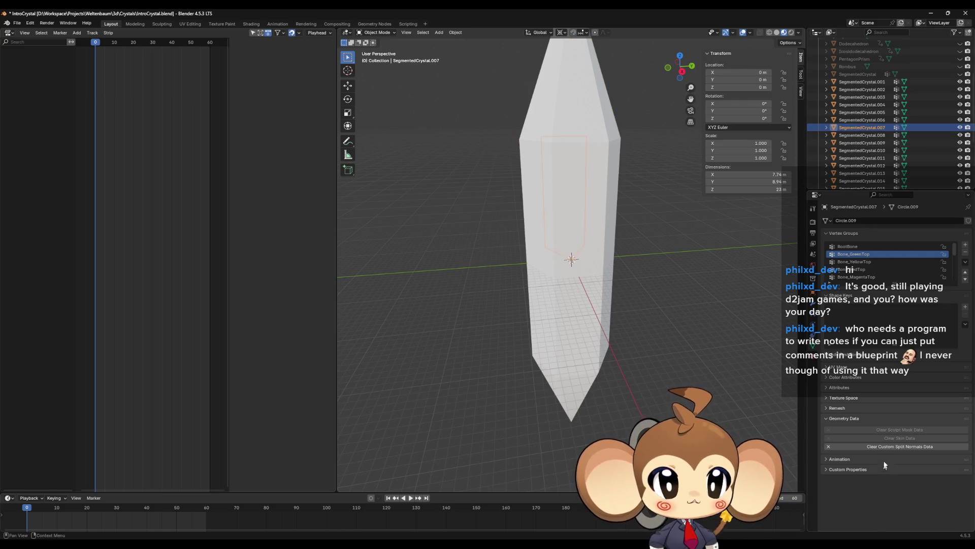
pyautogui.click(892, 450)
pyautogui.click(862, 135)
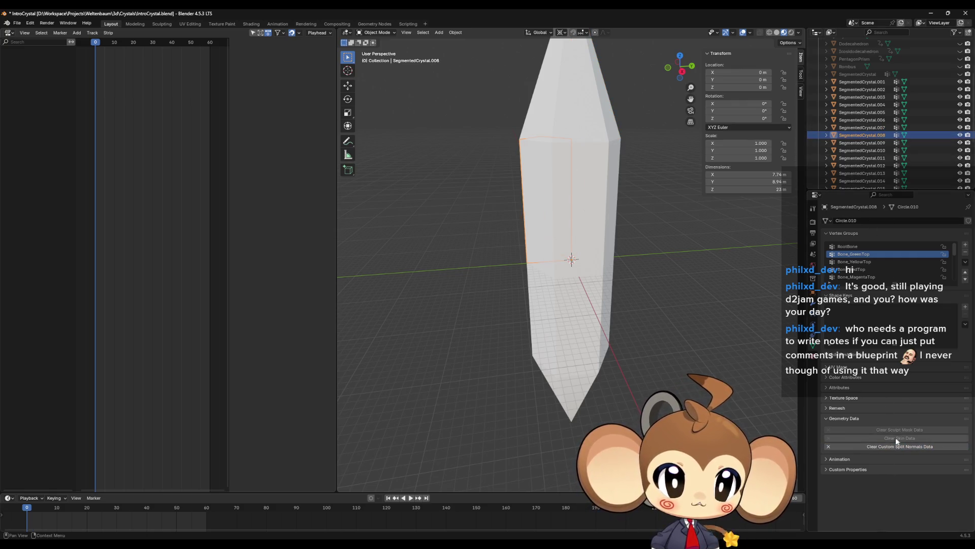
pyautogui.click(887, 449)
pyautogui.click(862, 143)
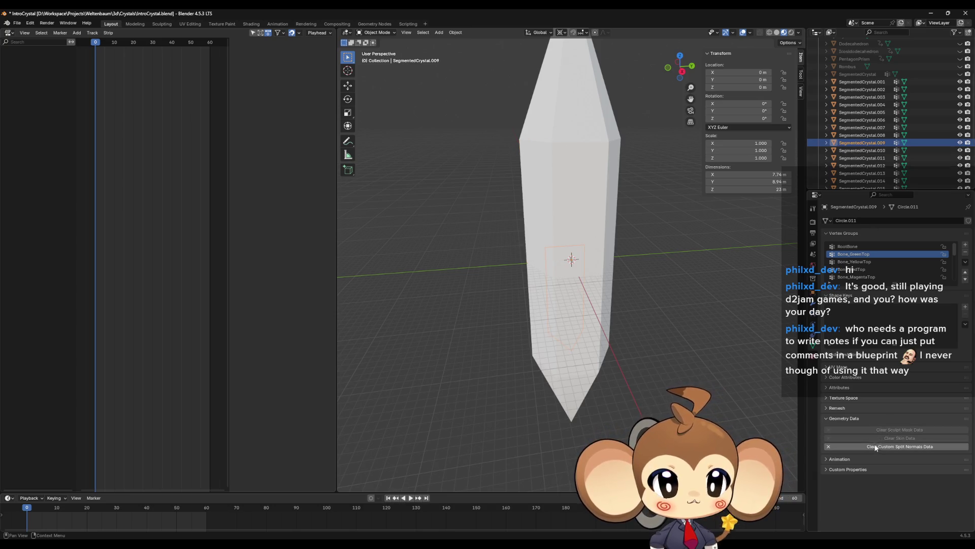
pyautogui.click(860, 151)
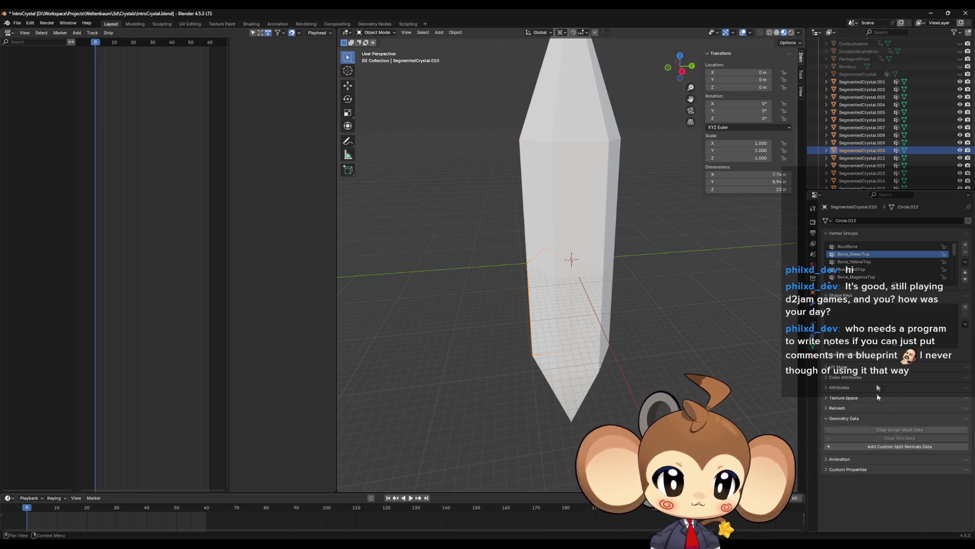
pyautogui.click(862, 158)
pyautogui.click(853, 165)
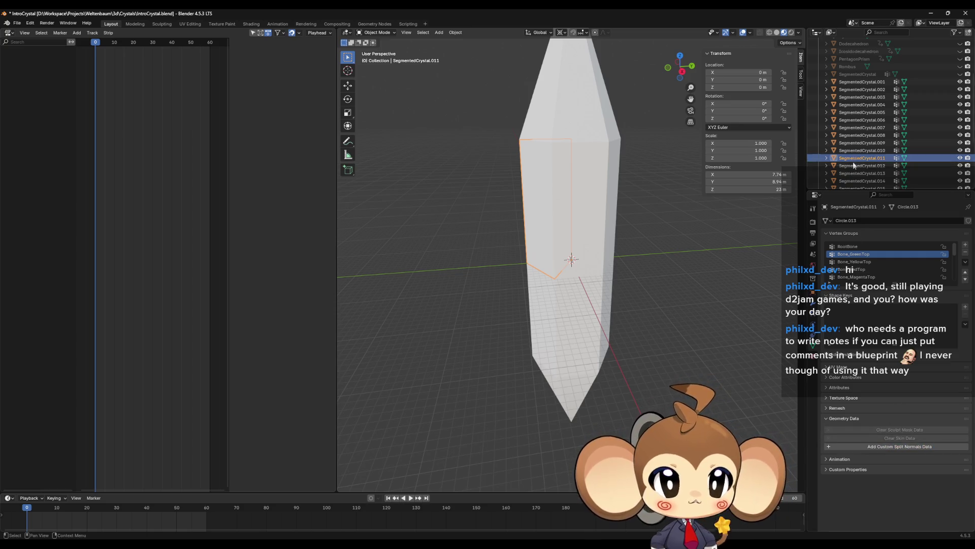
pyautogui.click(882, 448)
# Clear custom split normals on SegmentedCrystal.013 through .019.
pyautogui.scroll(-5, 874, 132)
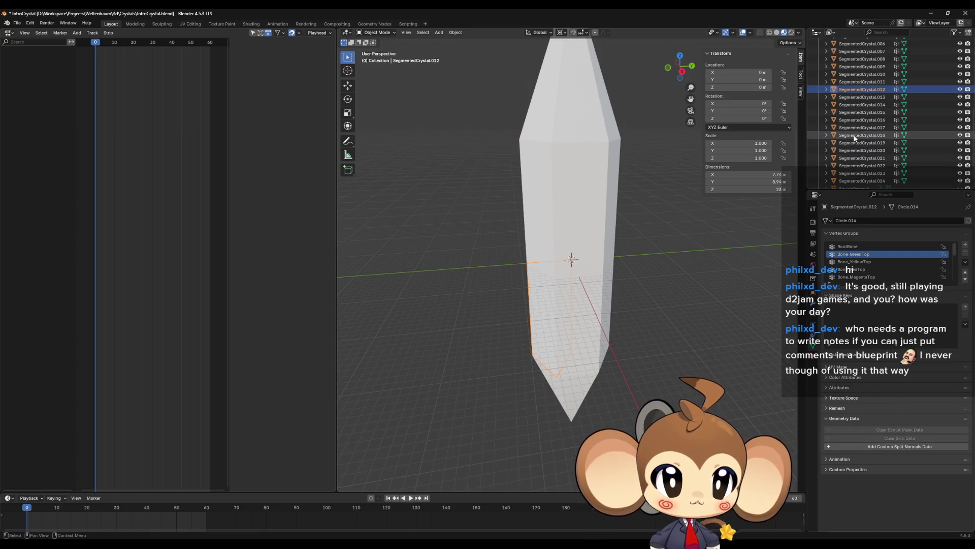
pyautogui.click(862, 96)
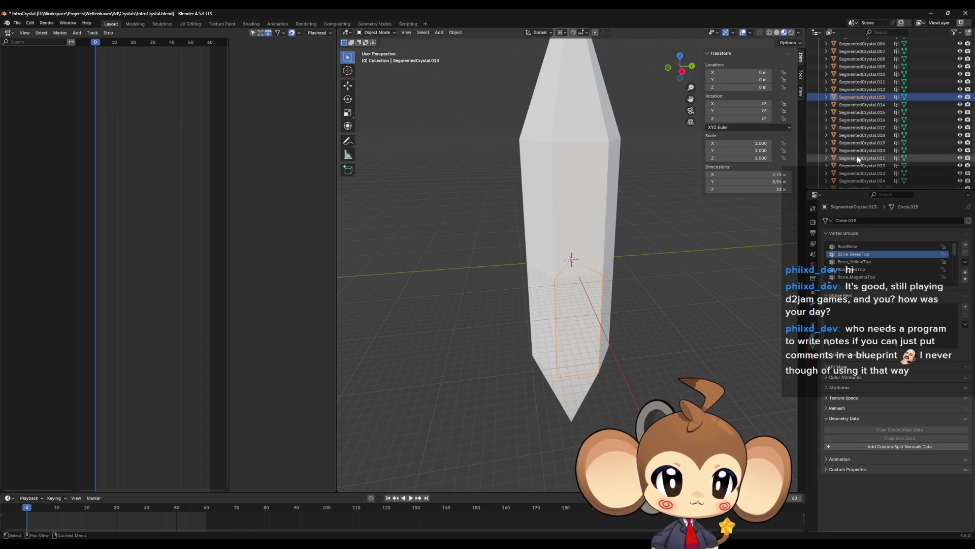
pyautogui.click(862, 104)
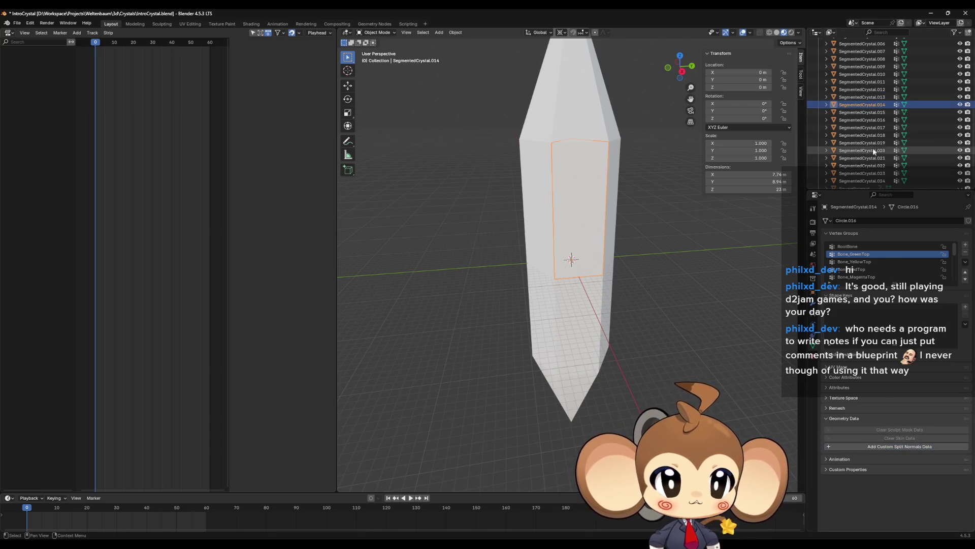
pyautogui.click(862, 111)
pyautogui.click(900, 446)
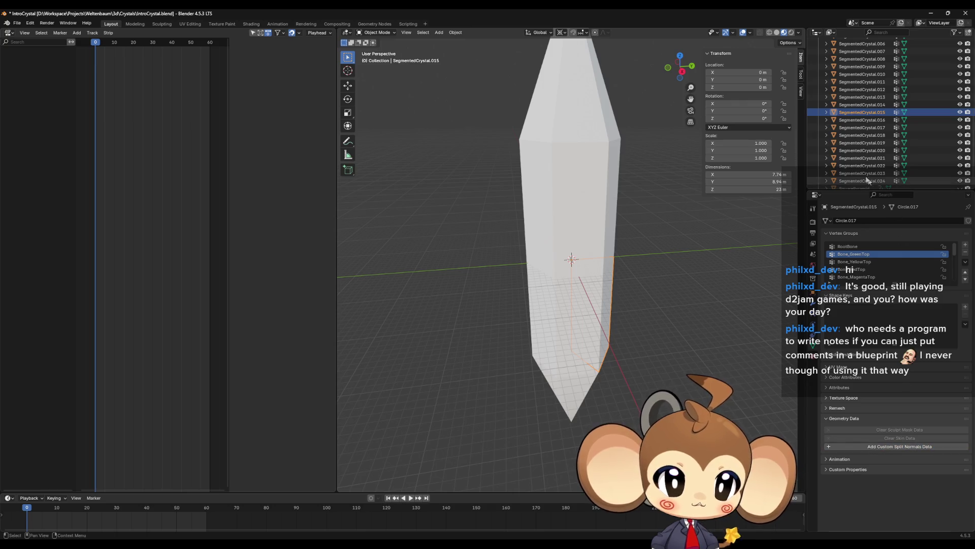
pyautogui.click(862, 119)
pyautogui.click(878, 446)
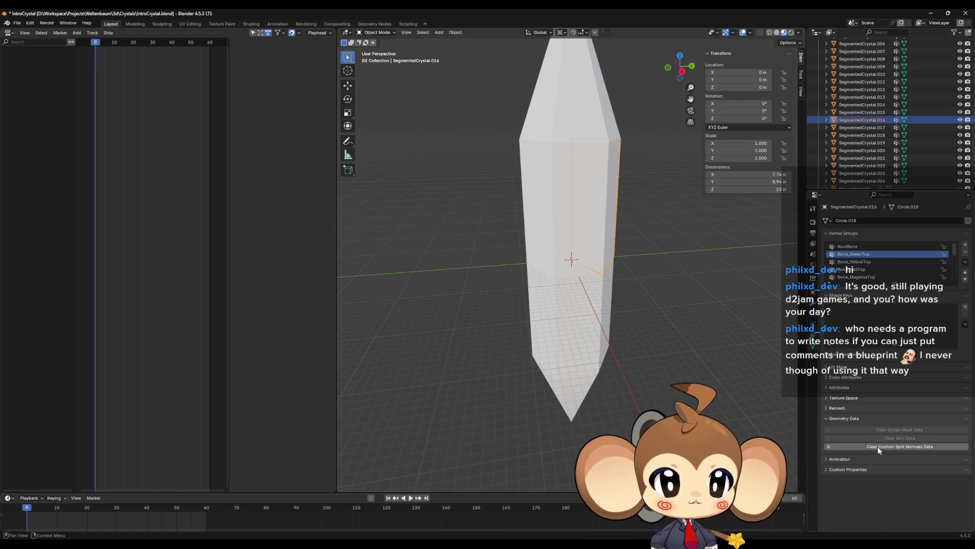
pyautogui.click(861, 127)
pyautogui.click(862, 135)
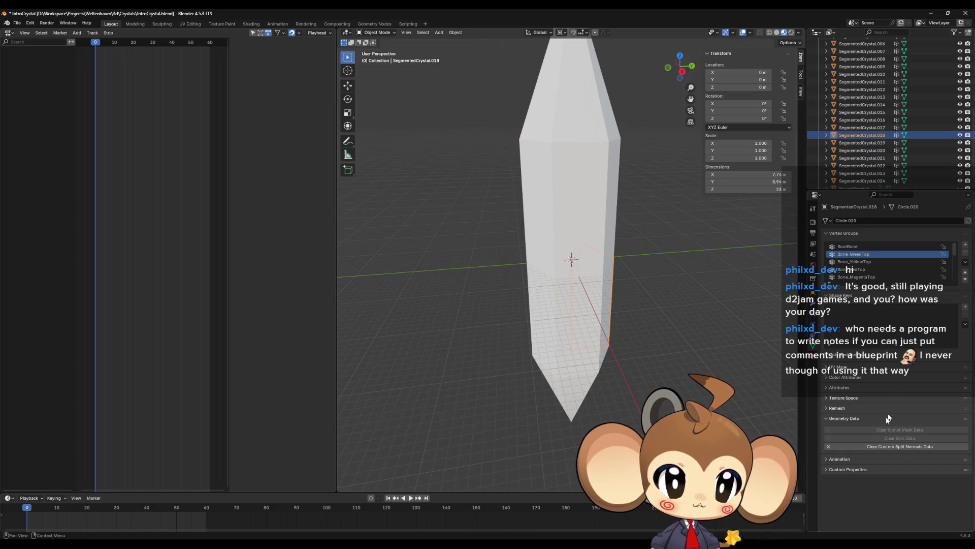
pyautogui.click(875, 446)
pyautogui.click(862, 143)
pyautogui.click(865, 446)
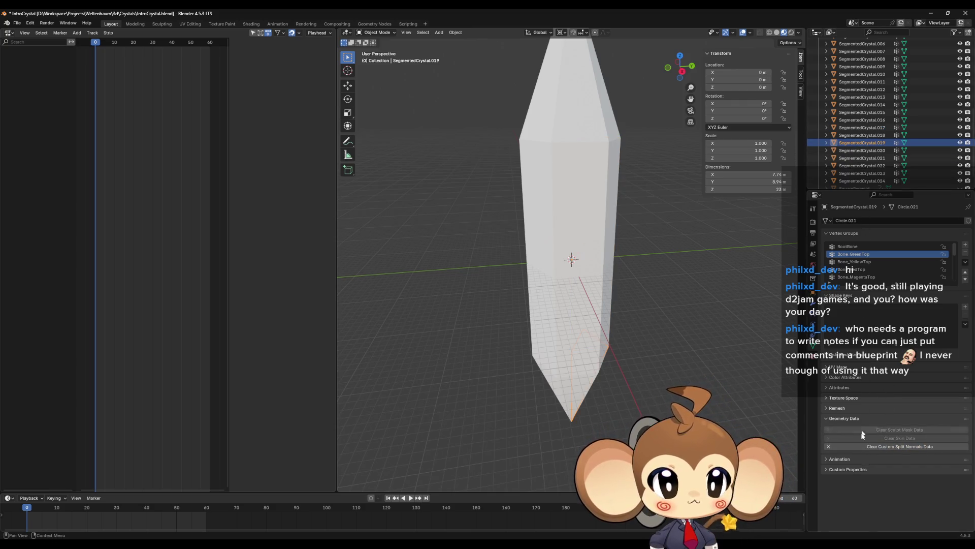
# Clear custom split normals on SegmentedCrystal.020 through .024.
pyautogui.click(861, 150)
pyautogui.click(877, 447)
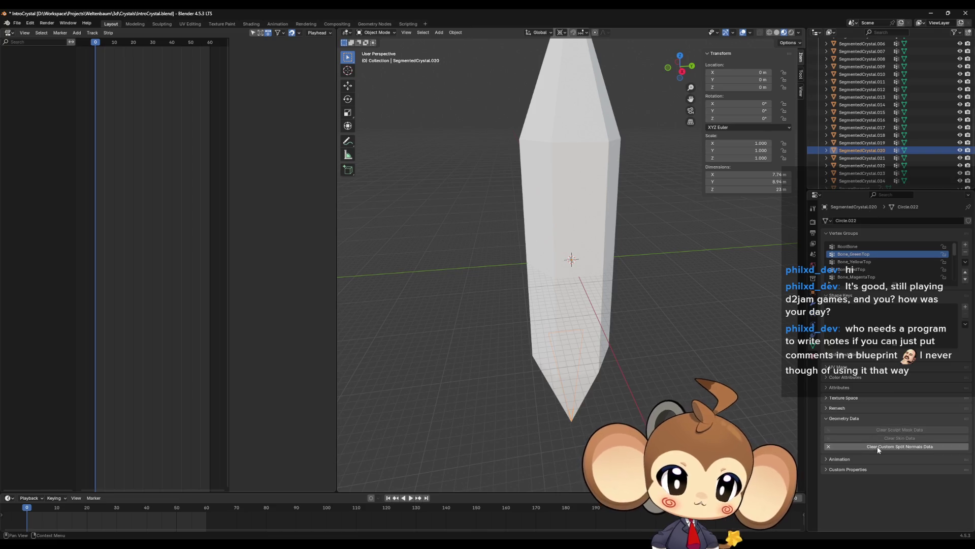
pyautogui.click(862, 157)
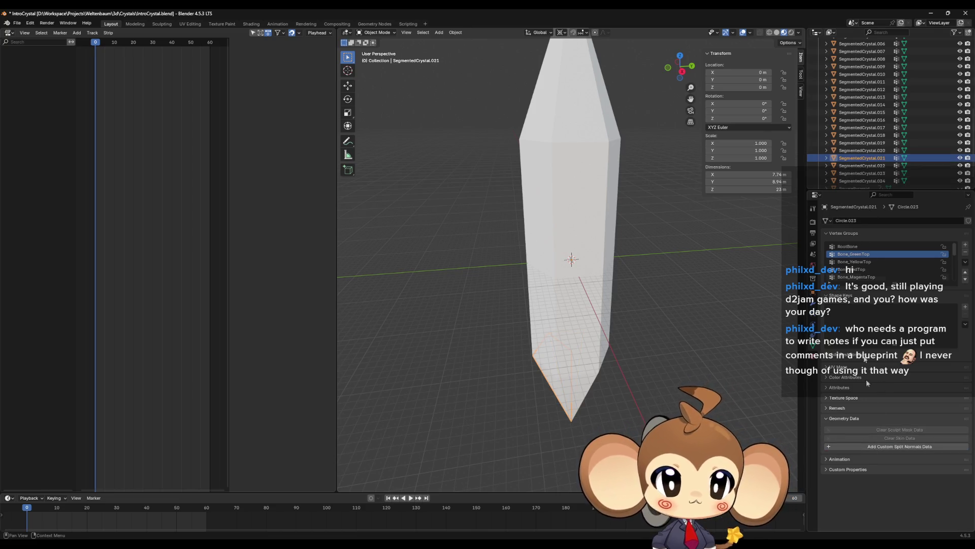
pyautogui.click(872, 447)
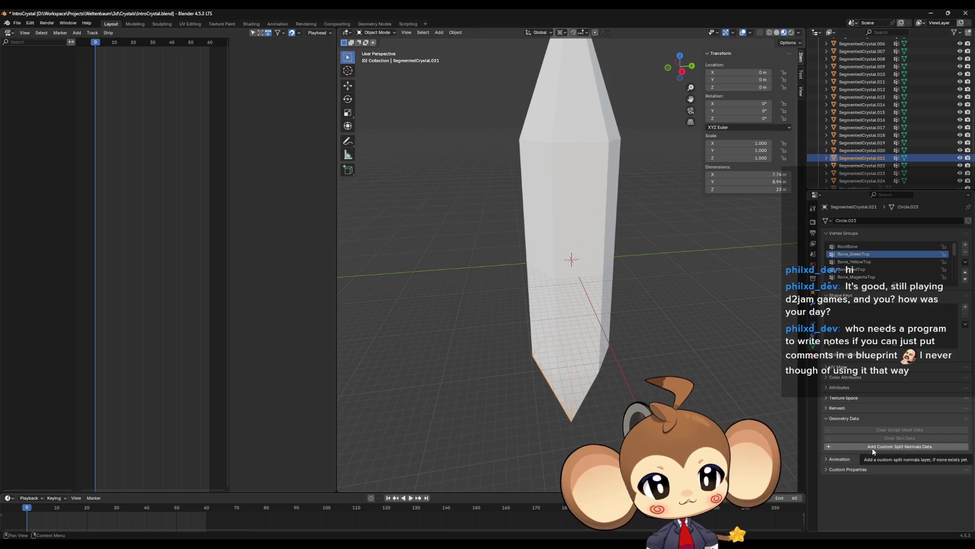
pyautogui.click(862, 165)
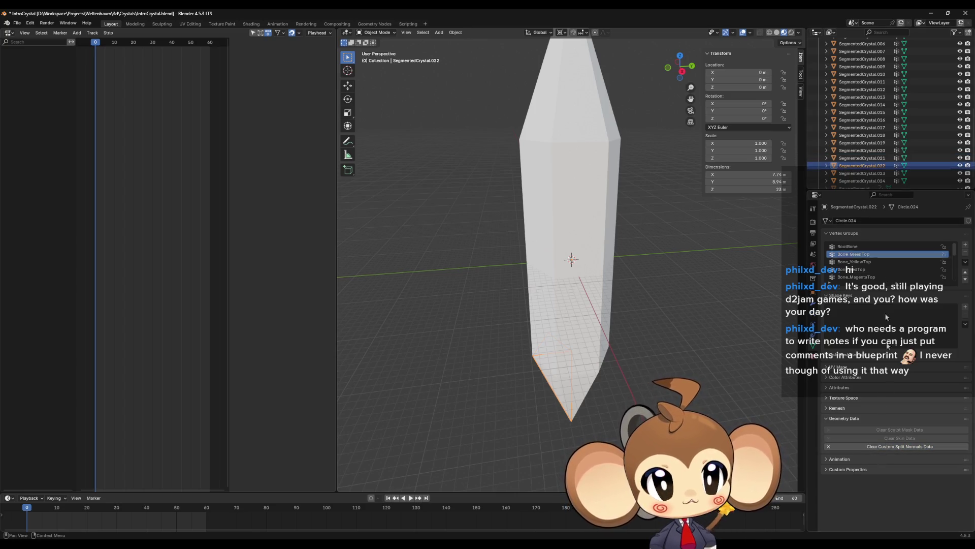
pyautogui.click(862, 173)
pyautogui.click(869, 447)
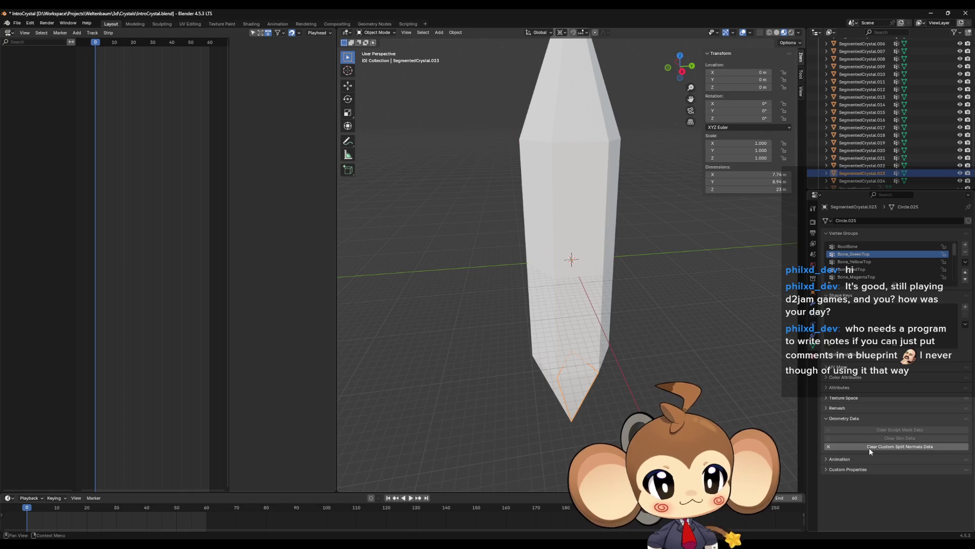
pyautogui.click(862, 180)
pyautogui.moveTo(628, 263); pyautogui.dragTo(653, 299, button='middle')
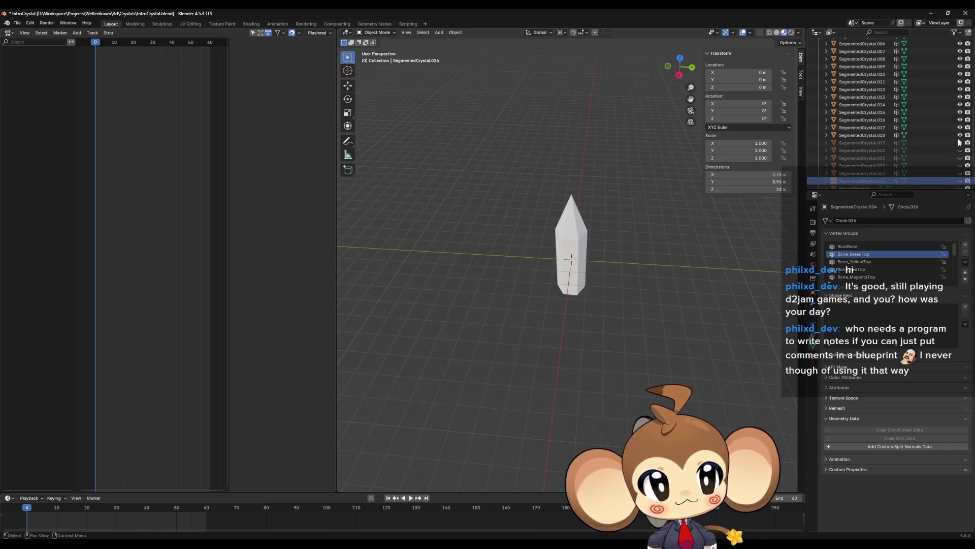
# Hide crystal pieces SegmentedCrystal.001 through .018, leaving the base SegmentedCrystal mesh visible.
pyautogui.moveTo(959, 143); pyautogui.dragTo(958, 51)
pyautogui.scroll(3, 646, 318)
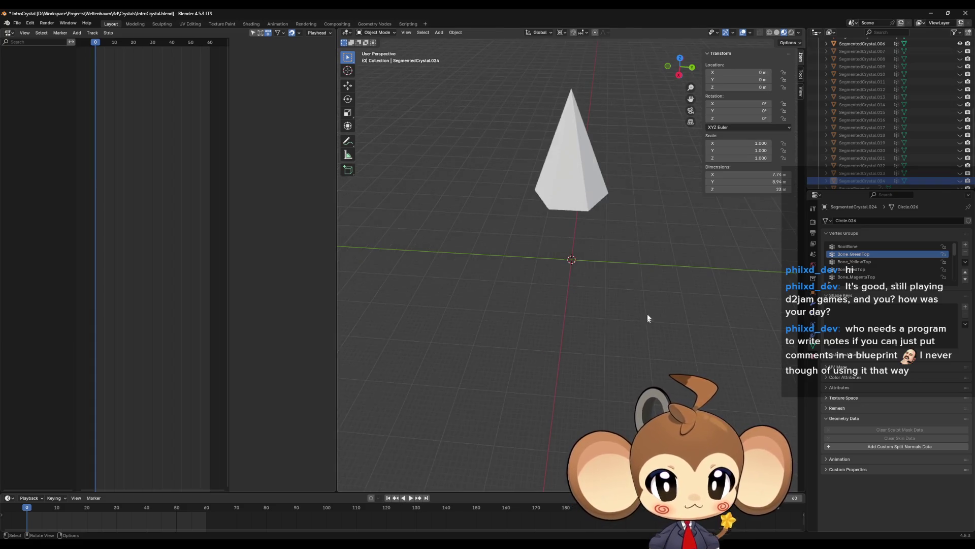
pyautogui.moveTo(647, 317); pyautogui.dragTo(638, 180, button='middle')
pyautogui.scroll(1, 639, 180)
pyautogui.scroll(5, 891, 148)
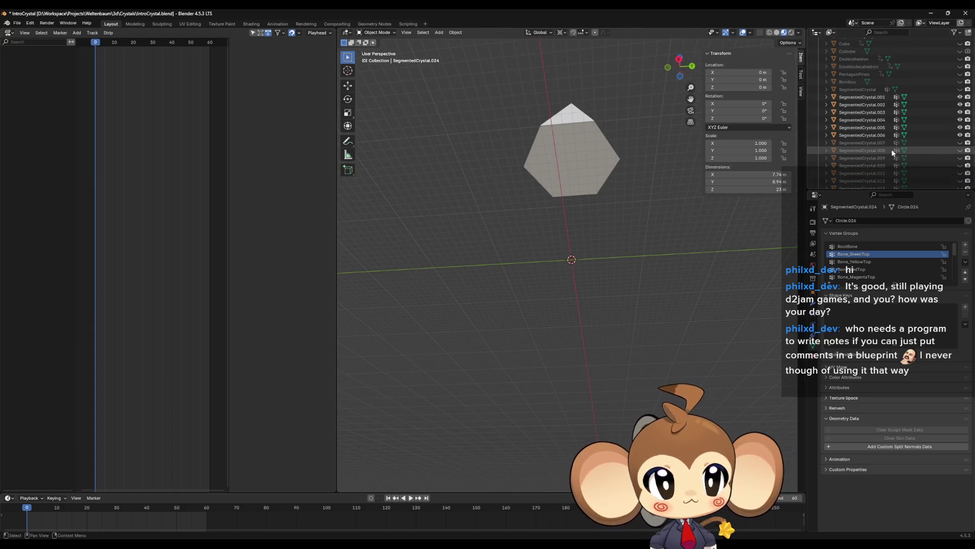
pyautogui.moveTo(959, 127); pyautogui.dragTo(959, 97)
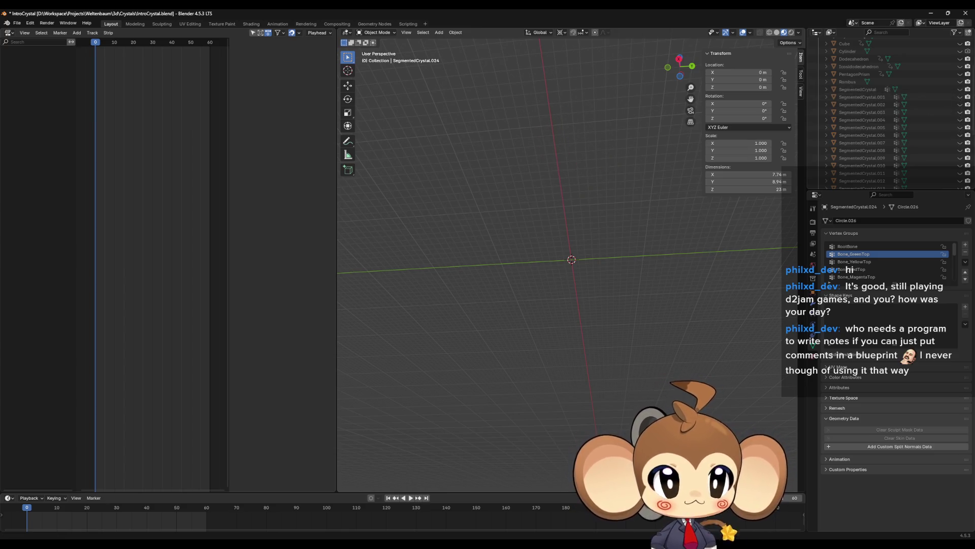
pyautogui.click(960, 88)
pyautogui.scroll(-4, 567, 286)
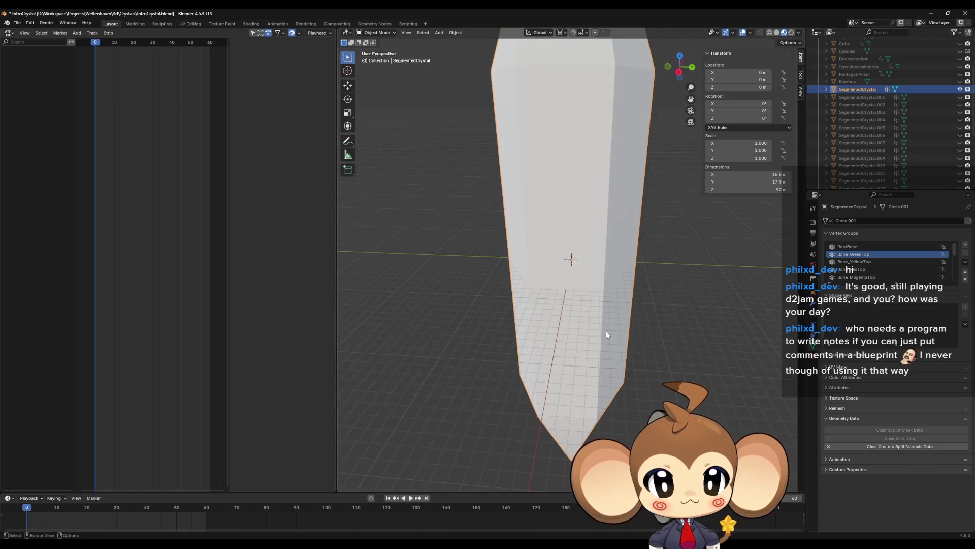
# In the base mesh's Edit Mode, reveal hidden geometry, select the linked crystal, and delete its vertices.
pyautogui.press('Tab')
pyautogui.press('a')
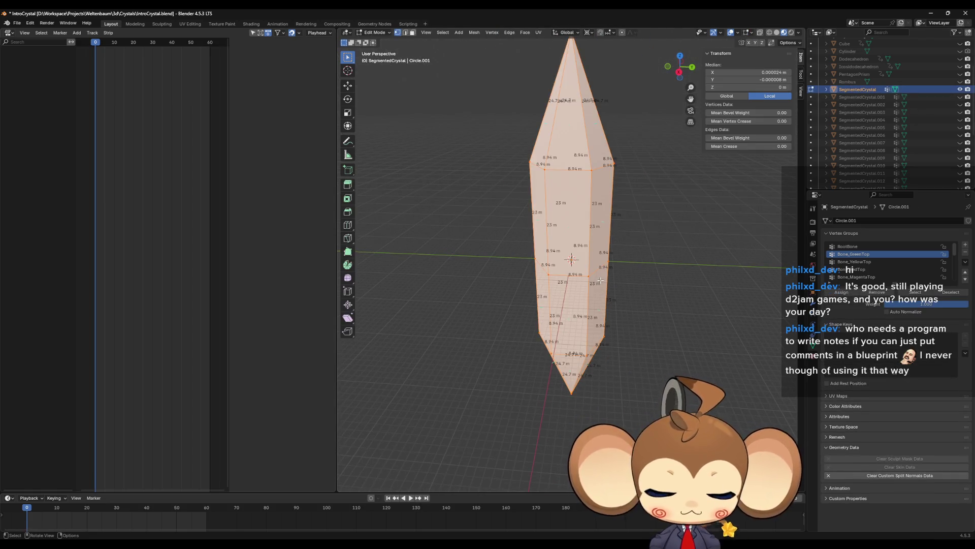
pyautogui.hotkey('alt', 'h')
pyautogui.click(588, 280)
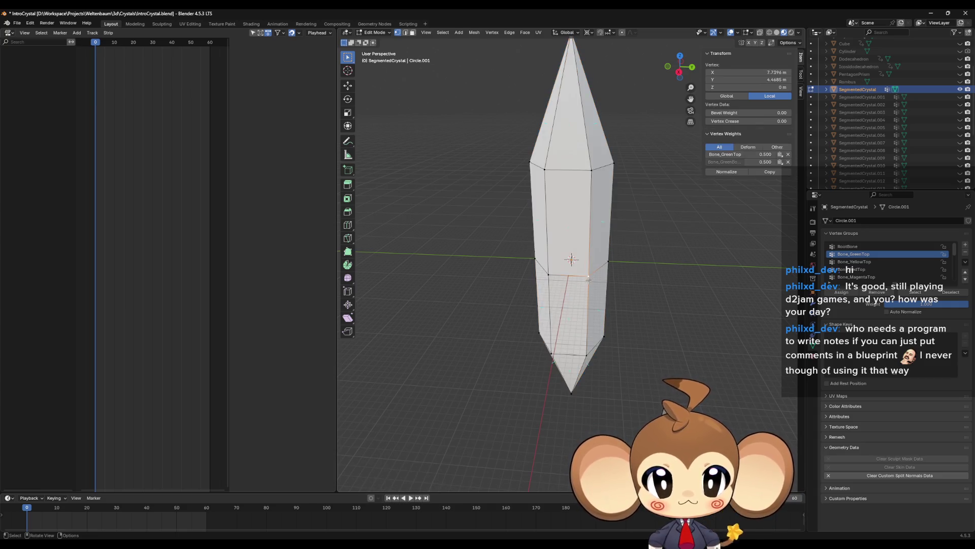
pyautogui.press('l')
pyautogui.press('x')
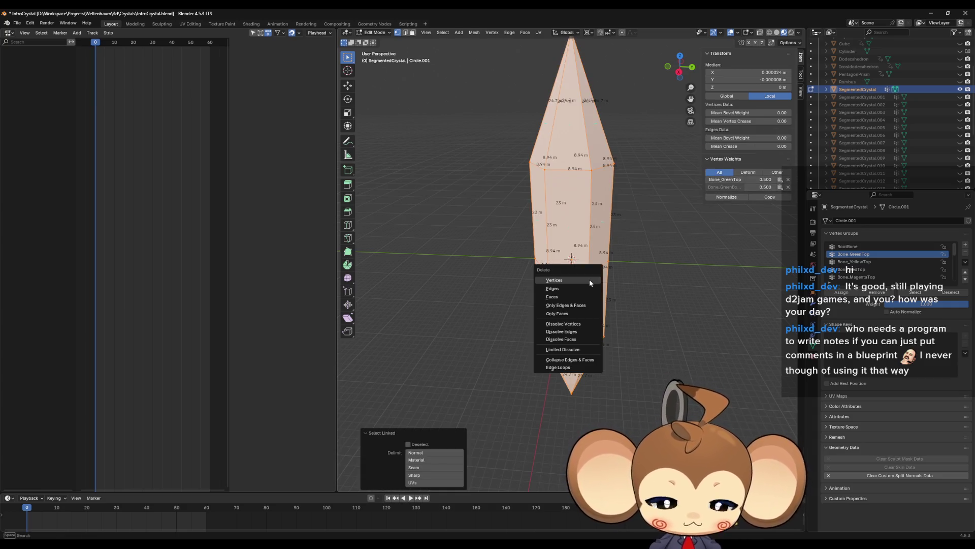
pyautogui.click(591, 281)
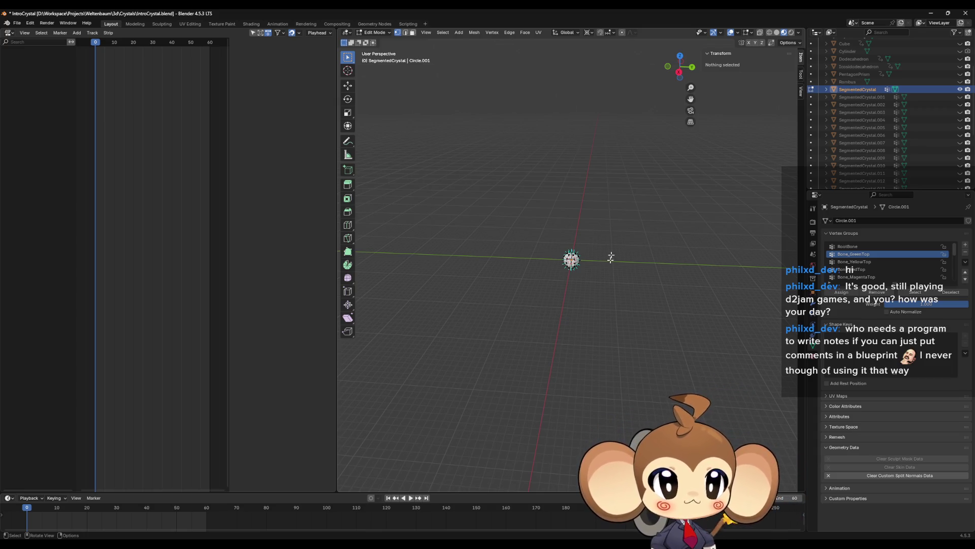
pyautogui.scroll(-5, 849, 136)
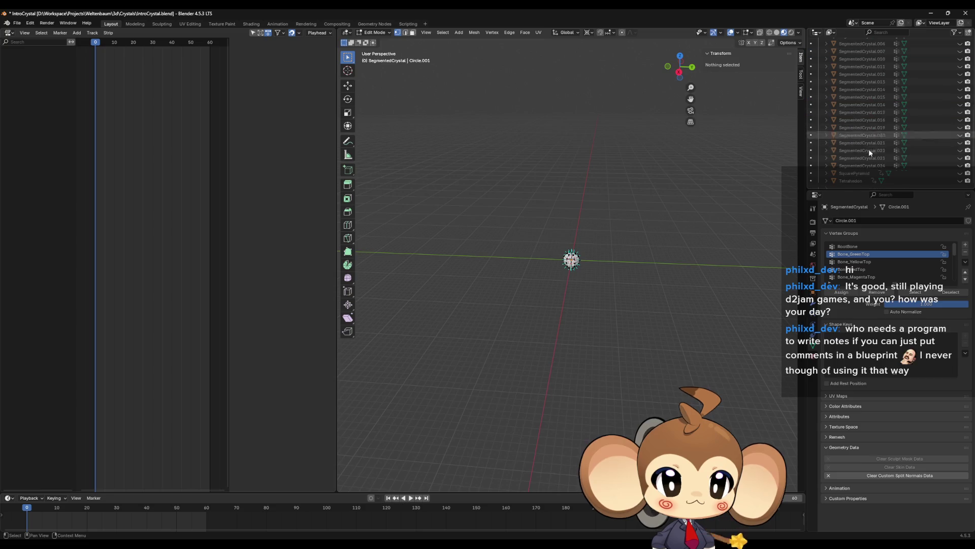
# Unhide SegmentedCrystal.011–.024, select all pieces with SegmentedCrystal active, and join them with Ctrl+J.
pyautogui.moveTo(960, 165)
pyautogui.mouseDown()
pyautogui.moveTo(960, 49)
pyautogui.moveTo(953, 118)
pyautogui.moveTo(965, 79)
pyautogui.mouseUp()
pyautogui.scroll(2, 922, 95)
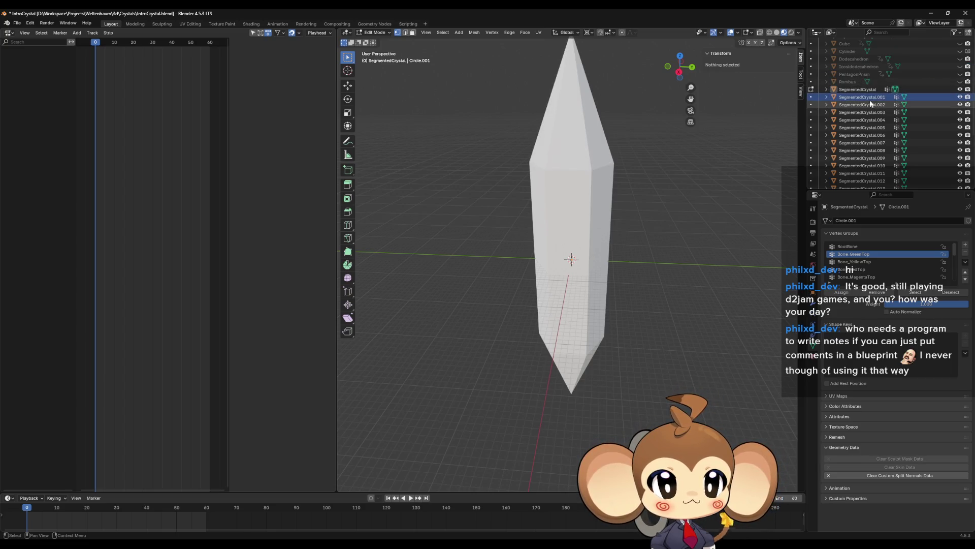
pyautogui.scroll(-7, 869, 153)
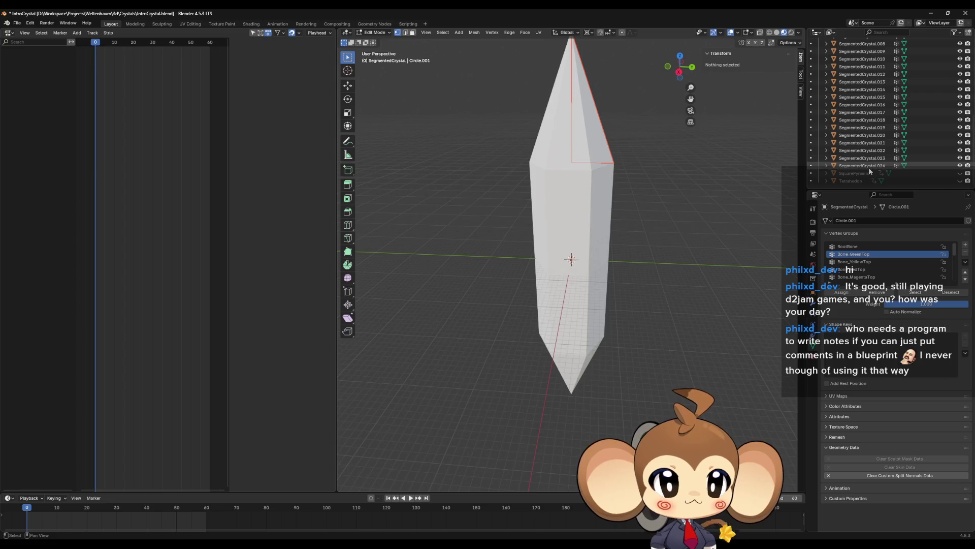
pyautogui.keyDown('shift'); pyautogui.click(864, 166); pyautogui.keyUp('shift')
pyautogui.scroll(8, 863, 152)
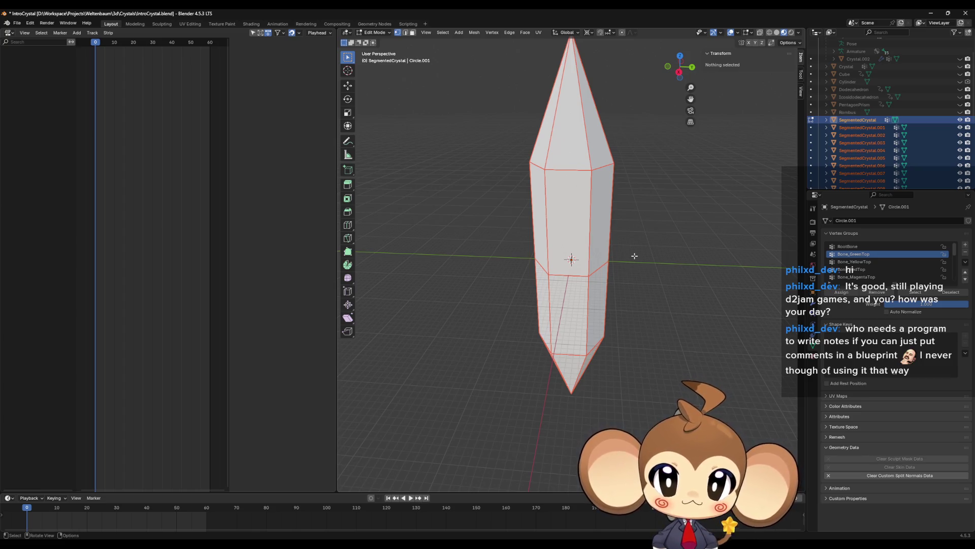
pyautogui.press('Tab')
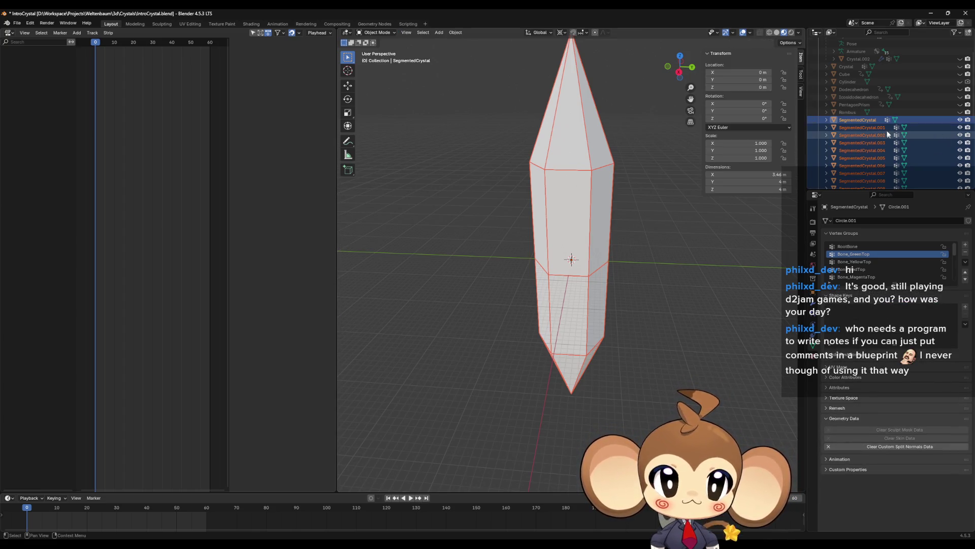
pyautogui.keyDown('ctrl'); pyautogui.click(863, 121); pyautogui.keyUp('ctrl')
pyautogui.scroll(-2, 874, 148)
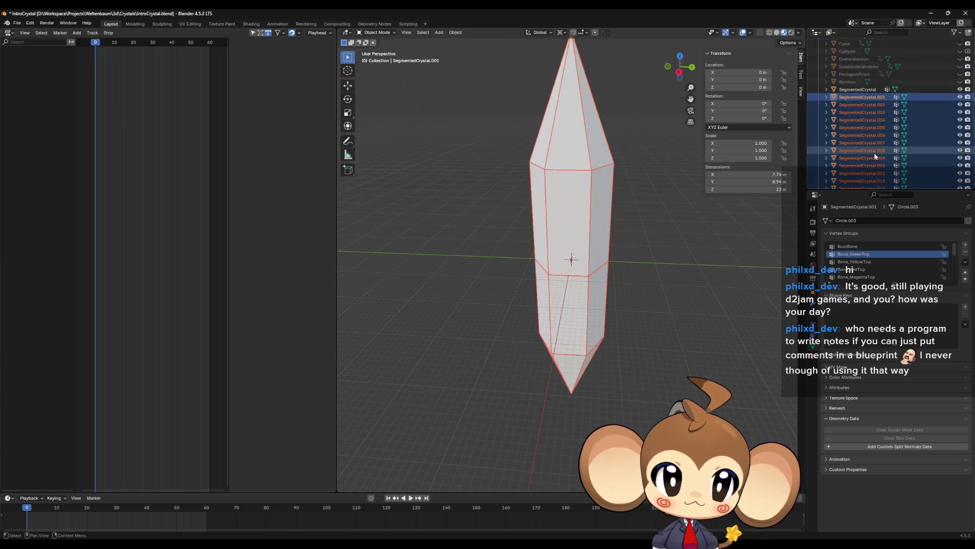
pyautogui.scroll(4, 874, 153)
pyautogui.keyDown('ctrl'); pyautogui.click(866, 149); pyautogui.keyUp('ctrl')
pyautogui.hotkey('ctrl', 'j')
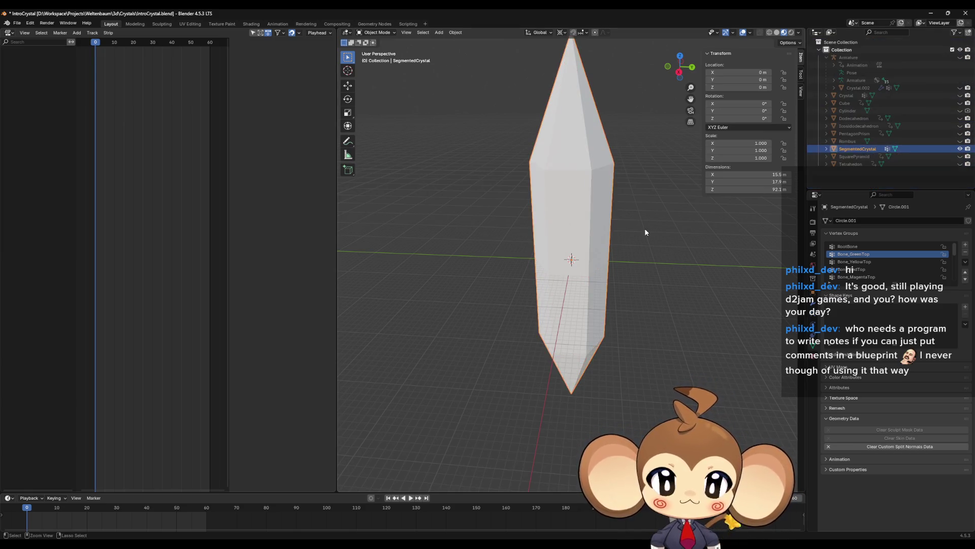
# Enter Edit Mode on the joined SegmentedCrystal and deselect every element with Alt+A.
pyautogui.moveTo(645, 232)
pyautogui.mouseDown(button='middle')
pyautogui.moveTo(647, 272)
pyautogui.moveTo(629, 281)
pyautogui.moveTo(602, 265)
pyautogui.moveTo(629, 261)
pyautogui.moveTo(649, 226)
pyautogui.mouseUp(button='middle')
pyautogui.press('Tab')
pyautogui.hotkey('alt', 'a')
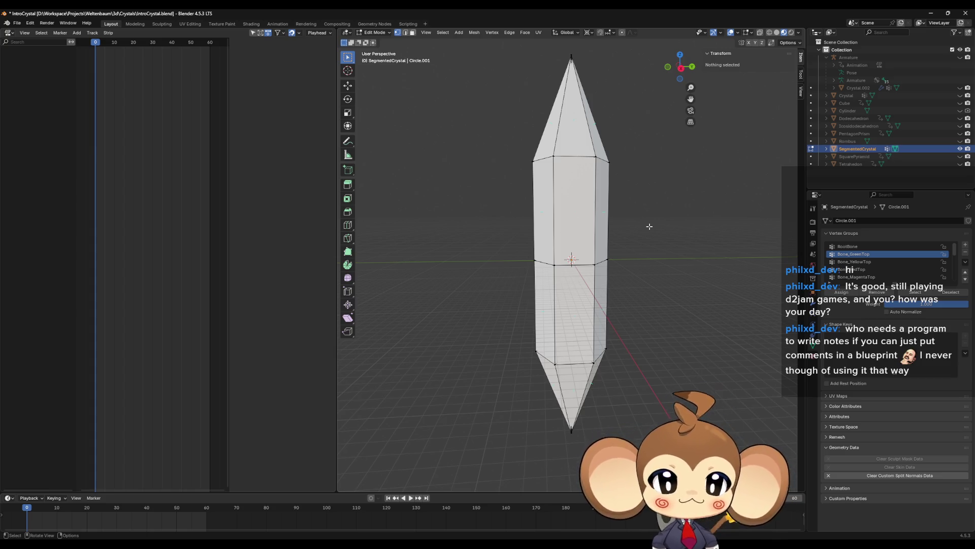
# Select the crystal's front faces with Ctrl+L and add the linked upper pyramid faces.
pyautogui.scroll(3, 622, 245)
pyautogui.moveTo(632, 249); pyautogui.dragTo(621, 260, button='middle')
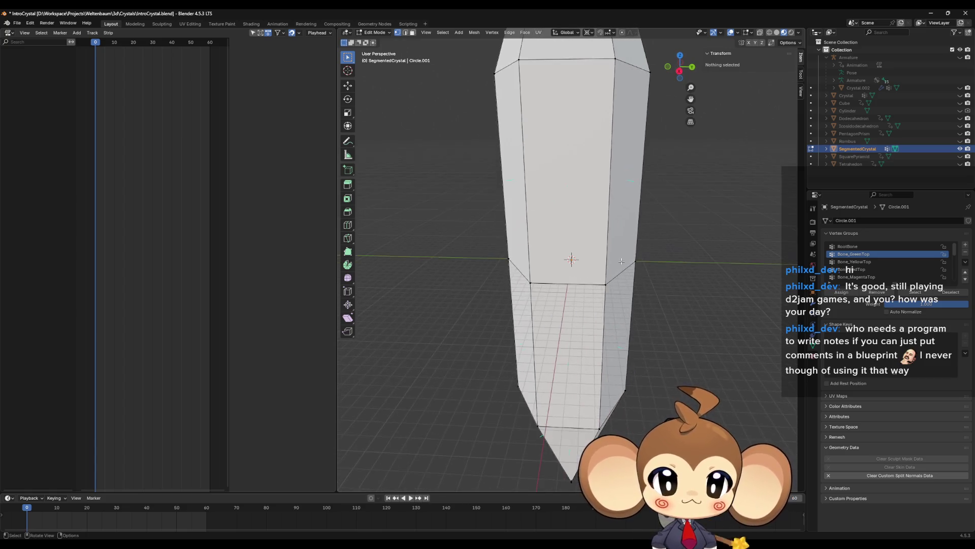
pyautogui.scroll(-3, 622, 260)
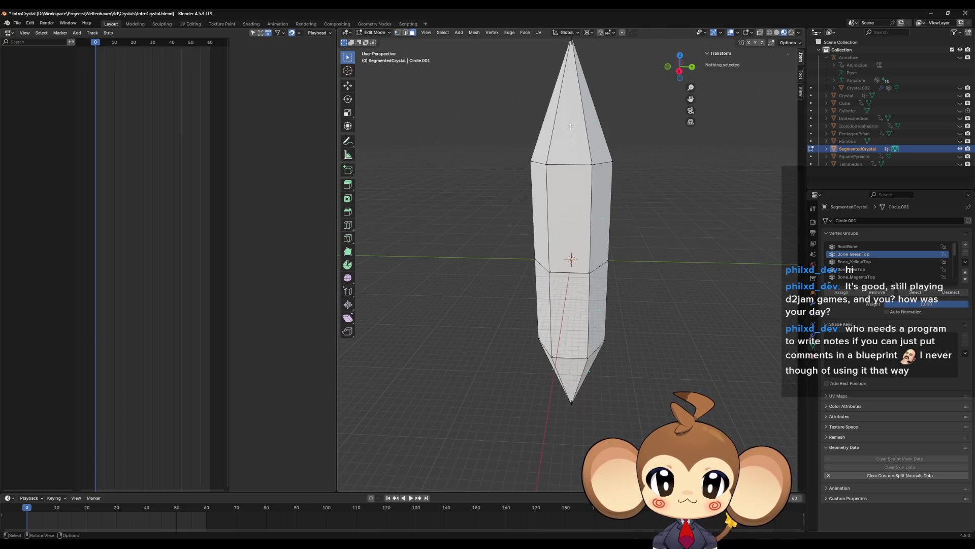
pyautogui.click(571, 201)
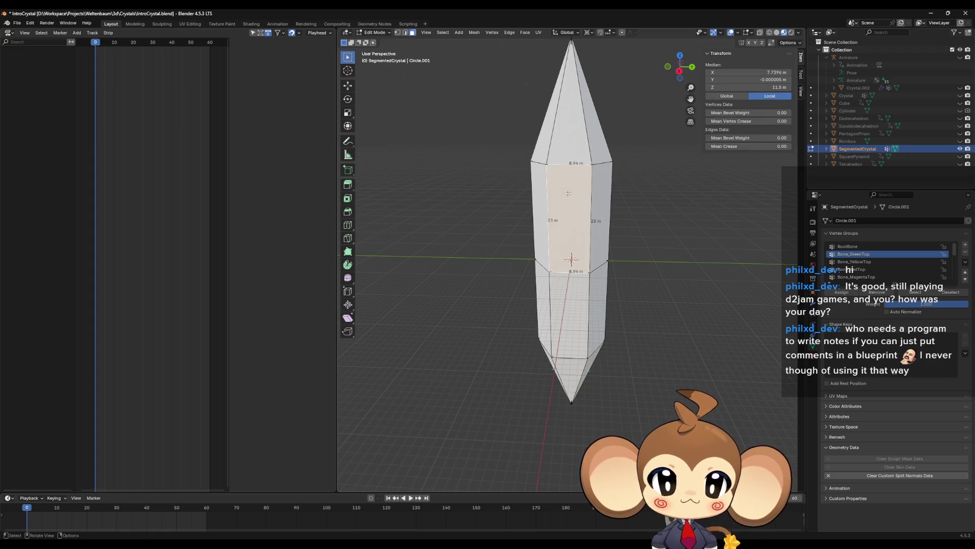
pyautogui.hotkey('ctrl', 'l')
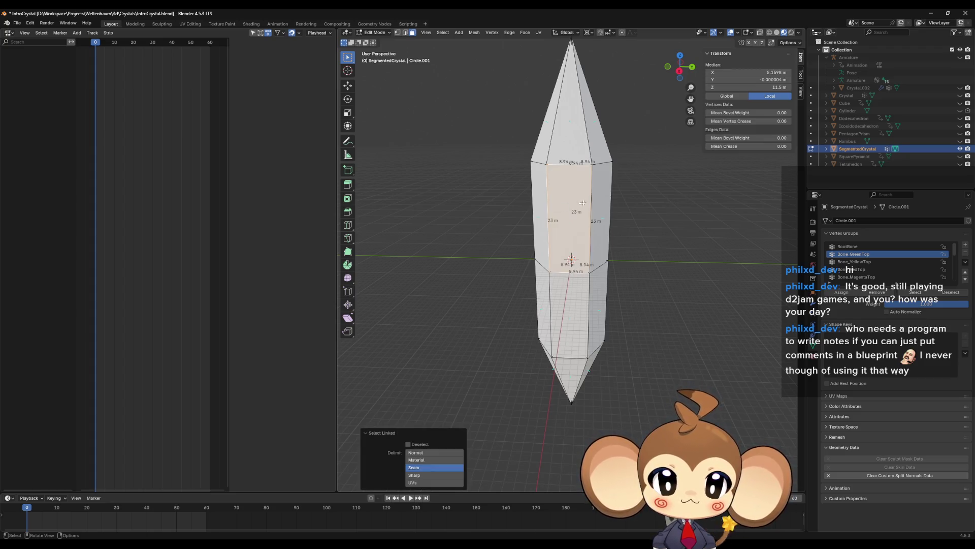
pyautogui.moveTo(578, 196)
pyautogui.mouseDown(button='middle')
pyautogui.moveTo(588, 181)
pyautogui.moveTo(537, 175)
pyautogui.moveTo(646, 154)
pyautogui.moveTo(620, 203)
pyautogui.moveTo(642, 196)
pyautogui.moveTo(581, 199)
pyautogui.moveTo(573, 189)
pyautogui.mouseUp(button='middle')
pyautogui.keyDown('shift'); pyautogui.click(588, 181); pyautogui.keyUp('shift')
pyautogui.keyDown('shift'); pyautogui.click(537, 175); pyautogui.keyUp('shift')
pyautogui.keyDown('shift'); pyautogui.click(579, 162); pyautogui.keyUp('shift')
# Add the side, middle, lower and cone faces, then show the Crystal and Core material slots.
pyautogui.keyDown('shift'); pyautogui.click(620, 203); pyautogui.keyUp('shift')
pyautogui.keyDown('shift'); pyautogui.click(579, 194); pyautogui.keyUp('shift')
pyautogui.keyDown('shift'); pyautogui.click(559, 310); pyautogui.keyUp('shift')
pyautogui.moveTo(641, 287); pyautogui.dragTo(587, 306, button='middle')
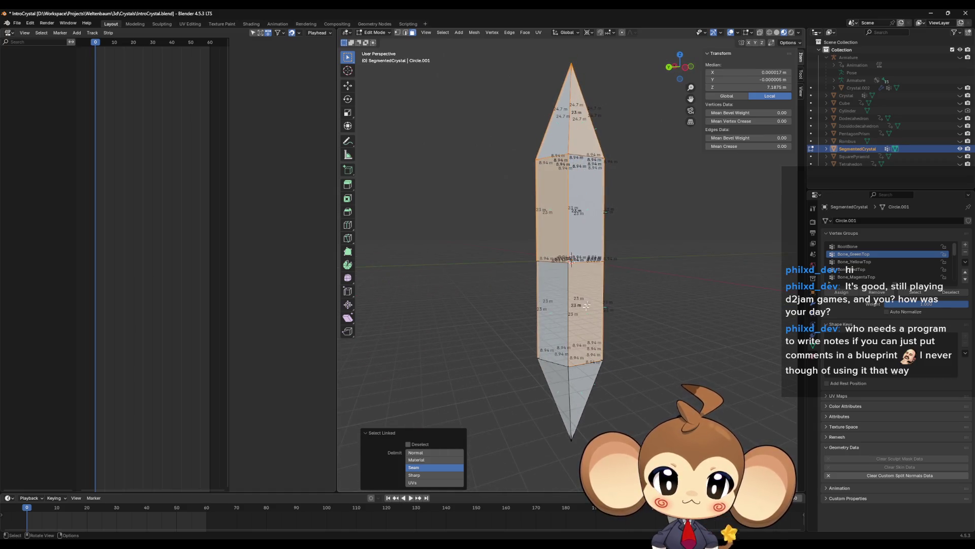
pyautogui.keyDown('shift'); pyautogui.click(585, 373); pyautogui.keyUp('shift')
pyautogui.moveTo(585, 372)
pyautogui.mouseDown(button='middle')
pyautogui.moveTo(602, 375)
pyautogui.moveTo(619, 356)
pyautogui.mouseUp(button='middle')
pyautogui.keyDown('shift'); pyautogui.click(571, 381); pyautogui.keyUp('shift')
pyautogui.keyDown('shift'); pyautogui.click(604, 374); pyautogui.keyUp('shift')
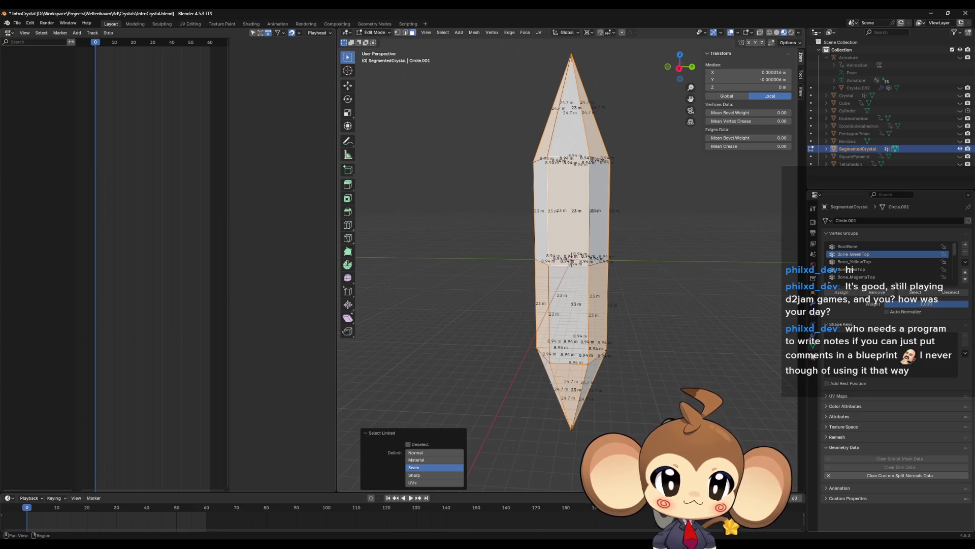
pyautogui.click(814, 358)
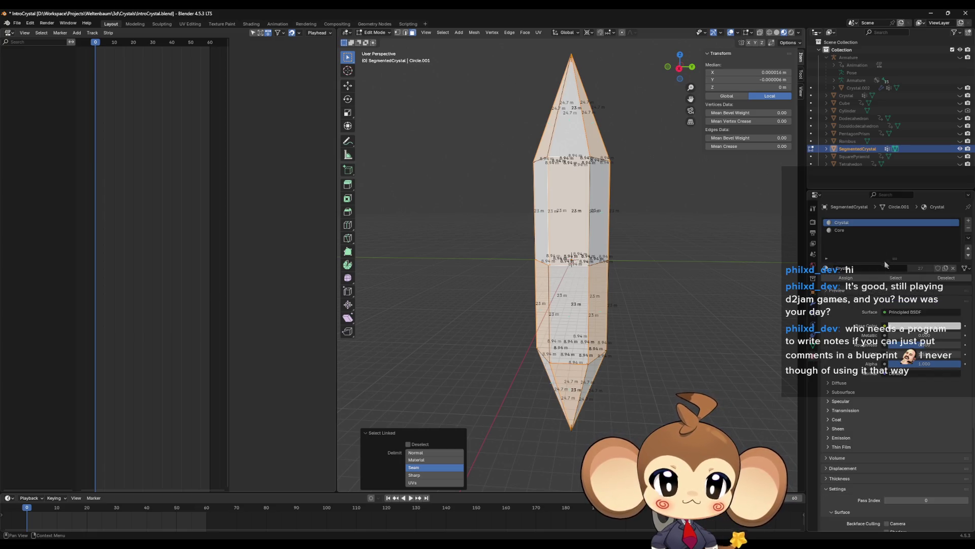
# Add a third slot with a new material named Crystal1, then a fourth slot with a new material.
pyautogui.click(845, 230)
pyautogui.click(847, 223)
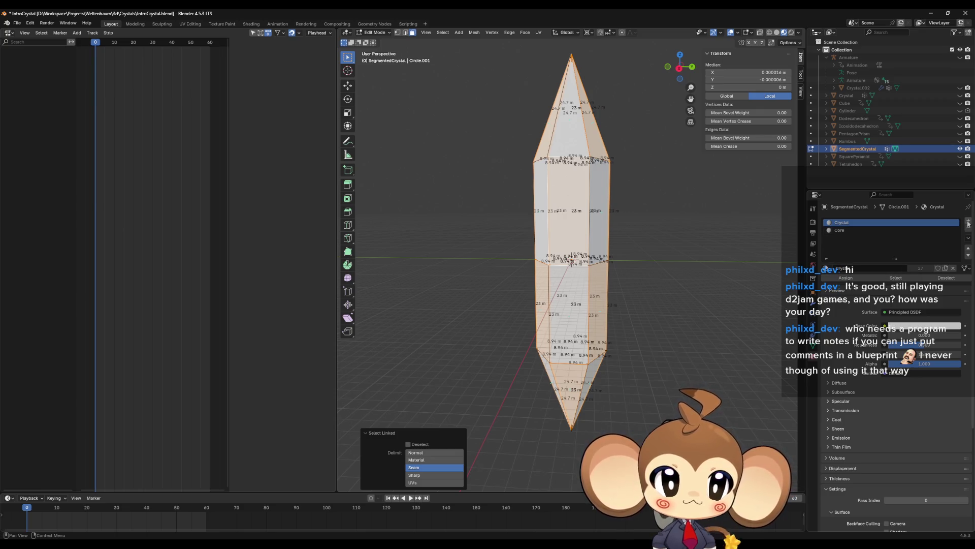
pyautogui.click(968, 222)
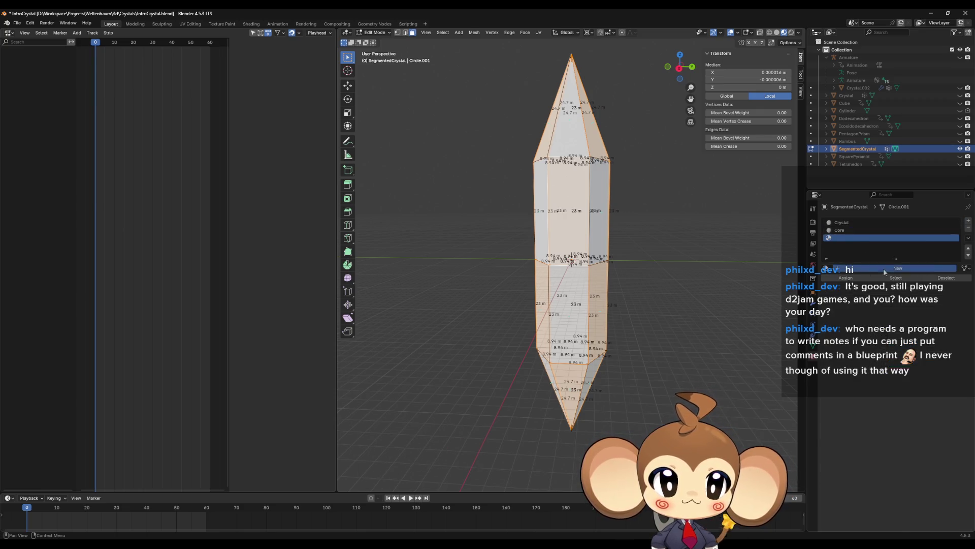
pyautogui.click(882, 268)
pyautogui.doubleClick(845, 238)
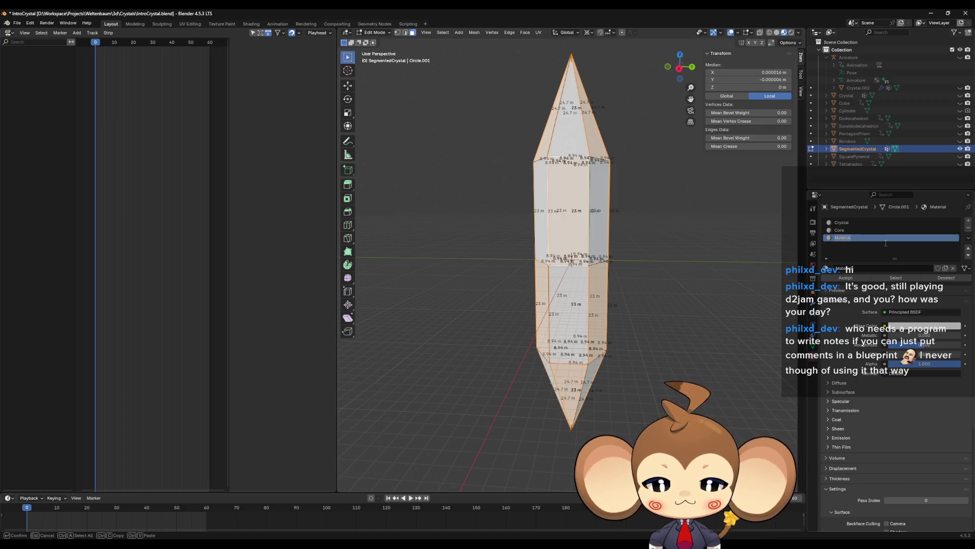
pyautogui.write('C')
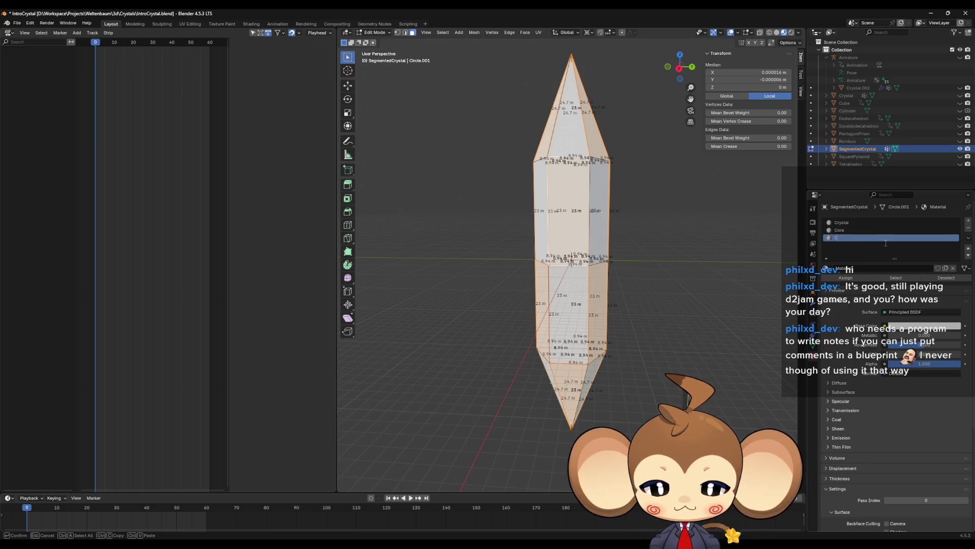
pyautogui.write('rystal1')
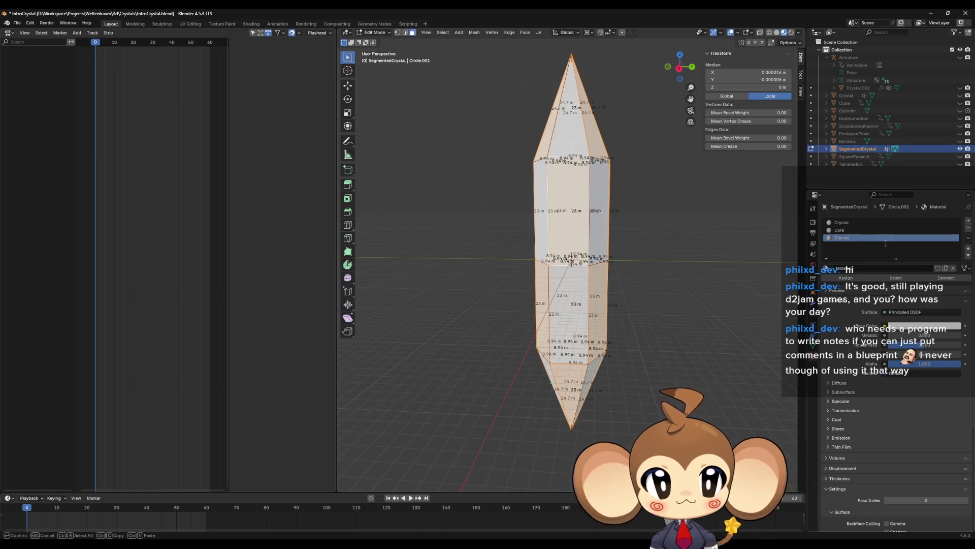
pyautogui.press('Return')
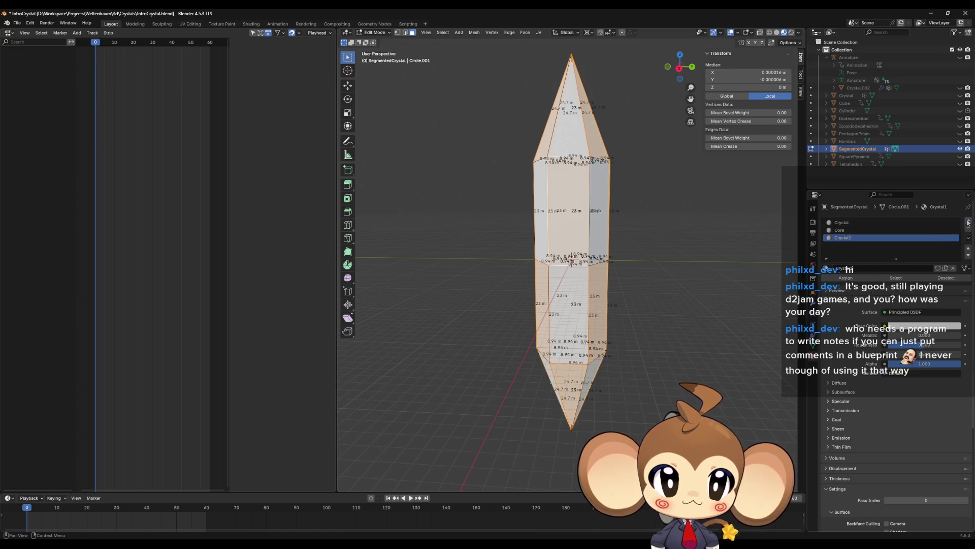
pyautogui.click(968, 221)
pyautogui.click(909, 268)
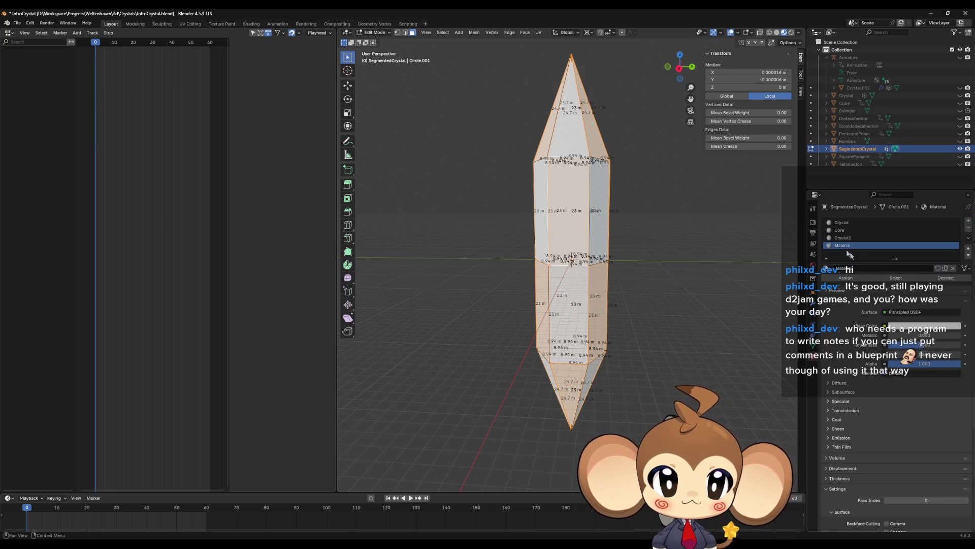
# Name the fourth slot's new material Crystal2.
pyautogui.doubleClick(836, 245)
pyautogui.write('Crys')
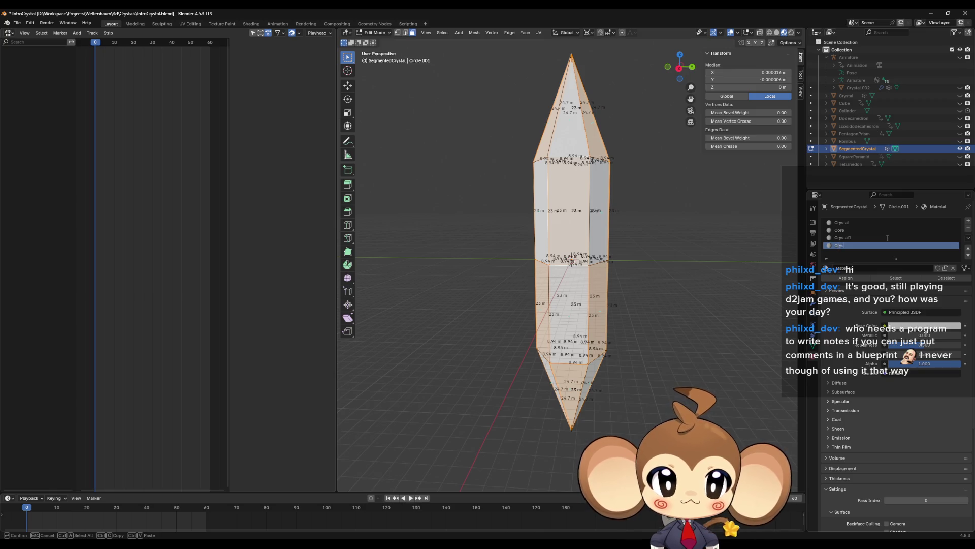
pyautogui.write('tal2')
pyautogui.press('Return')
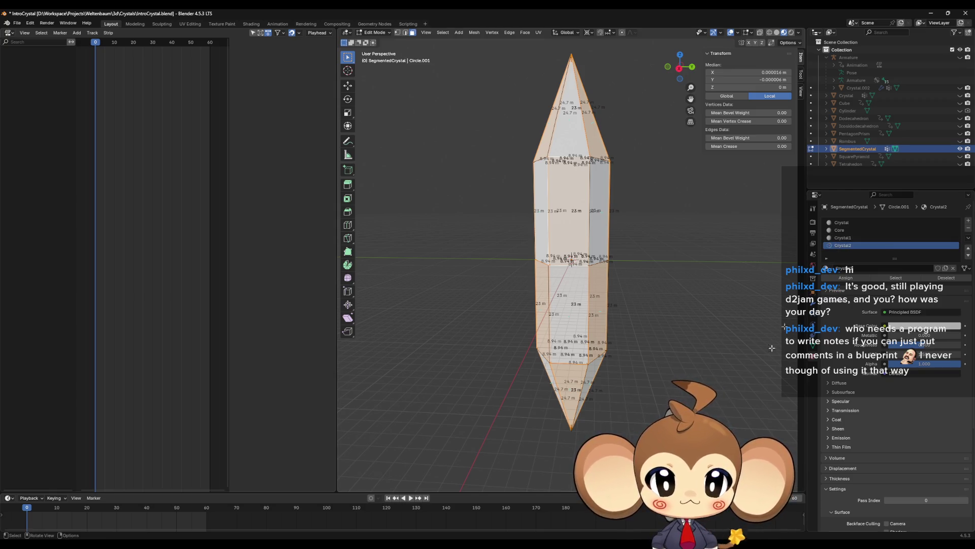
pyautogui.moveTo(660, 396); pyautogui.dragTo(625, 391, button='middle')
# Make Crystal1 the active slot and select the whole crystal mesh in Edit Mode.
pyautogui.press('Tab')
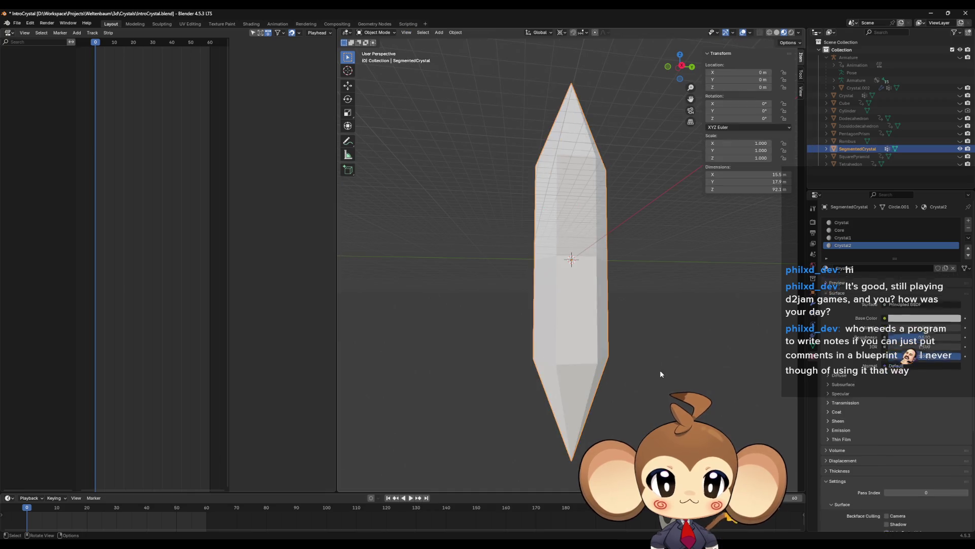
pyautogui.click(862, 238)
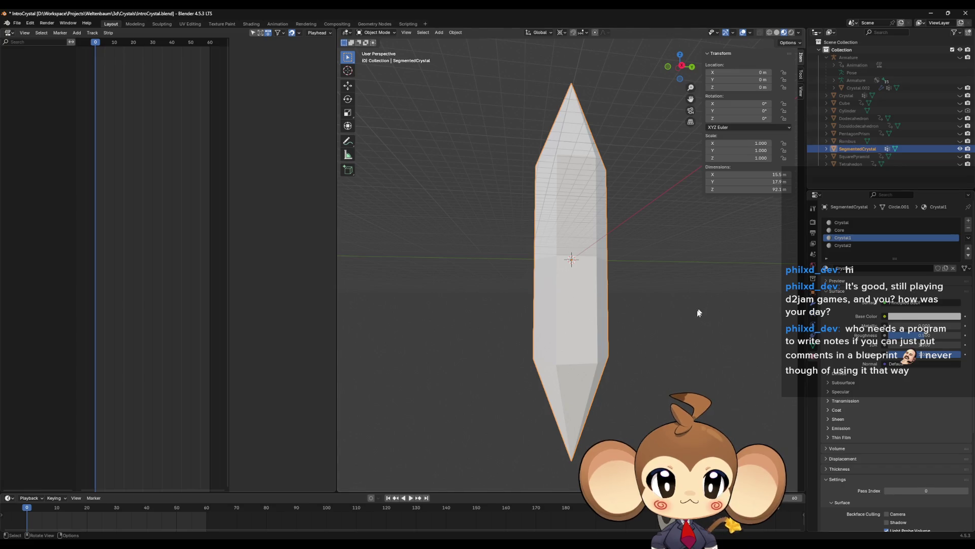
pyautogui.press('Tab')
pyautogui.click(574, 304)
pyautogui.press('a')
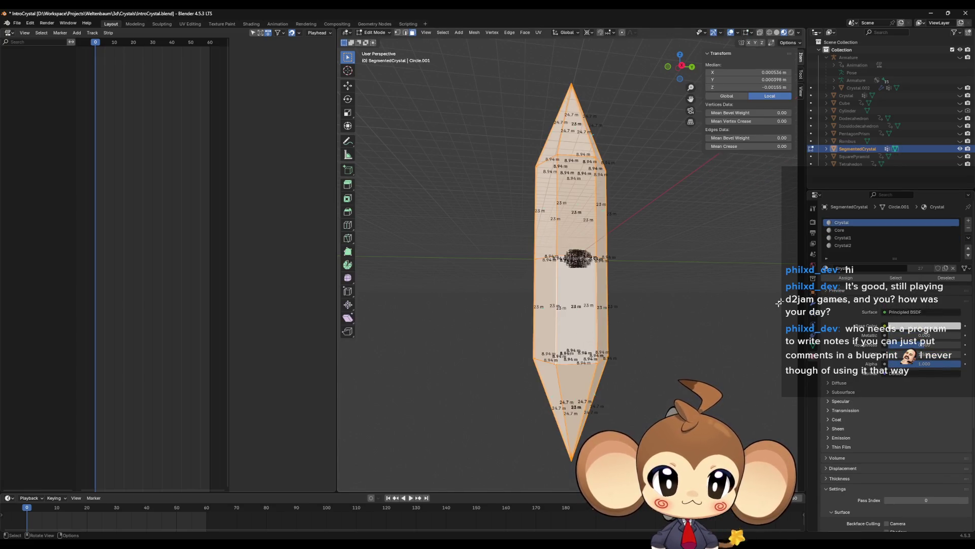
pyautogui.scroll(8, 623, 302)
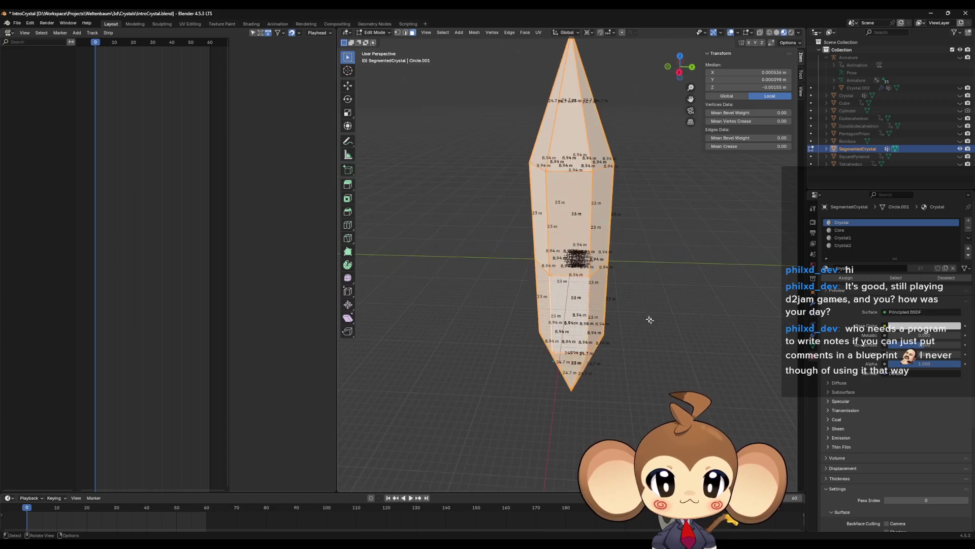
pyautogui.scroll(2, 623, 301)
pyautogui.scroll(-8, 623, 302)
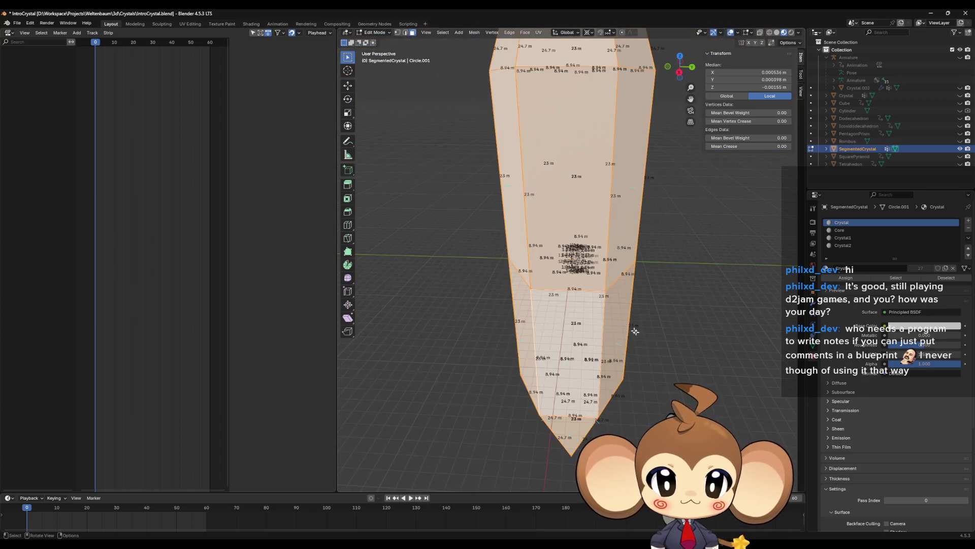
pyautogui.moveTo(623, 302)
pyautogui.mouseDown(button='middle')
pyautogui.moveTo(660, 315)
pyautogui.moveTo(660, 305)
pyautogui.mouseUp(button='middle')
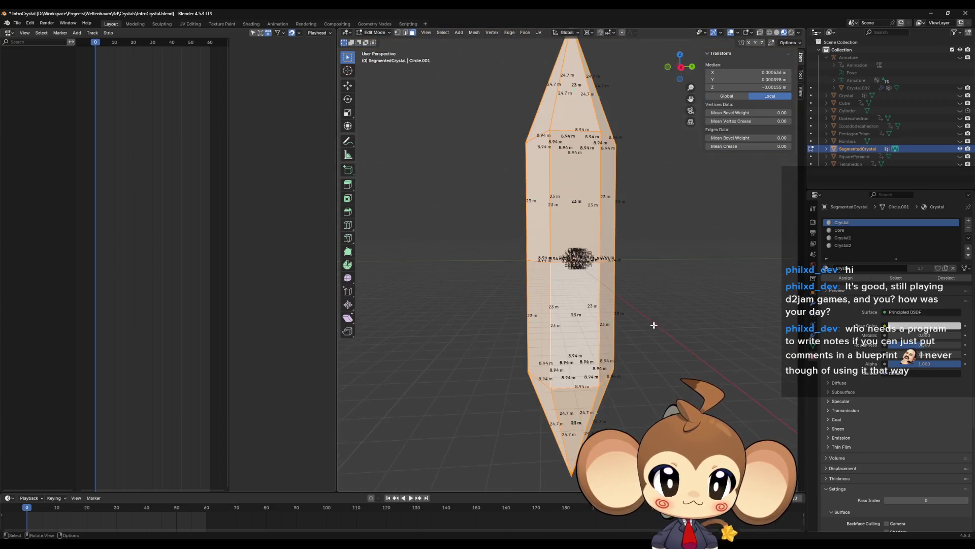
# With Crystal2 active, select one face and grow it to its seam-bounded section.
pyautogui.click(856, 236)
pyautogui.moveTo(680, 350); pyautogui.dragTo(731, 351, button='middle')
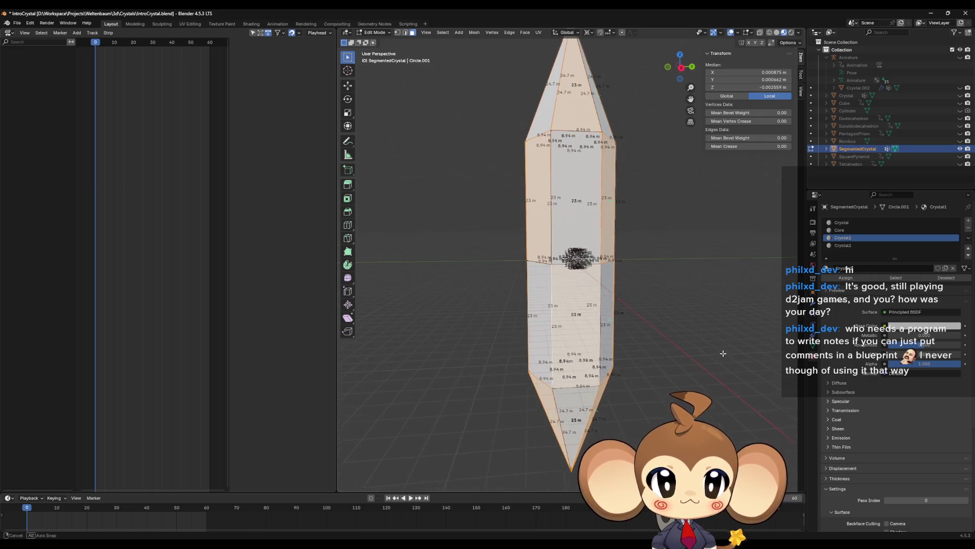
pyautogui.click(845, 247)
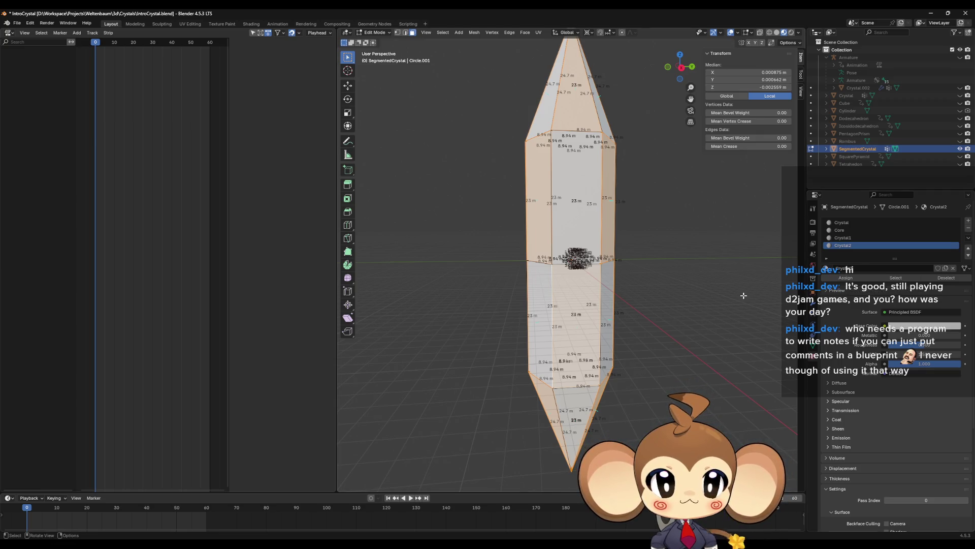
pyautogui.scroll(10, 671, 289)
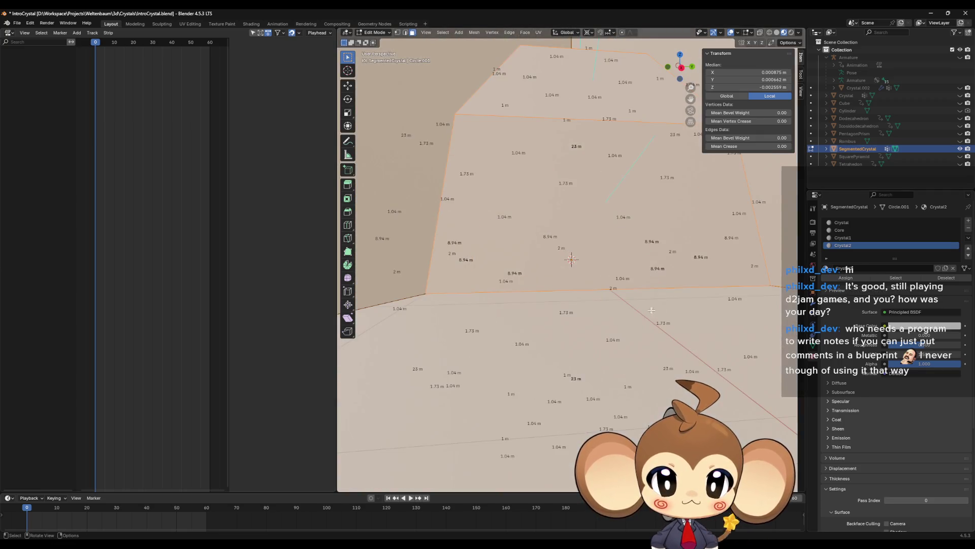
pyautogui.moveTo(652, 310); pyautogui.dragTo(611, 294, button='middle')
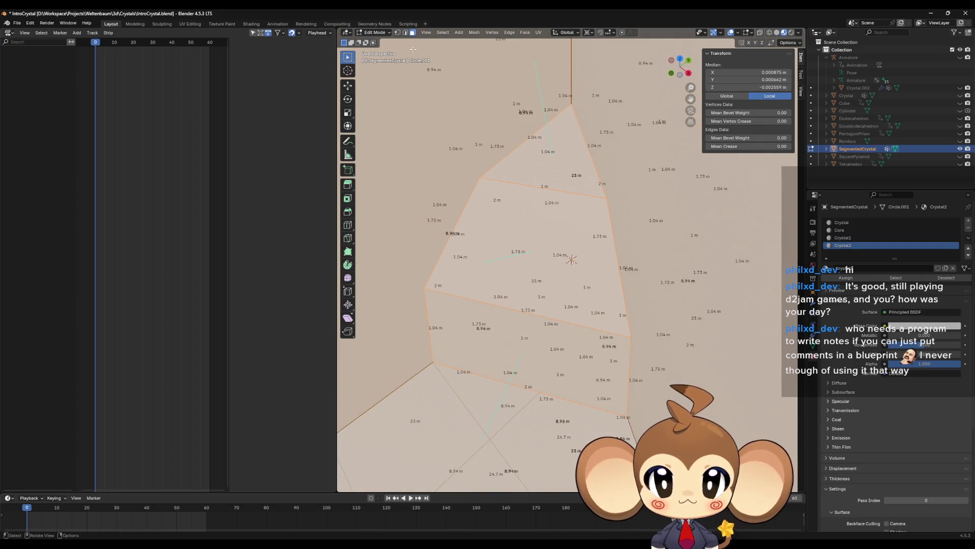
pyautogui.click(510, 260)
pyautogui.hotkey('ctrl', 'l')
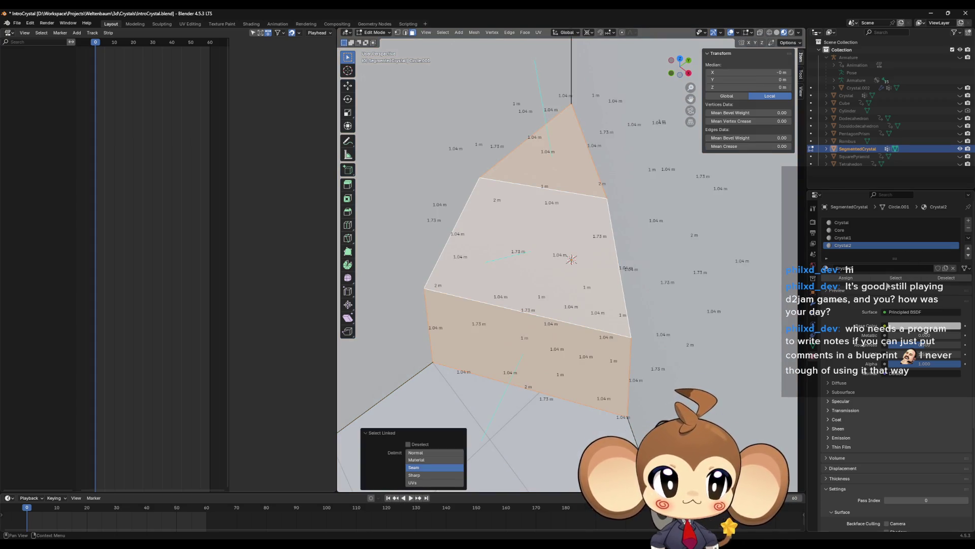
# Remove the Crystal material slot from SegmentedCrystal and return to Edit Mode.
pyautogui.click(843, 230)
pyautogui.click(855, 278)
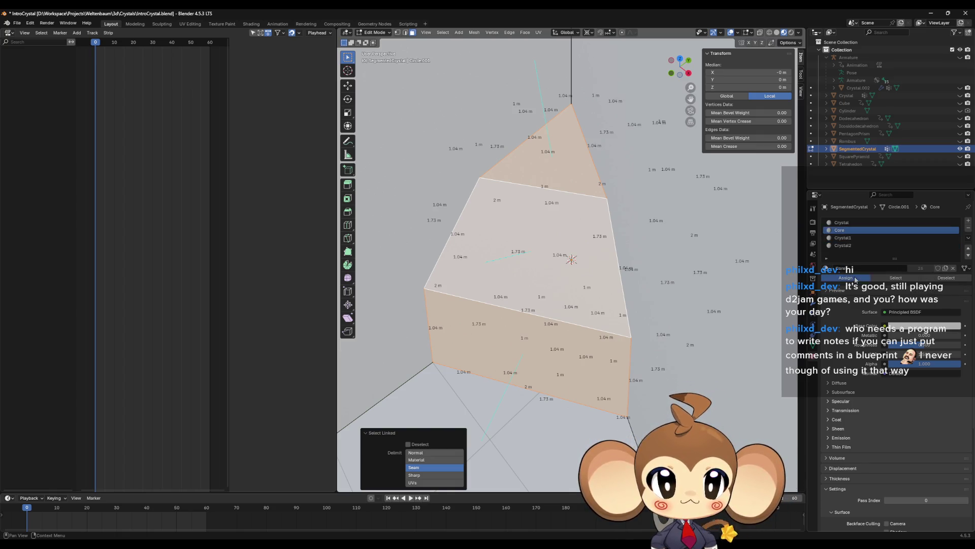
pyautogui.click(842, 222)
pyautogui.press('Tab')
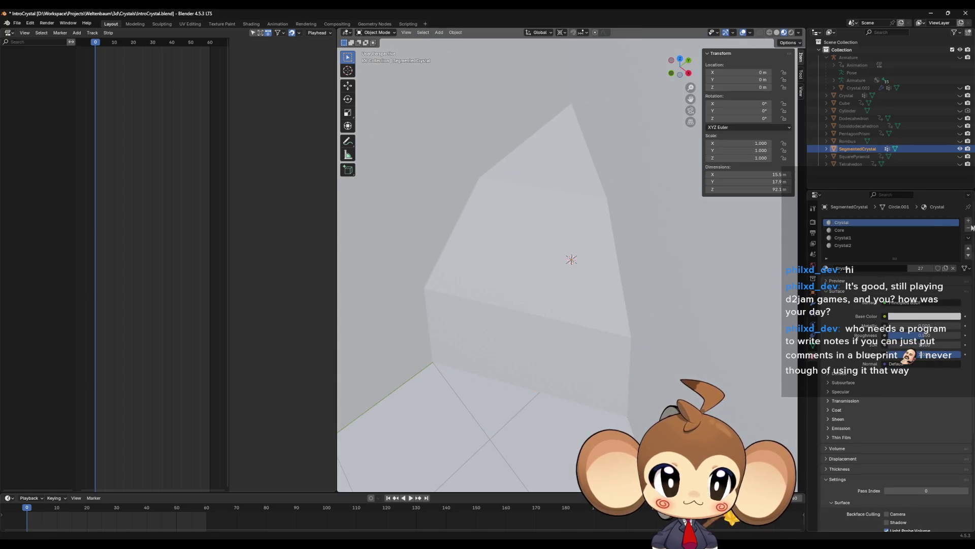
pyautogui.click(968, 228)
pyautogui.press('Tab')
# Select the faces using the Core material, then undo the selection.
pyautogui.scroll(5, 621, 325)
pyautogui.moveTo(620, 325); pyautogui.dragTo(625, 366, button='middle')
pyautogui.hotkey('alt', 'a')
pyautogui.click(895, 278)
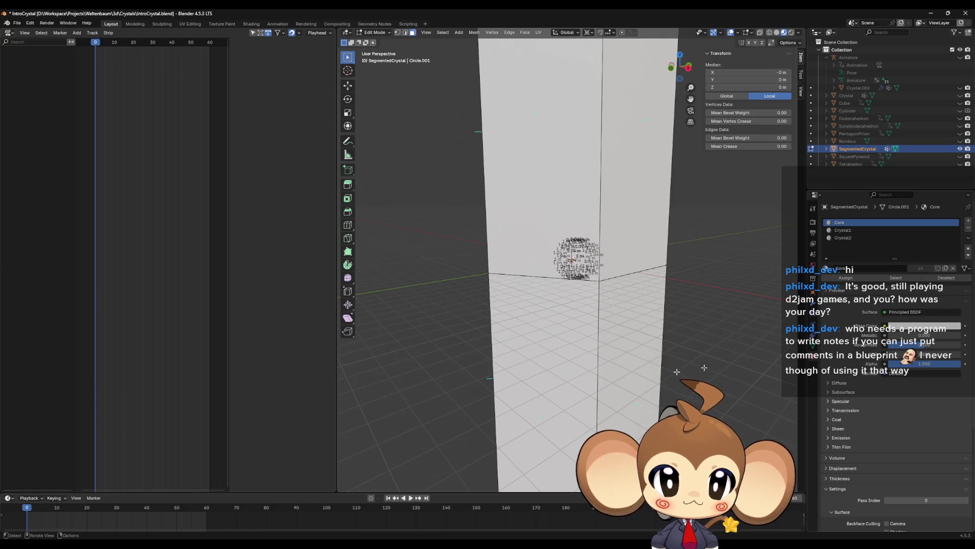
pyautogui.scroll(-5, 571, 253)
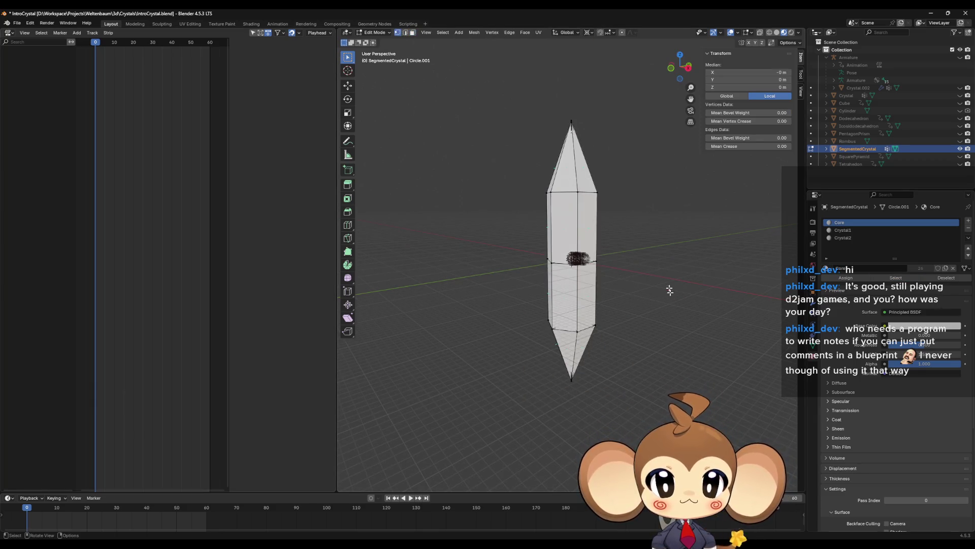
pyautogui.hotkey('ctrl', 'z')
# In see-through view, select the faces assigned to Crystal1.
pyautogui.click(770, 33)
pyautogui.scroll(-3, 692, 239)
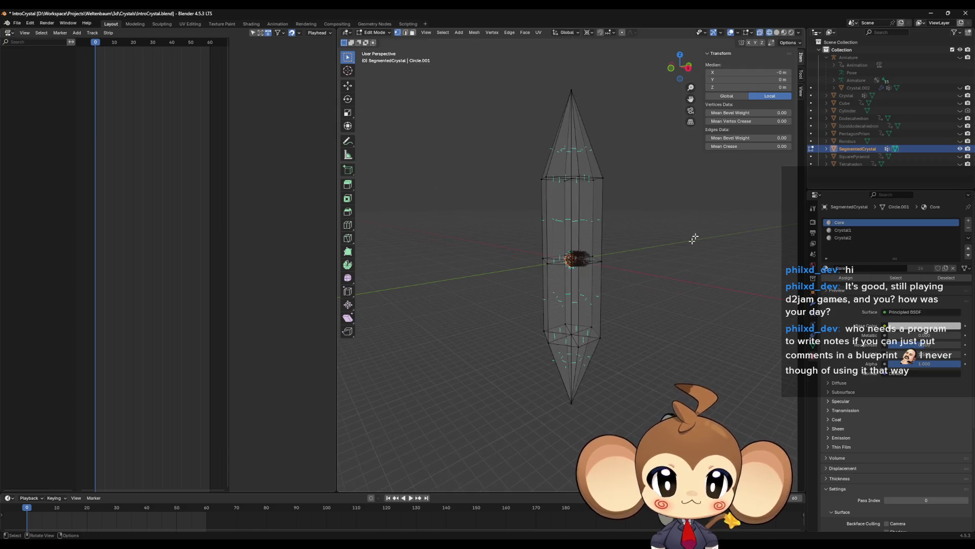
pyautogui.moveTo(692, 239); pyautogui.dragTo(679, 265, button='middle')
pyautogui.hotkey('alt', 'a')
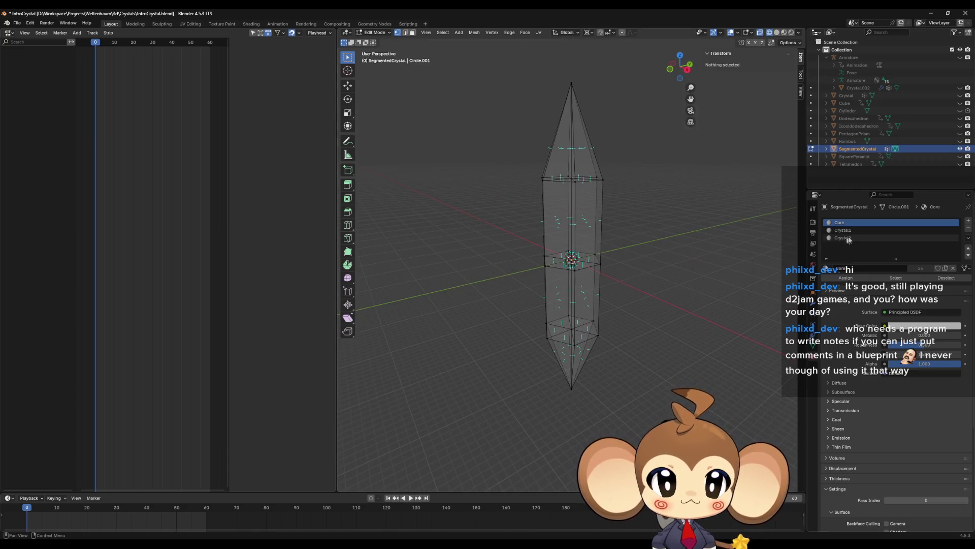
pyautogui.click(843, 230)
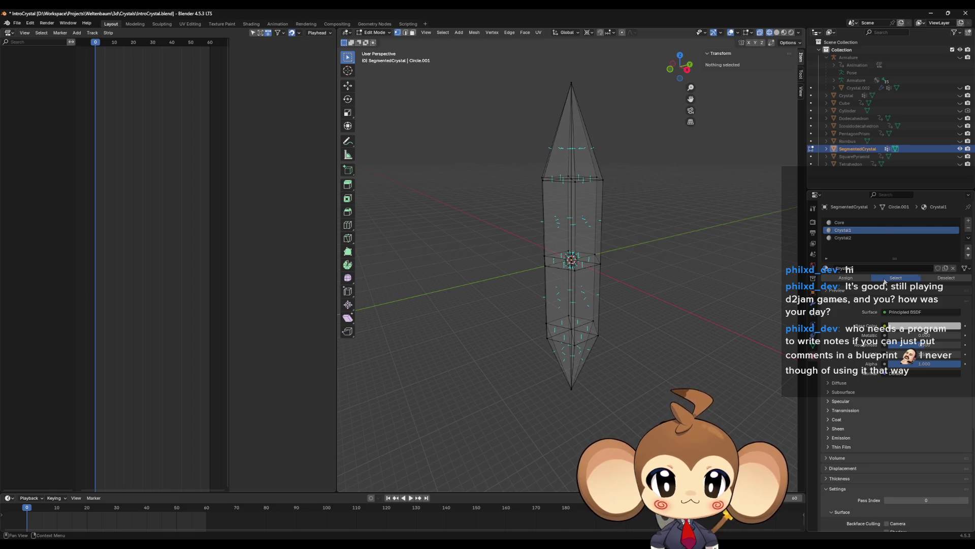
pyautogui.click(885, 278)
pyautogui.click(777, 33)
# Select the Crystal2 faces, then the Crystal1 faces, deselecting everything afterwards.
pyautogui.moveTo(680, 239)
pyautogui.mouseDown(button='middle')
pyautogui.moveTo(684, 255)
pyautogui.moveTo(698, 226)
pyautogui.mouseUp(button='middle')
pyautogui.hotkey('alt', 'a')
pyautogui.click(843, 238)
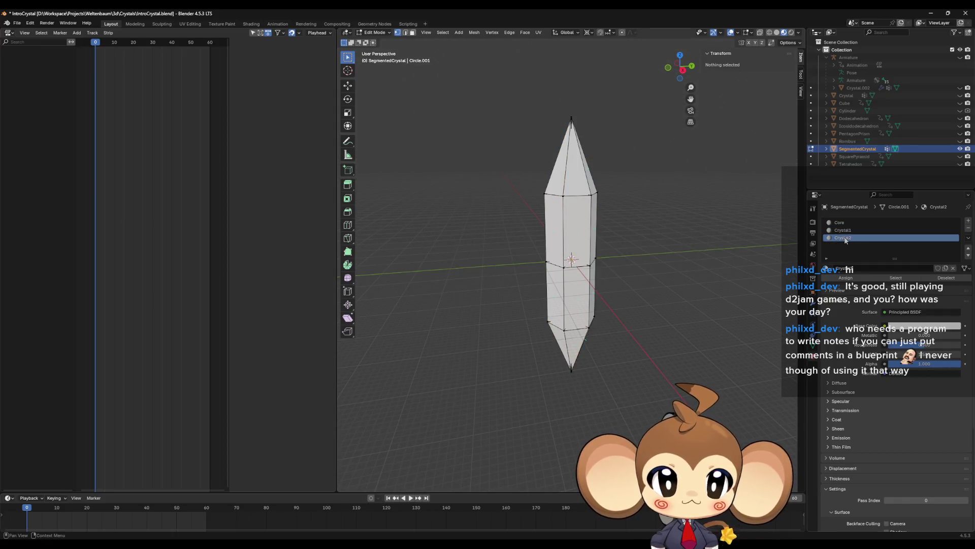
pyautogui.click(896, 278)
pyautogui.hotkey('alt', 'a')
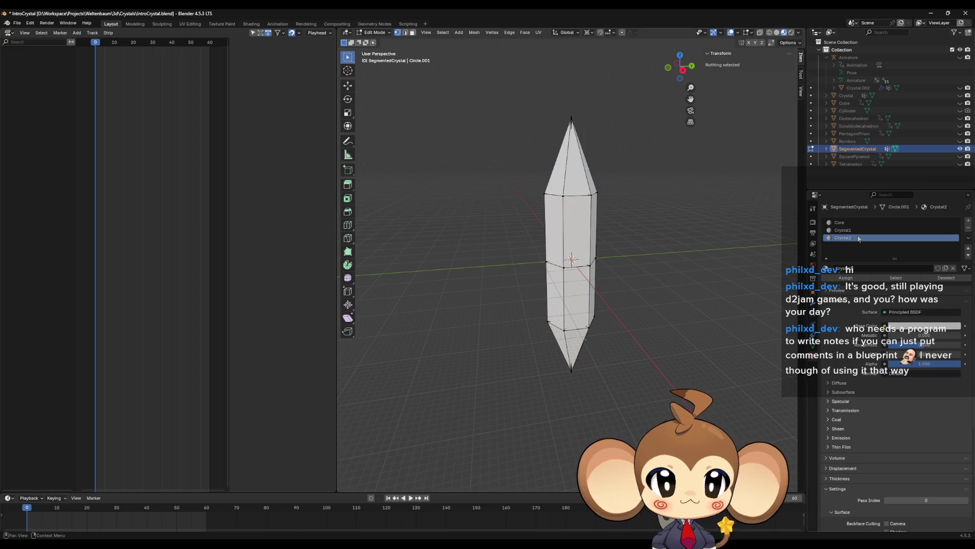
pyautogui.click(844, 231)
pyautogui.click(896, 277)
pyautogui.moveTo(774, 265)
pyautogui.mouseDown(button='middle')
pyautogui.moveTo(674, 286)
pyautogui.moveTo(708, 280)
pyautogui.mouseUp(button='middle')
pyautogui.hotkey('alt', 'a')
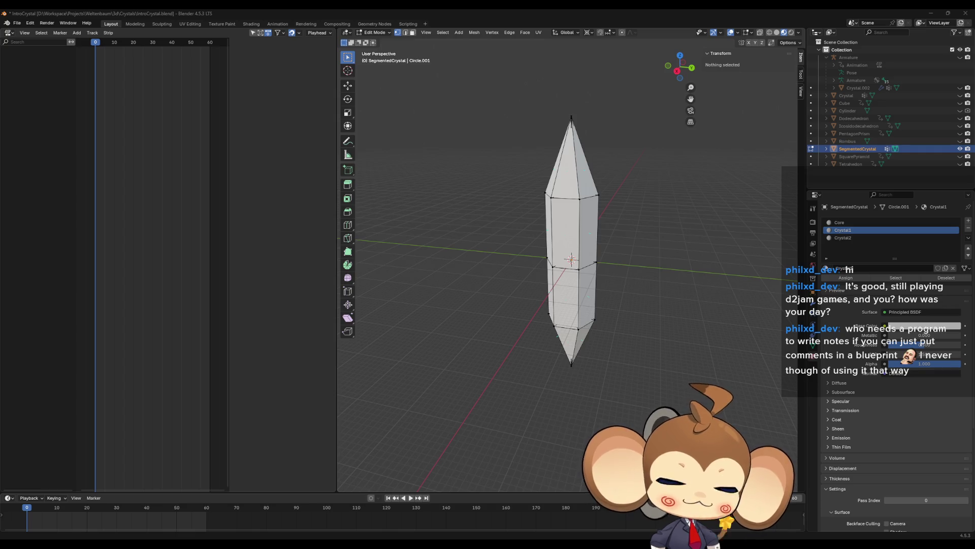
pyautogui.moveTo(685, 320); pyautogui.dragTo(704, 283, button='middle')
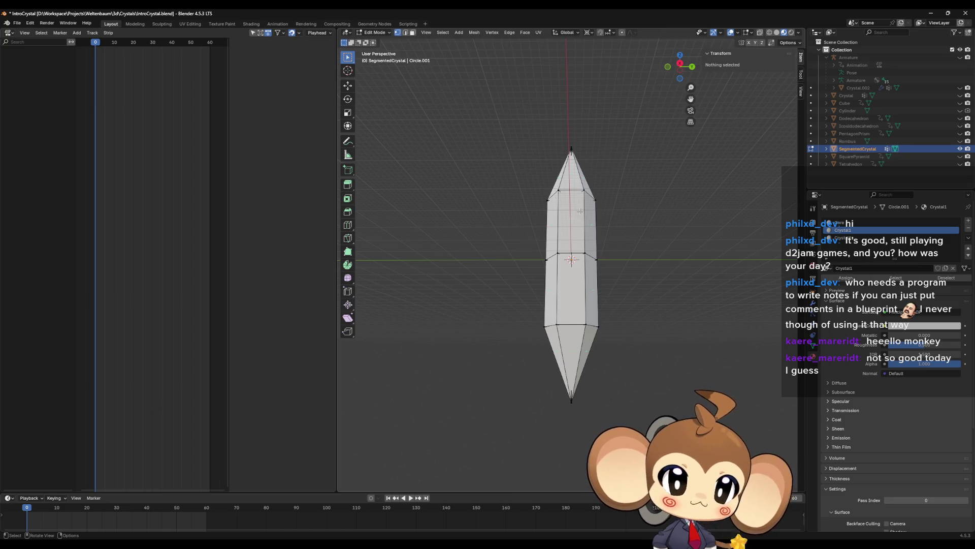
# Orbit and zoom around the crystal, then switch SegmentedCrystal back to Object Mode.
pyautogui.moveTo(580, 218)
pyautogui.mouseDown(button='middle')
pyautogui.moveTo(575, 239)
pyautogui.moveTo(601, 279)
pyautogui.moveTo(743, 180)
pyautogui.moveTo(675, 193)
pyautogui.moveTo(365, 191)
pyautogui.moveTo(381, 193)
pyautogui.mouseUp(button='middle')
pyautogui.scroll(-5, 457, 213)
pyautogui.moveTo(451, 233); pyautogui.dragTo(595, 248, button='middle')
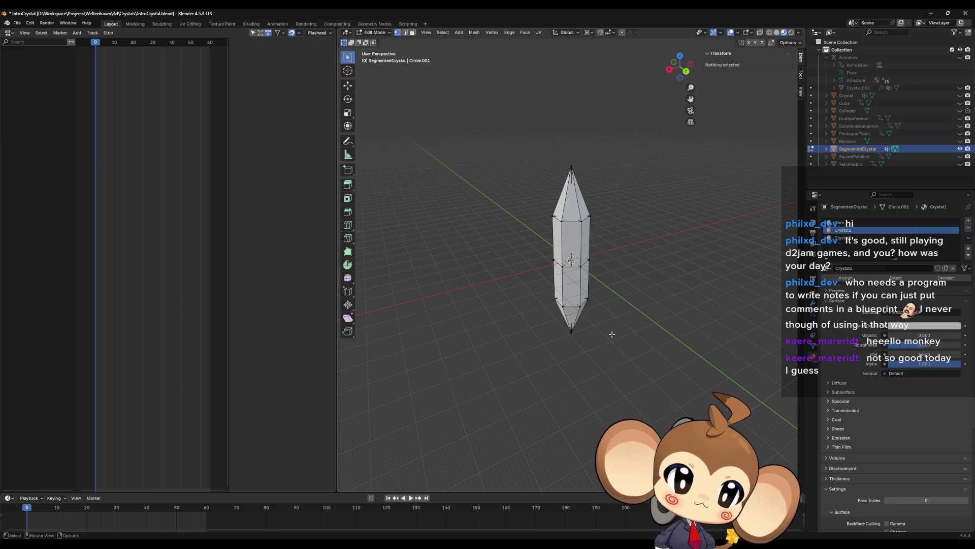
pyautogui.scroll(4, 596, 310)
pyautogui.press('Tab')
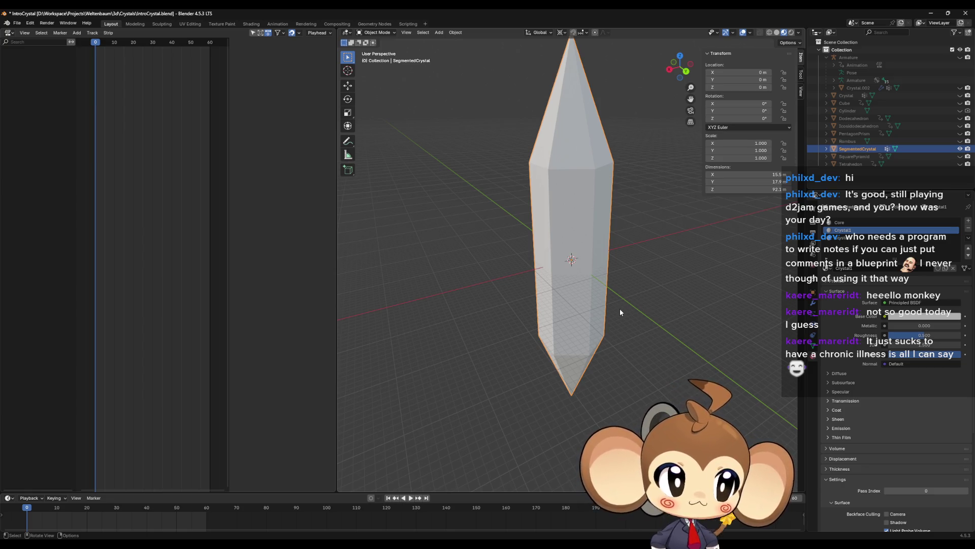
pyautogui.scroll(-3, 617, 284)
pyautogui.moveTo(616, 284); pyautogui.dragTo(614, 299, button='middle')
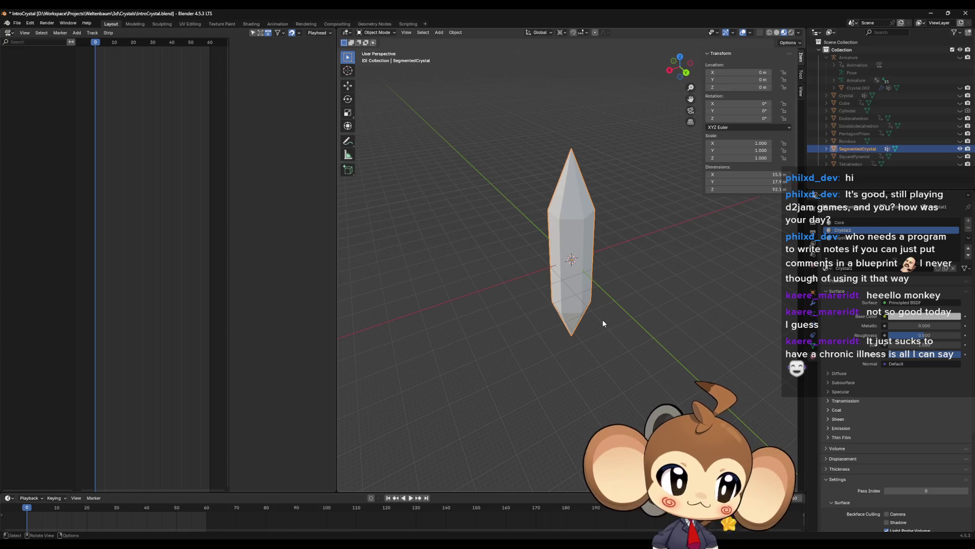
pyautogui.moveTo(618, 327)
pyautogui.mouseDown(button='middle')
pyautogui.moveTo(636, 309)
pyautogui.moveTo(631, 324)
pyautogui.mouseUp(button='middle')
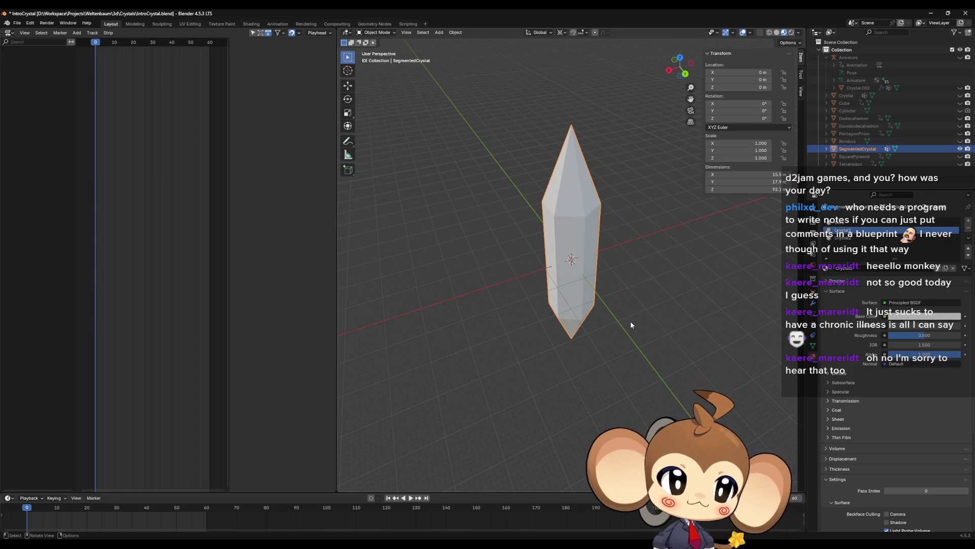
pyautogui.moveTo(630, 261); pyautogui.dragTo(664, 308, button='middle')
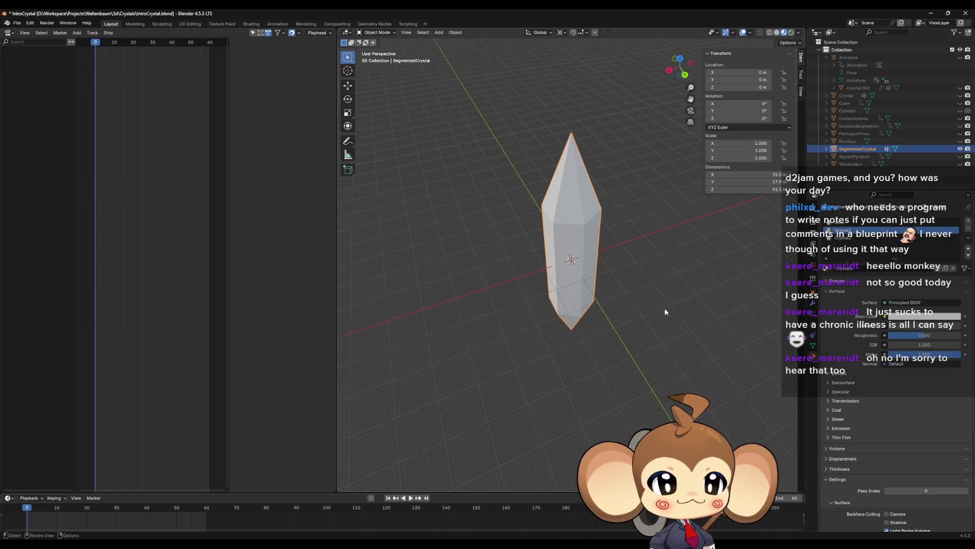
pyautogui.click(657, 316)
pyautogui.scroll(4, 657, 316)
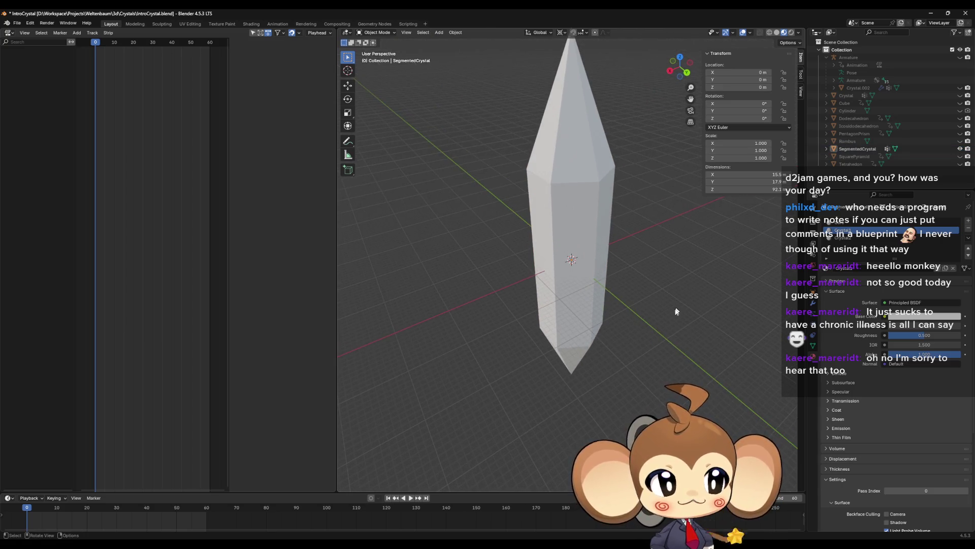
pyautogui.scroll(-2, 672, 315)
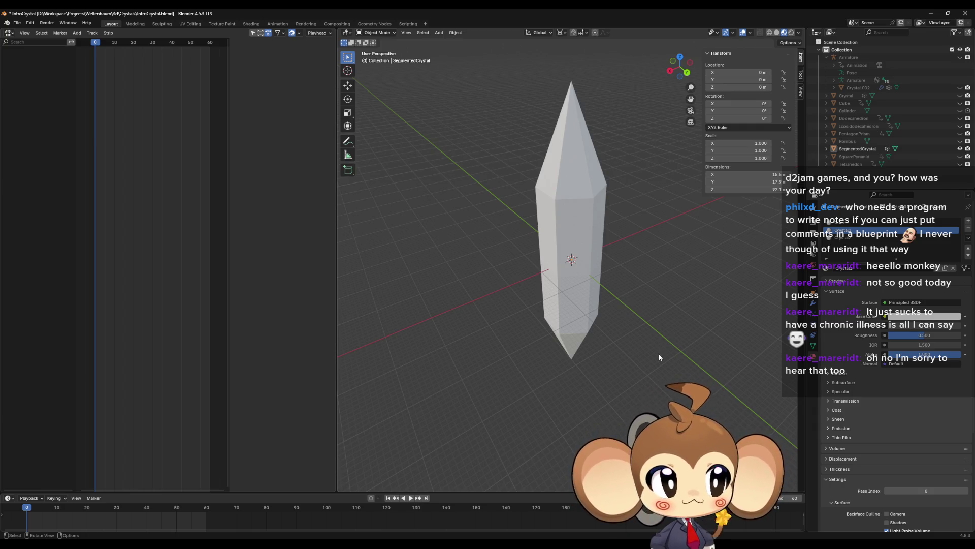
pyautogui.scroll(-2, 641, 316)
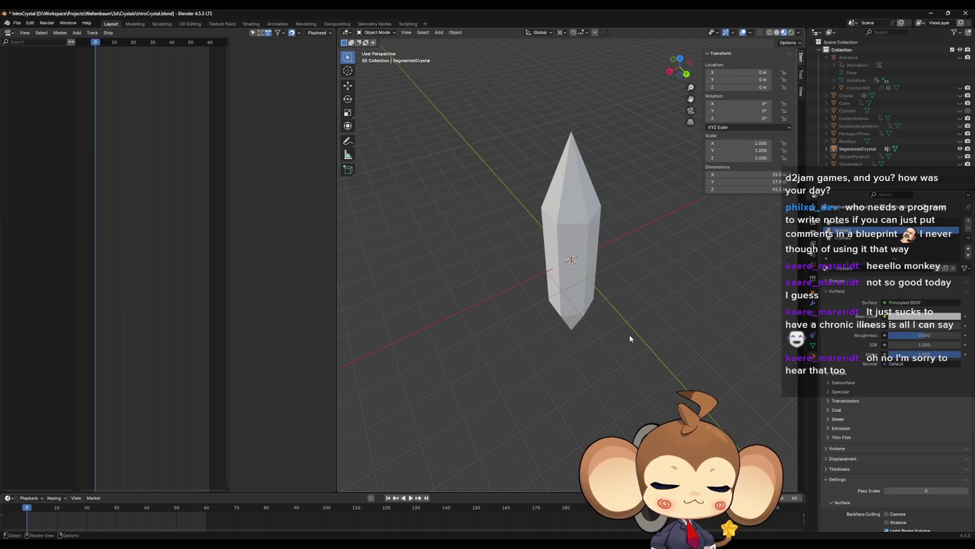
pyautogui.scroll(3, 630, 335)
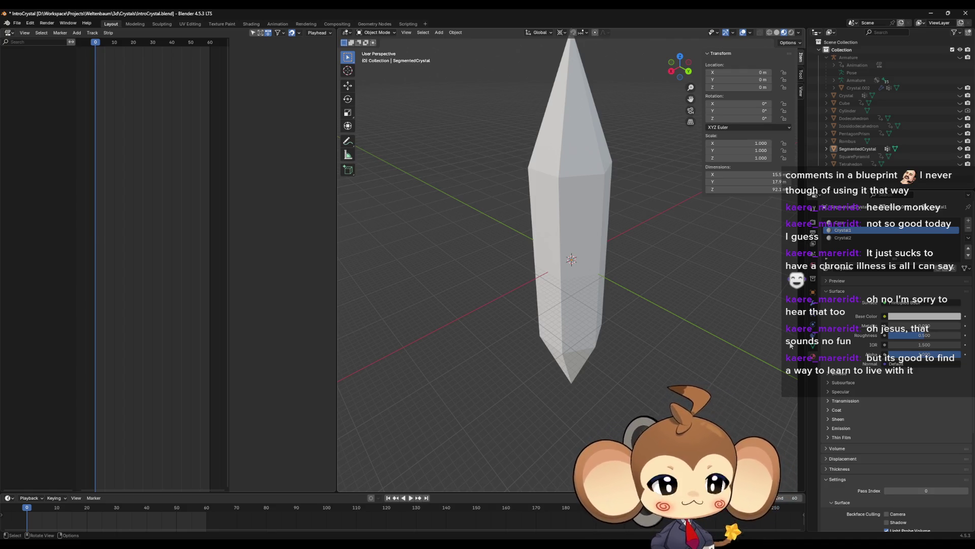
pyautogui.moveTo(742, 311); pyautogui.dragTo(738, 316, button='middle')
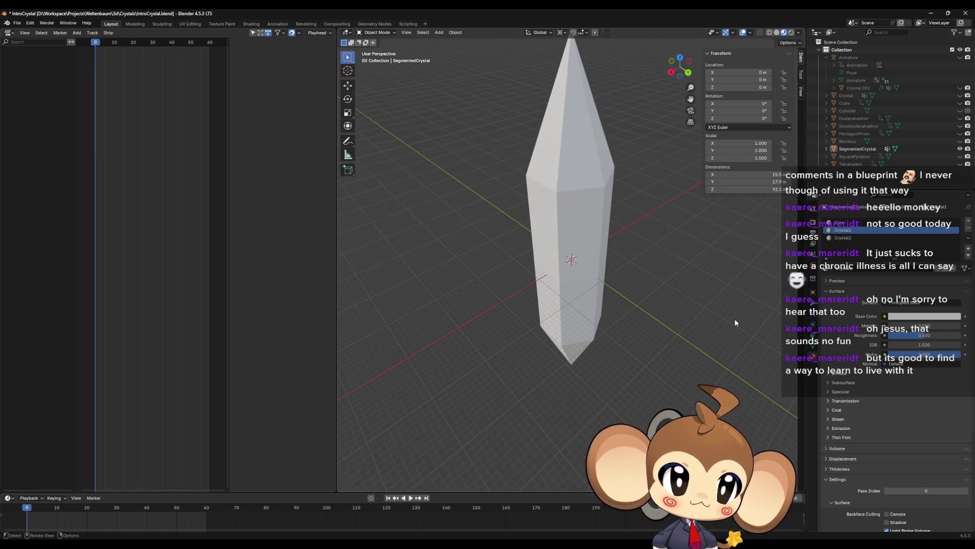
pyautogui.moveTo(733, 320)
pyautogui.mouseDown(button='middle')
pyautogui.moveTo(730, 349)
pyautogui.moveTo(731, 295)
pyautogui.mouseUp(button='middle')
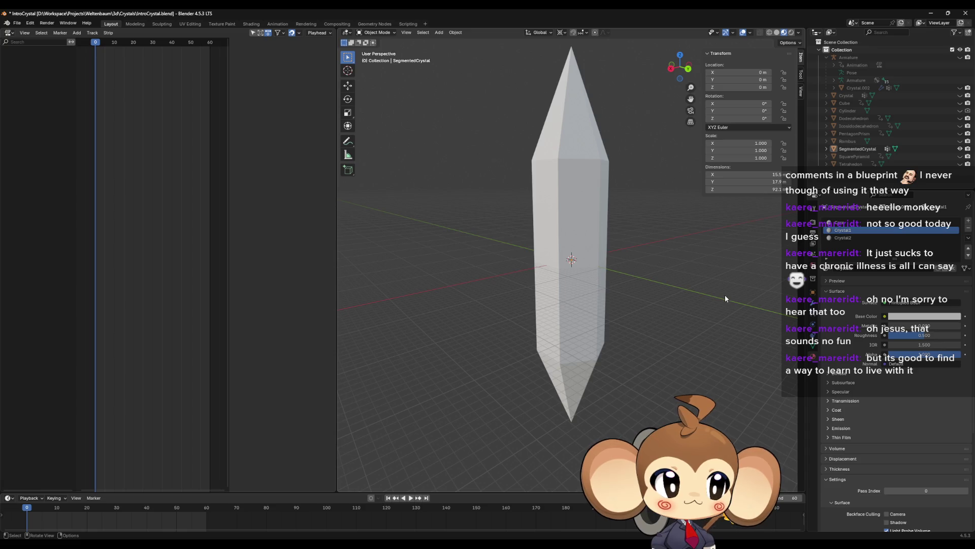
pyautogui.moveTo(725, 299); pyautogui.dragTo(601, 298, button='middle')
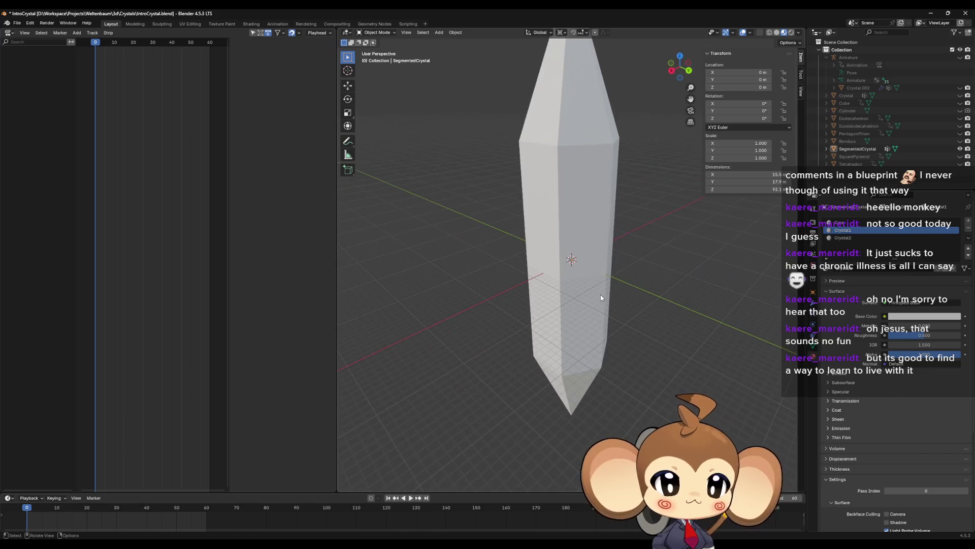
pyautogui.click(846, 149)
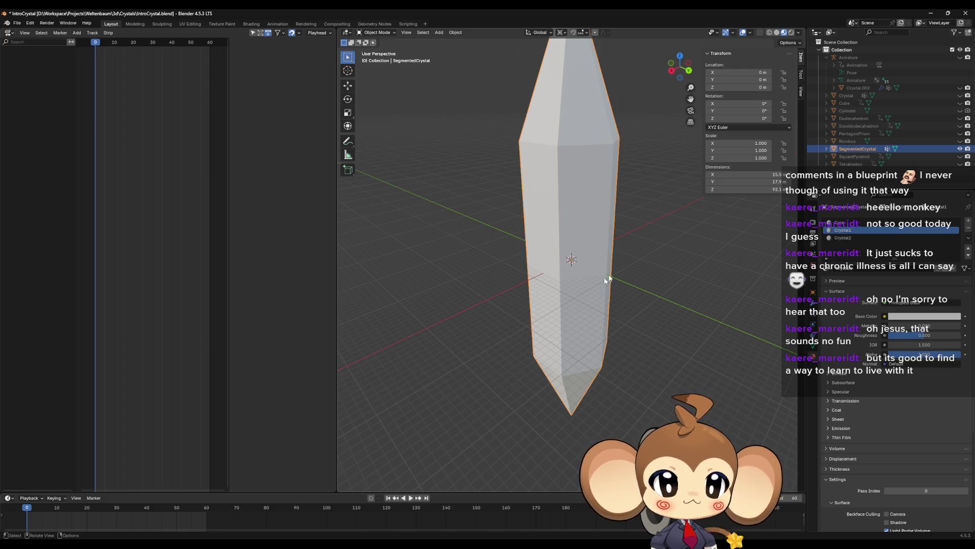
pyautogui.scroll(-3, 639, 334)
pyautogui.moveTo(638, 343); pyautogui.dragTo(642, 330, button='middle')
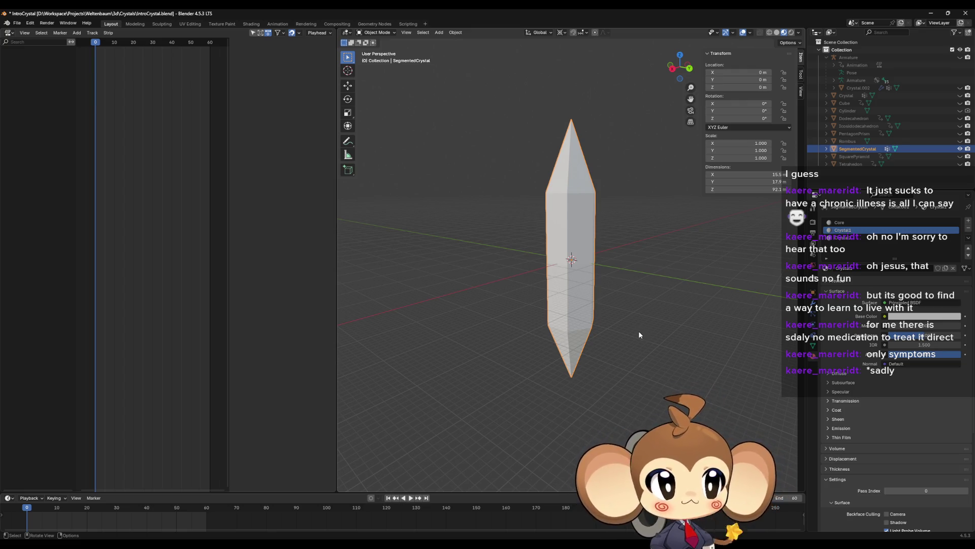
pyautogui.scroll(2, 639, 330)
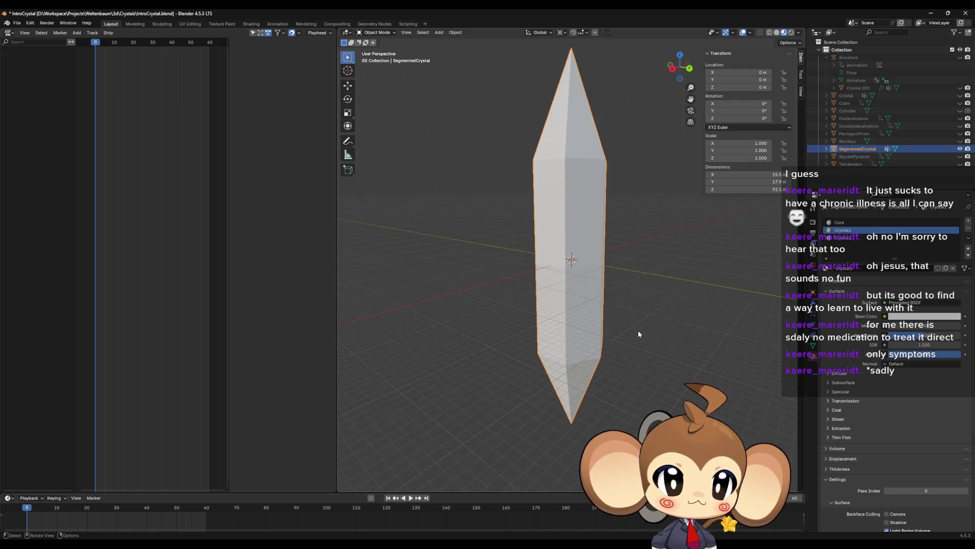
pyautogui.moveTo(638, 330); pyautogui.dragTo(642, 351, button='middle')
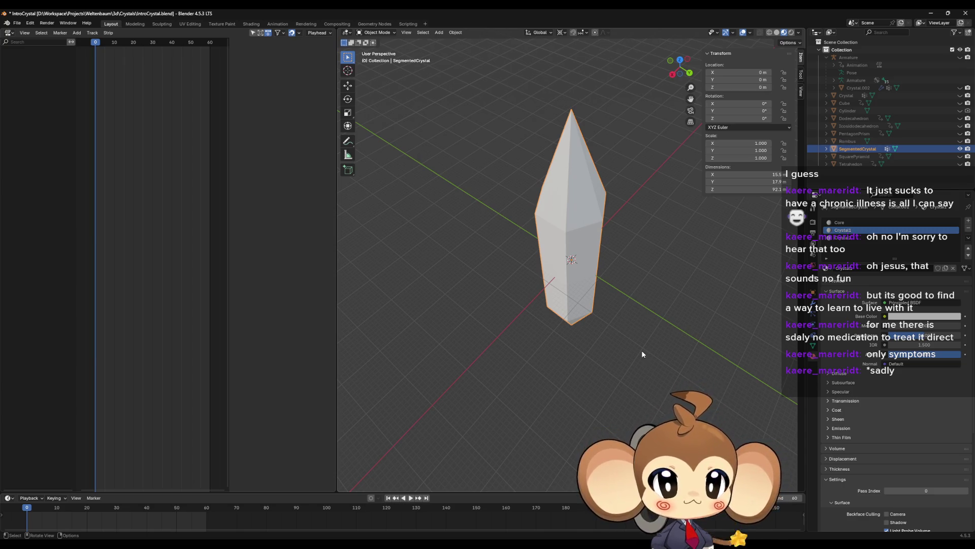
pyautogui.moveTo(642, 354)
pyautogui.mouseDown(button='middle')
pyautogui.moveTo(642, 367)
pyautogui.moveTo(642, 324)
pyautogui.mouseUp(button='middle')
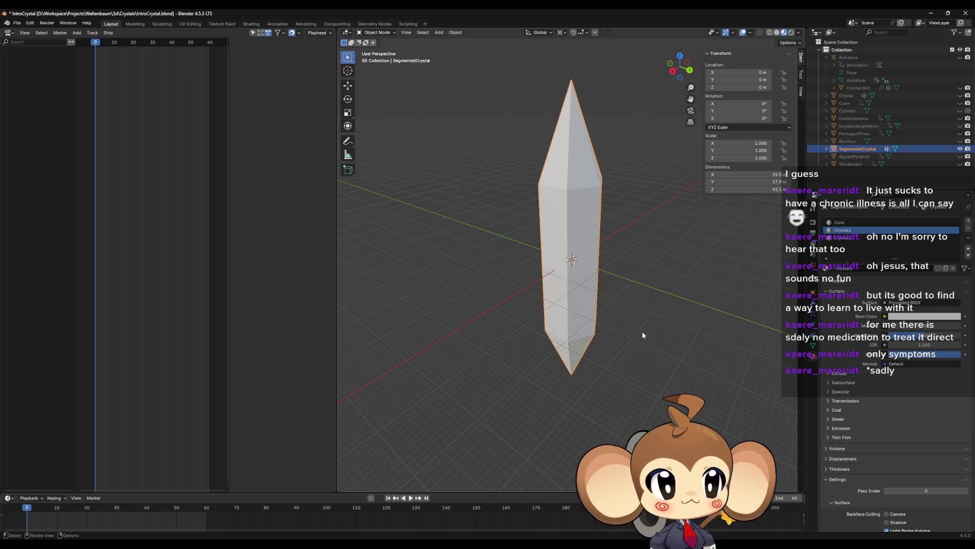
pyautogui.moveTo(642, 331)
pyautogui.mouseDown(button='middle')
pyautogui.moveTo(657, 343)
pyautogui.moveTo(653, 323)
pyautogui.mouseUp(button='middle')
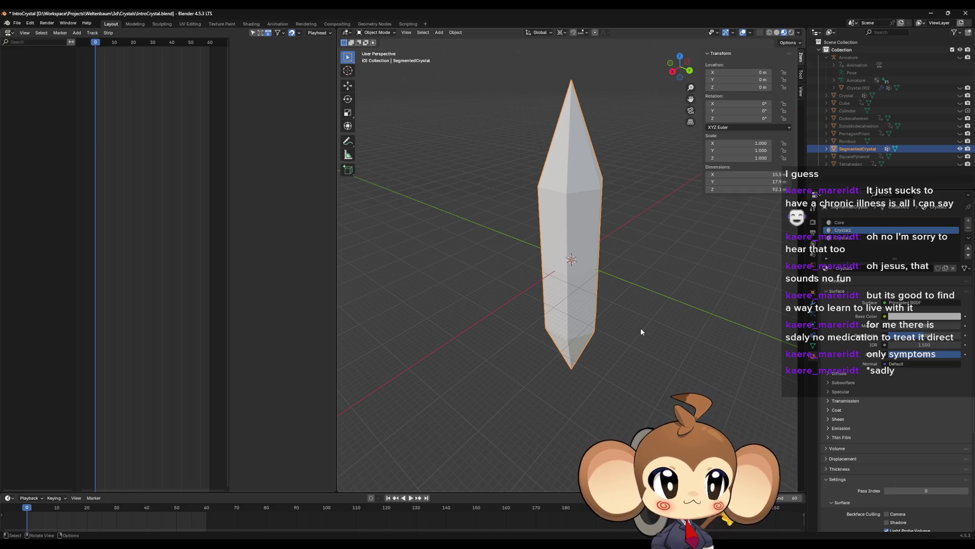
pyautogui.moveTo(643, 331)
pyautogui.mouseDown(button='middle')
pyautogui.moveTo(645, 389)
pyautogui.moveTo(646, 350)
pyautogui.mouseUp(button='middle')
pyautogui.moveTo(651, 312); pyautogui.dragTo(648, 325, button='middle')
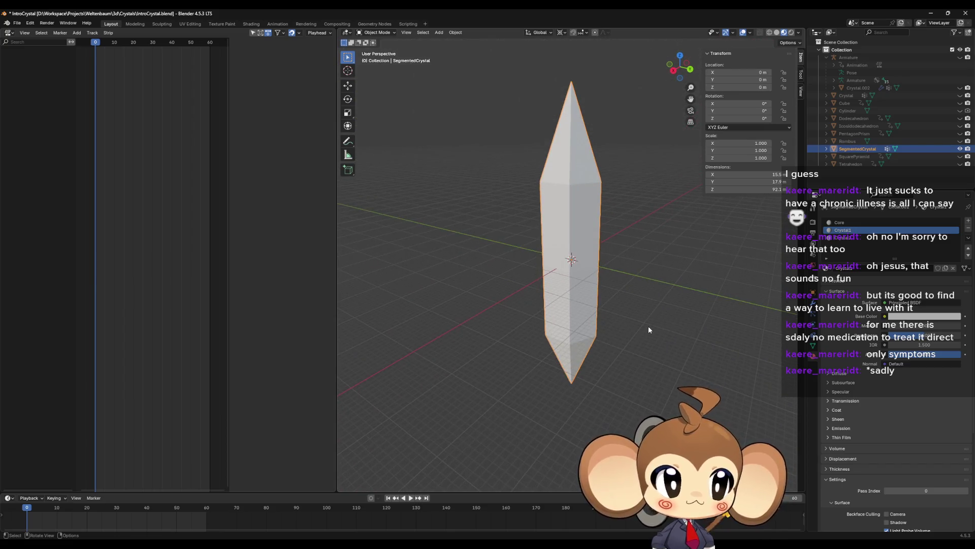
pyautogui.scroll(1, 648, 326)
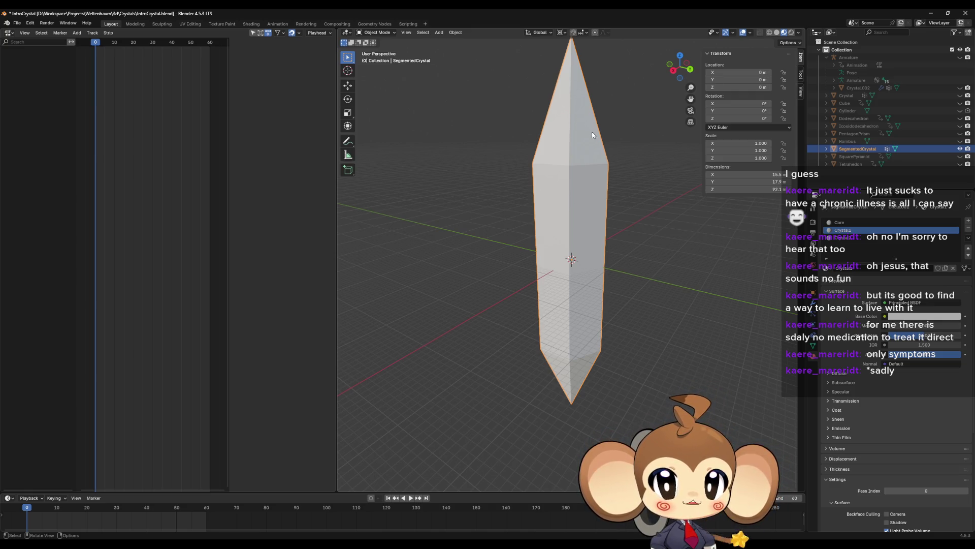
pyautogui.moveTo(648, 161); pyautogui.dragTo(627, 201, button='middle')
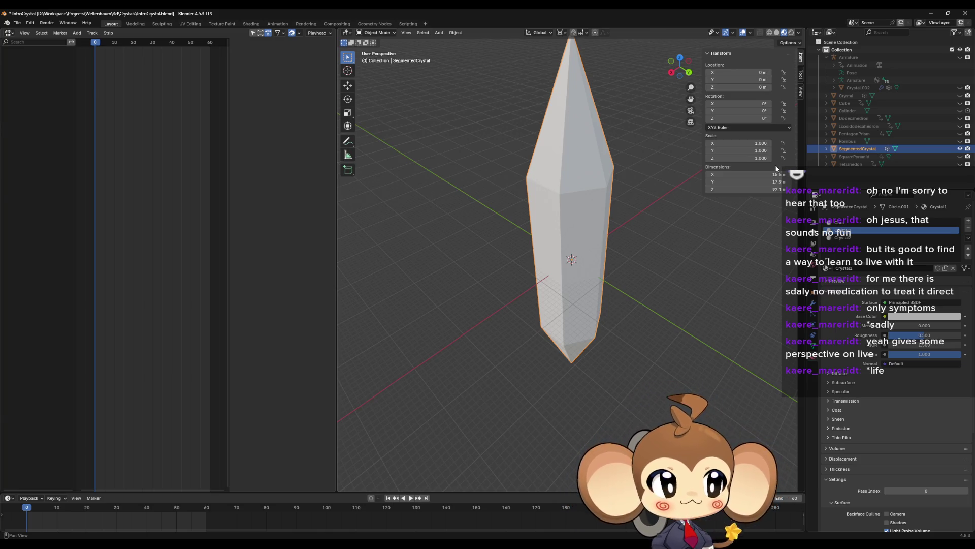
pyautogui.moveTo(650, 215)
pyautogui.mouseDown(button='middle')
pyautogui.moveTo(651, 223)
pyautogui.moveTo(653, 211)
pyautogui.mouseUp(button='middle')
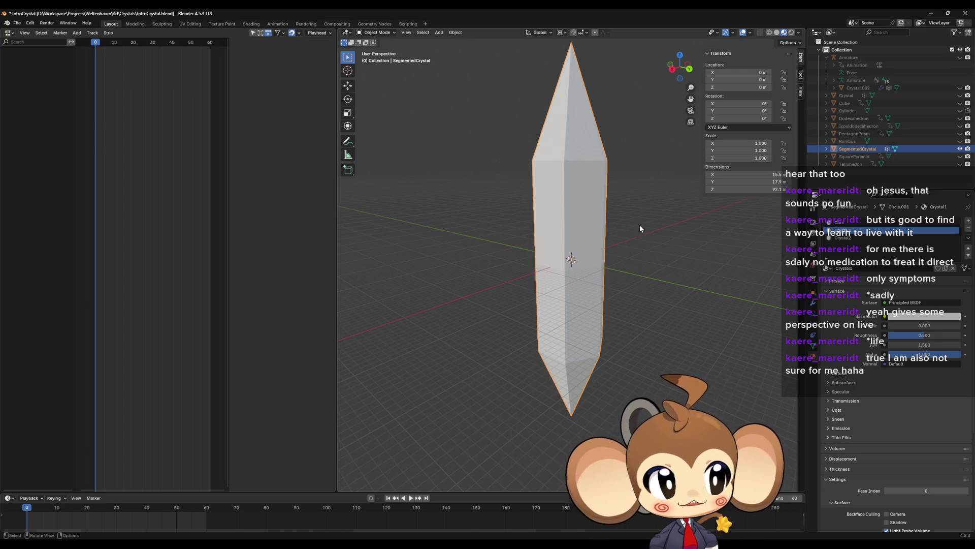
pyautogui.moveTo(639, 224)
pyautogui.mouseDown(button='middle')
pyautogui.moveTo(630, 240)
pyautogui.moveTo(647, 232)
pyautogui.moveTo(663, 244)
pyautogui.mouseUp(button='middle')
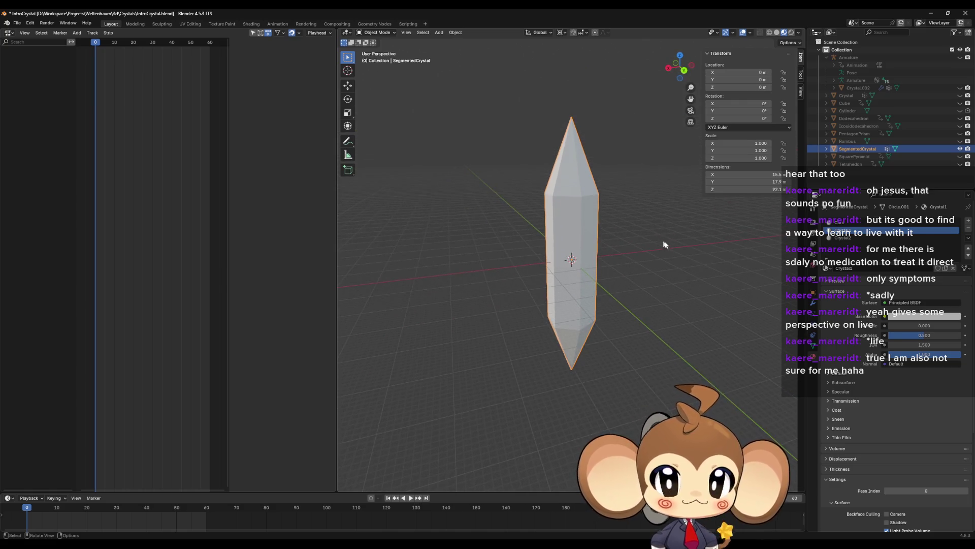
pyautogui.click(677, 248)
pyautogui.moveTo(587, 210)
pyautogui.mouseDown(button='middle')
pyautogui.moveTo(585, 222)
pyautogui.moveTo(650, 244)
pyautogui.moveTo(677, 270)
pyautogui.mouseUp(button='middle')
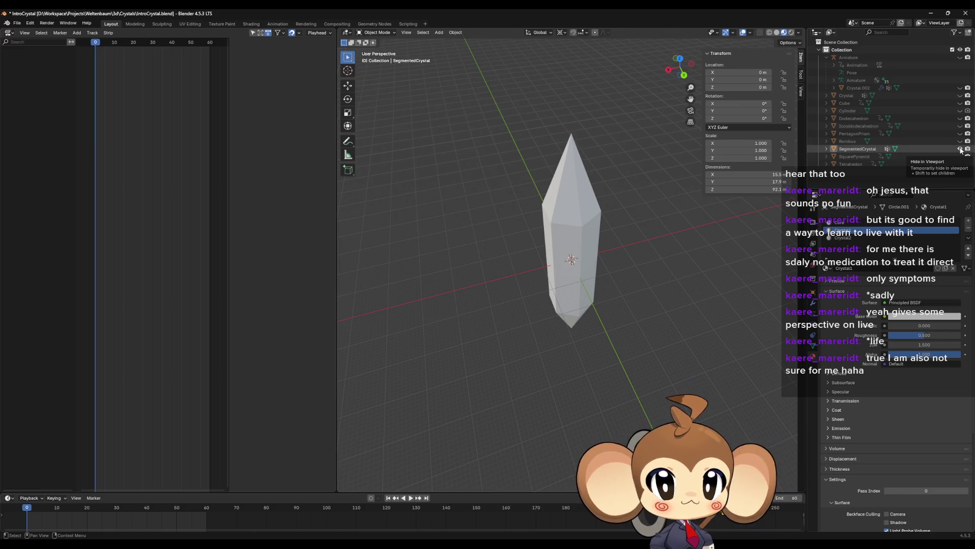
# Hide SegmentedCrystal, then select the Crystal mesh and make it visible.
pyautogui.click(961, 150)
pyautogui.click(851, 94)
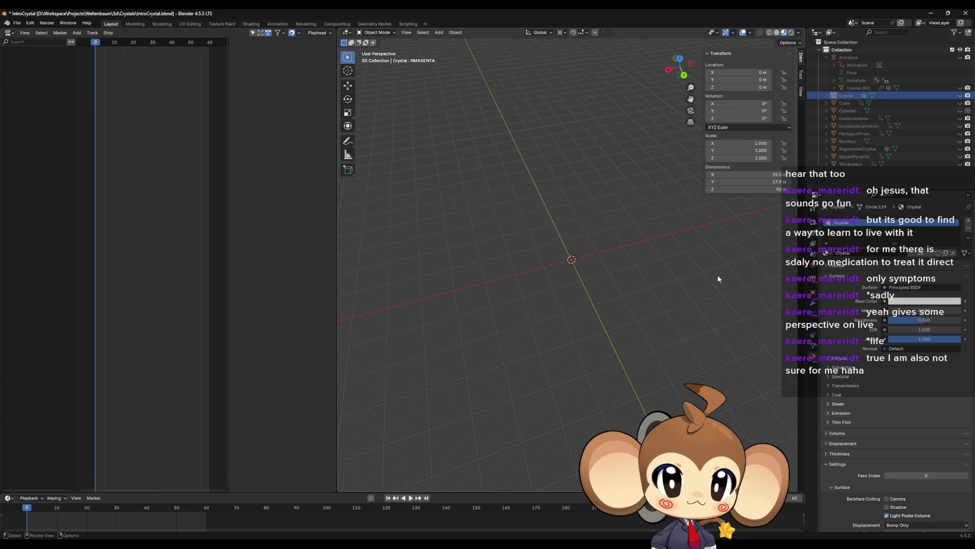
pyautogui.click(960, 95)
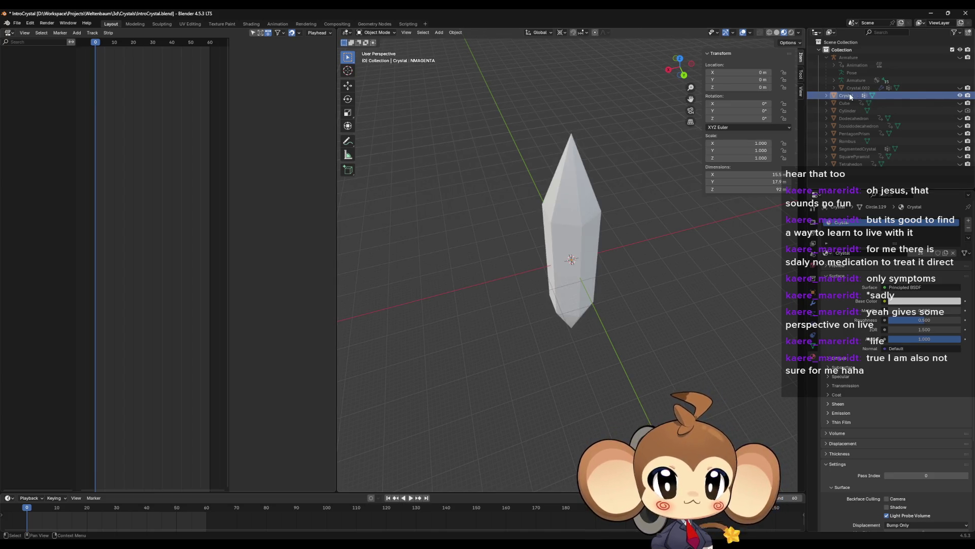
# Duplicate Crystal in place as Crystal.001 and hide the original Crystal.
pyautogui.hotkey('shift', 'd')
pyautogui.rightClick(632, 289)
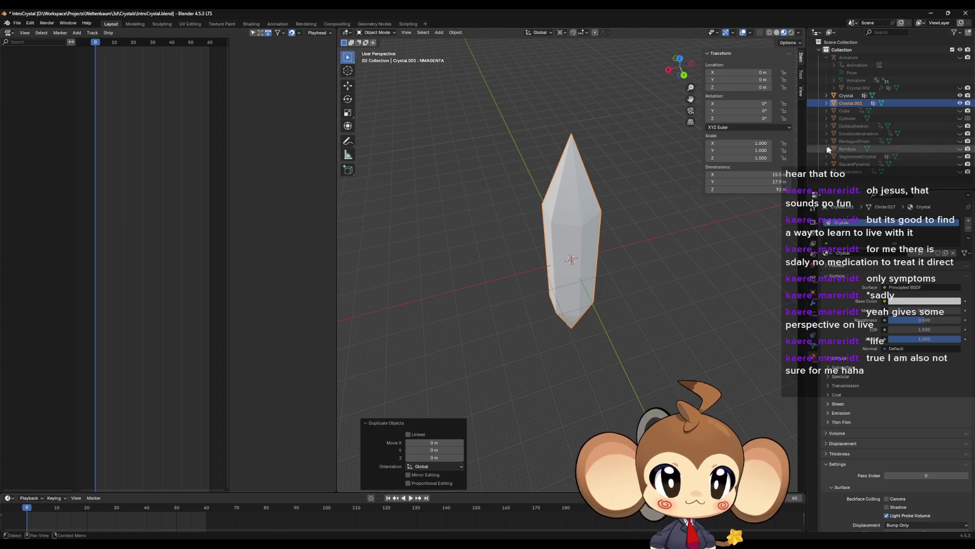
pyautogui.click(960, 95)
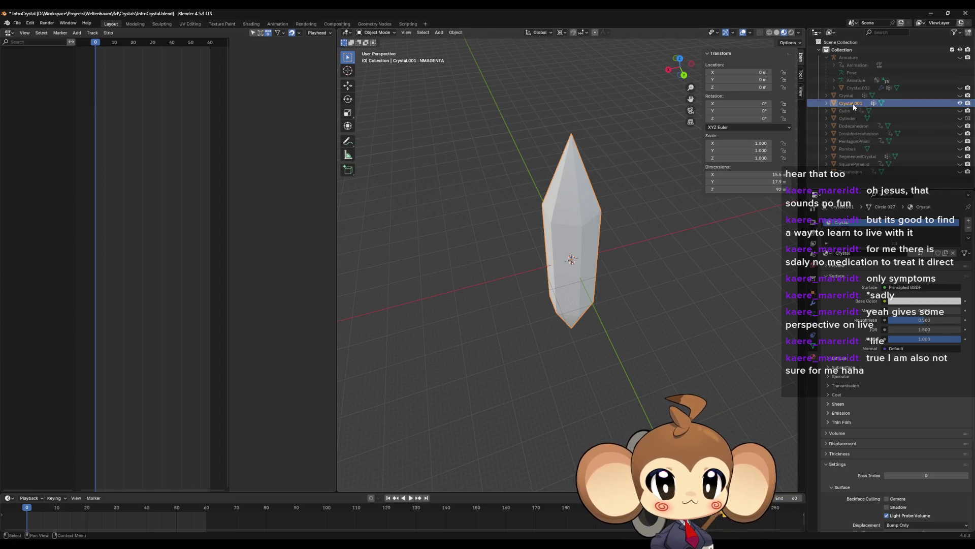
pyautogui.press('F2')
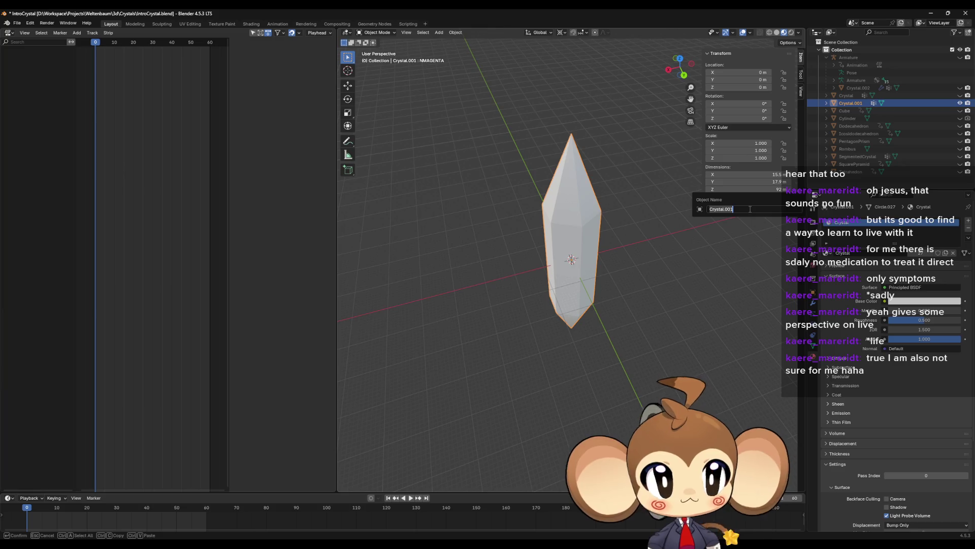
# Enter SequenceHelperCrystal as the duplicated crystal's object name.
pyautogui.write('Cr')
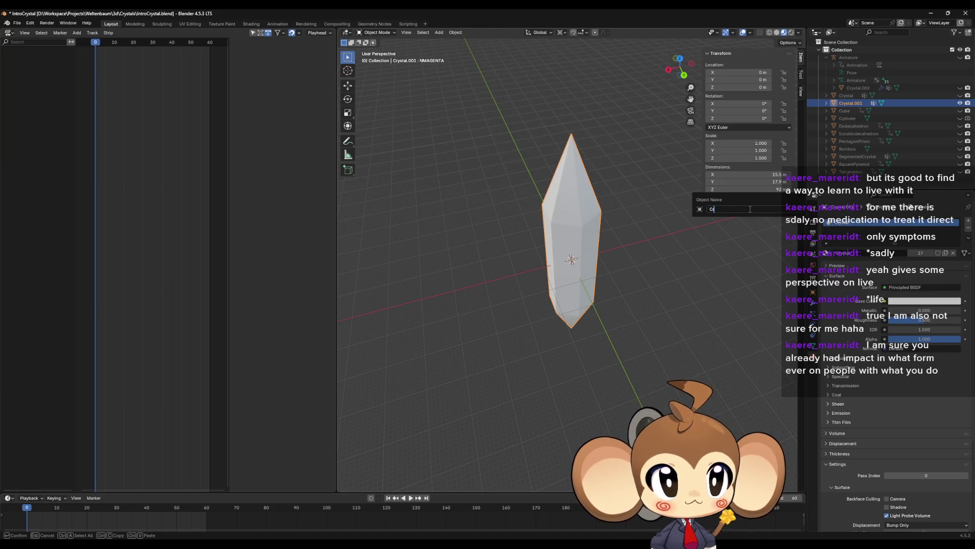
pyautogui.write('ysta')
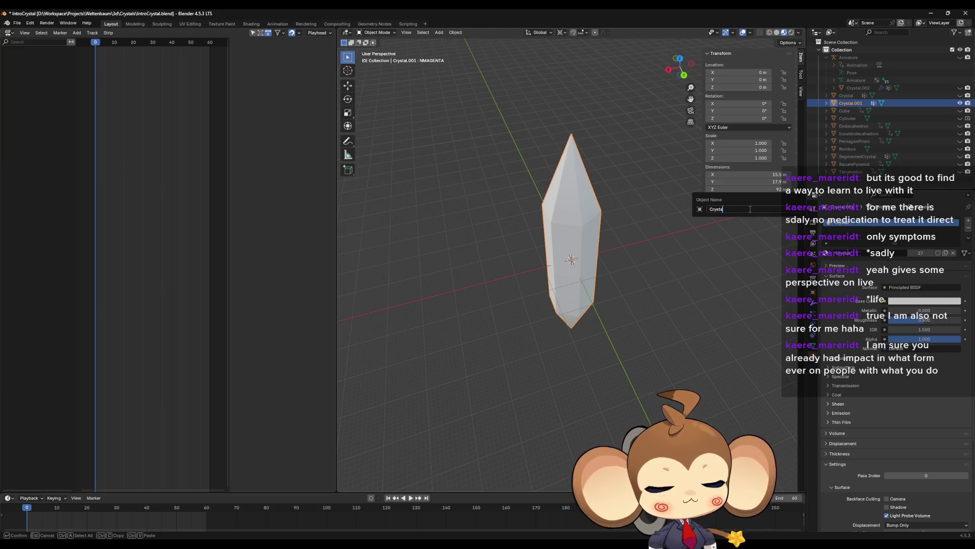
pyautogui.write('lV')
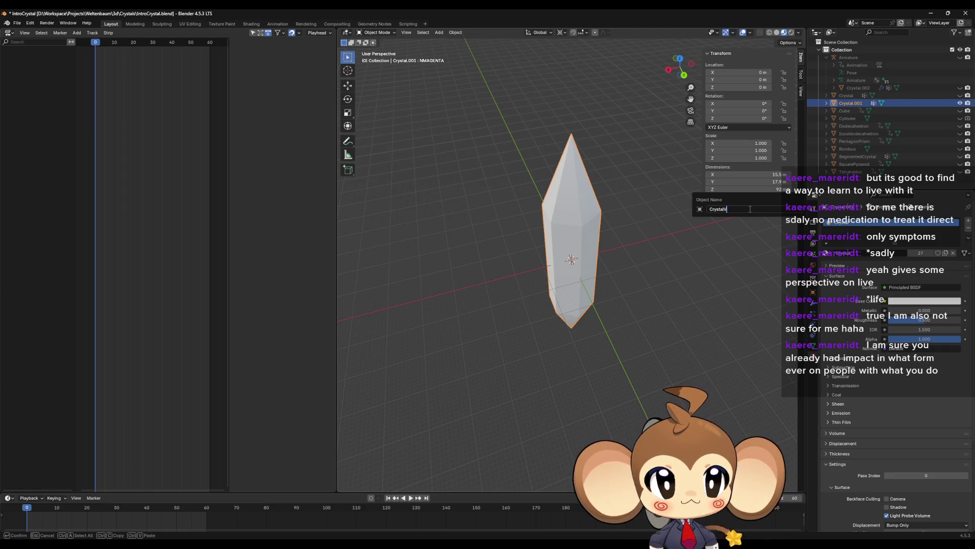
pyautogui.press('BackSpace')
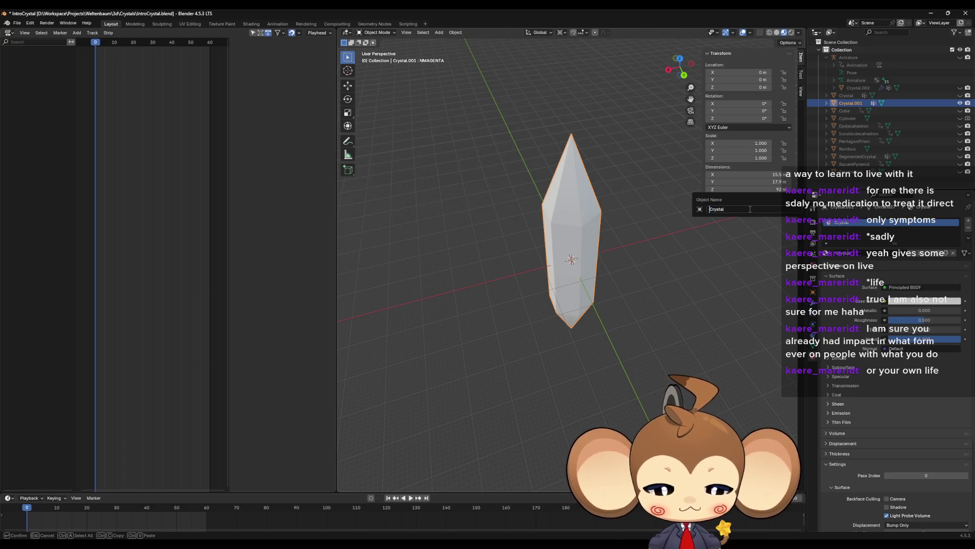
pyautogui.write('Seque')
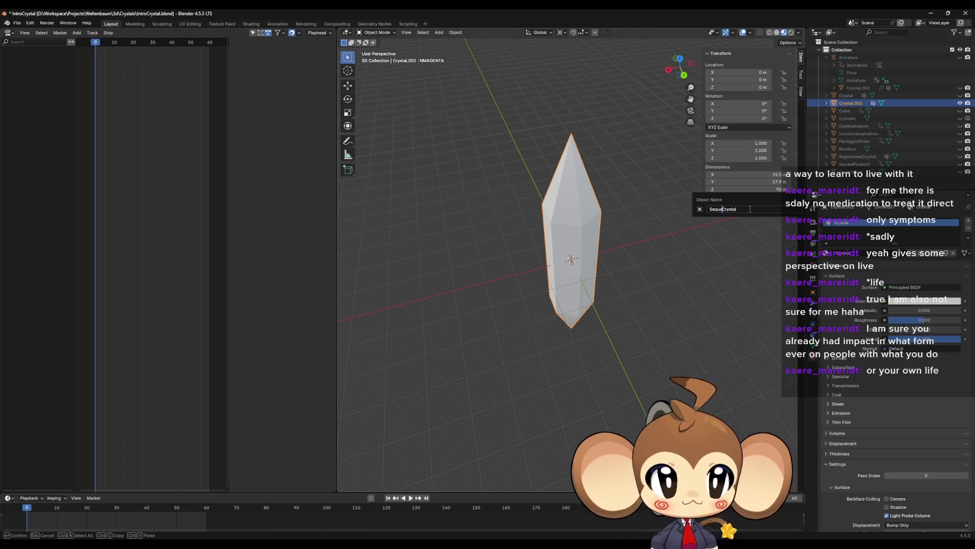
pyautogui.write('nceHelper')
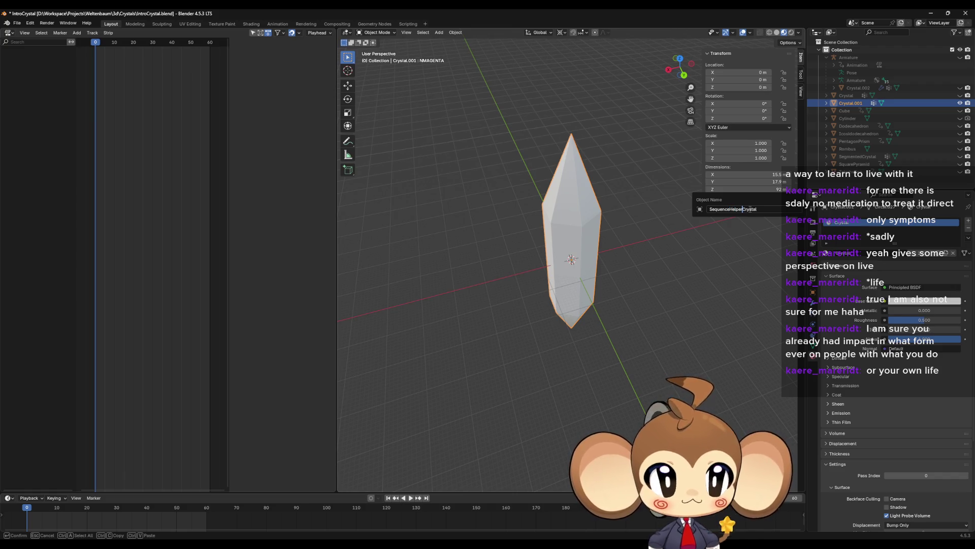
pyautogui.press('Return')
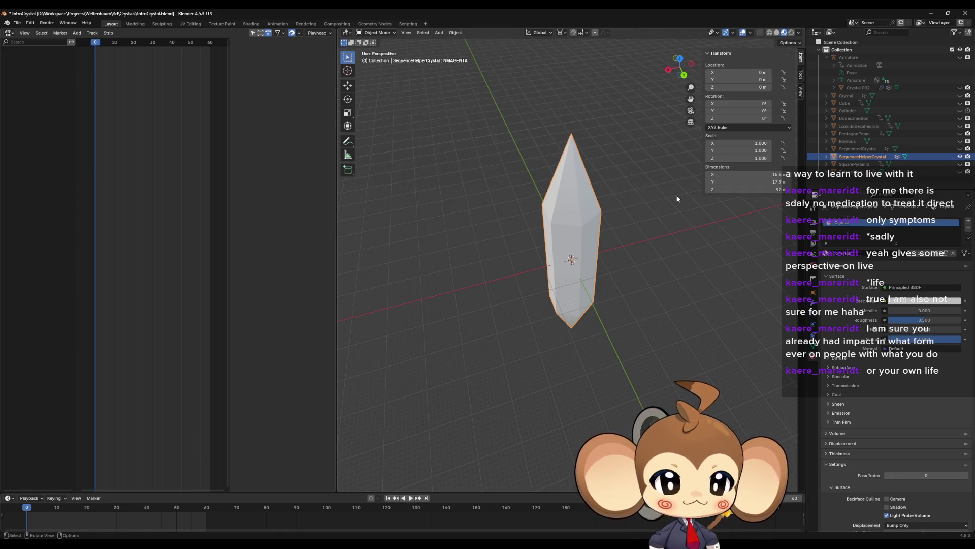
# Orbit around the upright crystal, toggling between Edit and Object Mode.
pyautogui.moveTo(645, 252)
pyautogui.mouseDown(button='middle')
pyautogui.moveTo(647, 227)
pyautogui.moveTo(656, 267)
pyautogui.mouseUp(button='middle')
pyautogui.scroll(2, 649, 233)
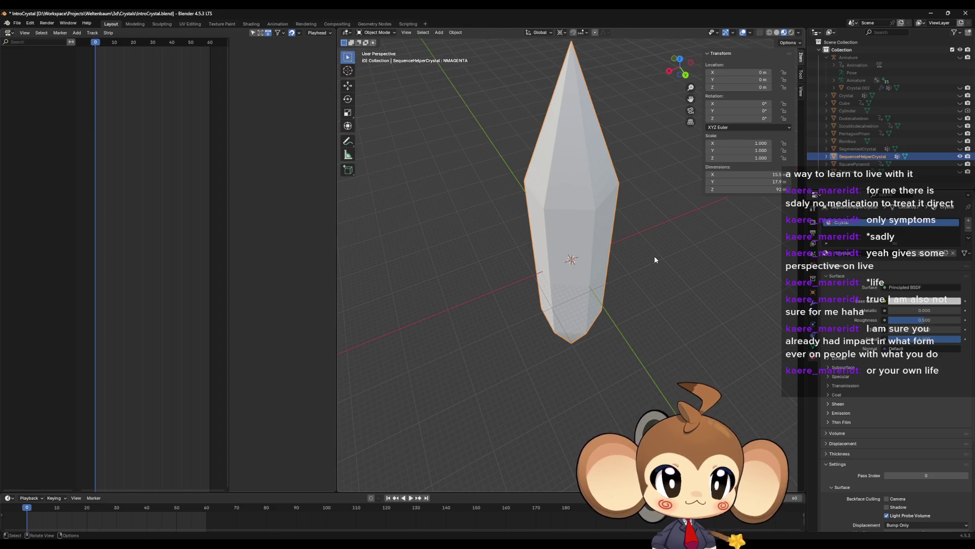
pyautogui.moveTo(655, 257)
pyautogui.mouseDown(button='middle')
pyautogui.moveTo(653, 271)
pyautogui.moveTo(663, 224)
pyautogui.mouseUp(button='middle')
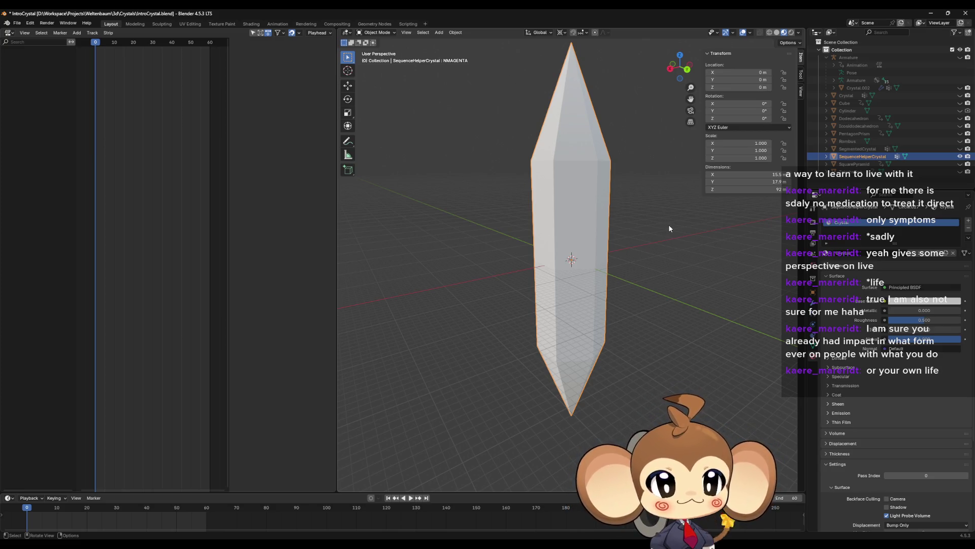
pyautogui.press('Tab')
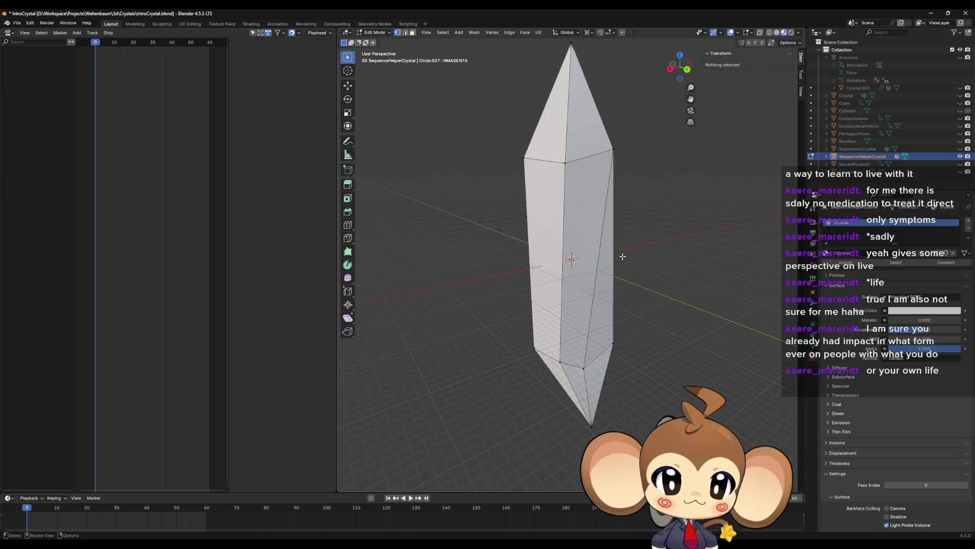
pyautogui.moveTo(622, 256)
pyautogui.mouseDown(button='middle')
pyautogui.moveTo(622, 318)
pyautogui.moveTo(622, 233)
pyautogui.moveTo(618, 301)
pyautogui.mouseUp(button='middle')
pyautogui.press('Tab')
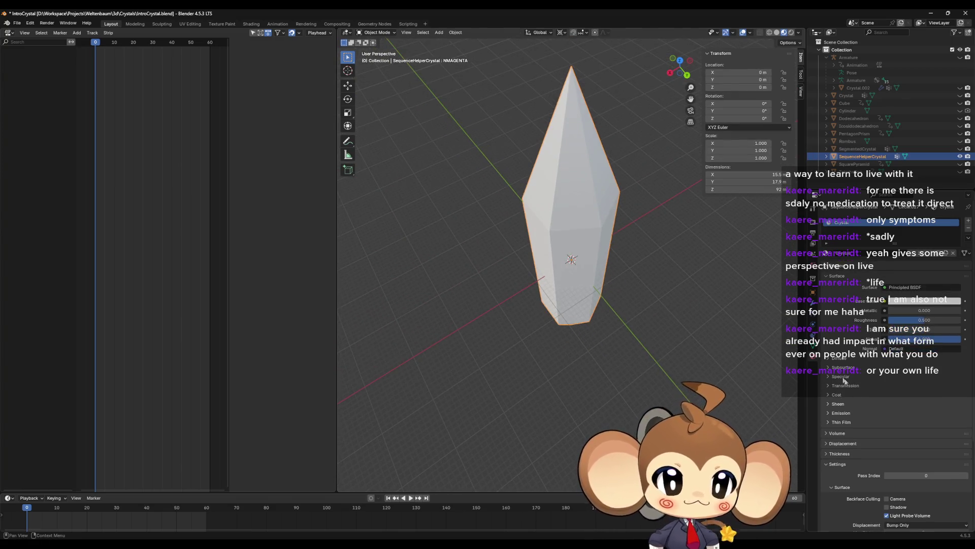
pyautogui.press('Tab')
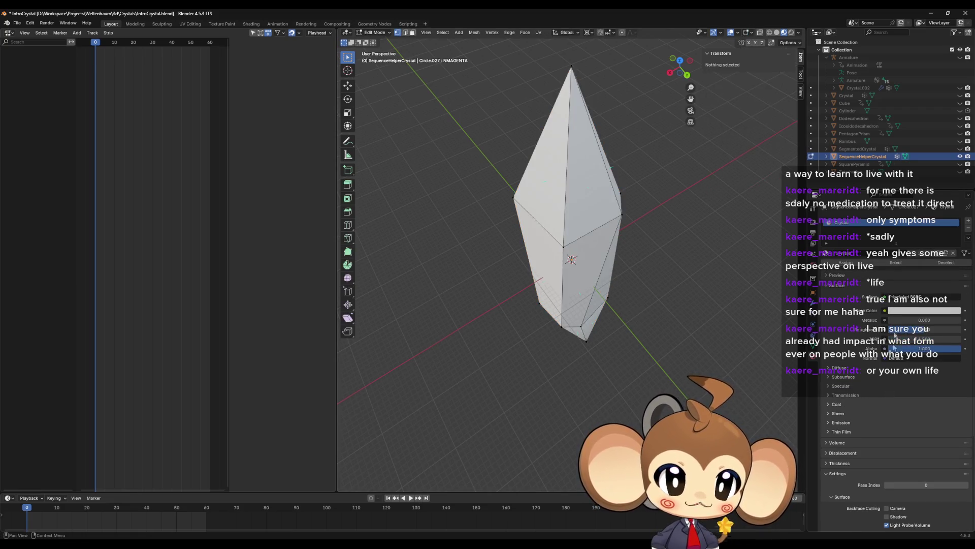
# Delete the NMAGENTA shape key in the mesh data settings and re-enter Edit Mode.
pyautogui.click(813, 335)
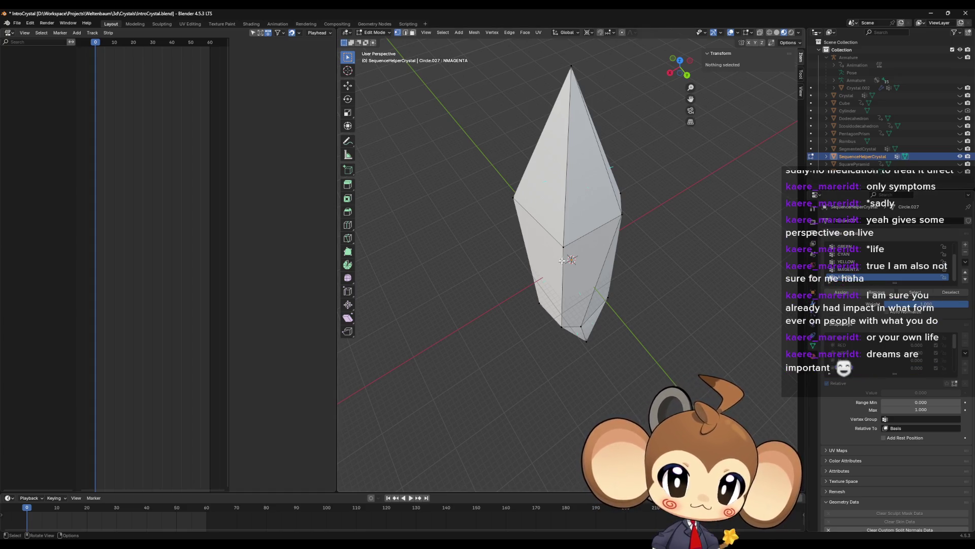
pyautogui.press('Tab')
pyautogui.click(966, 314)
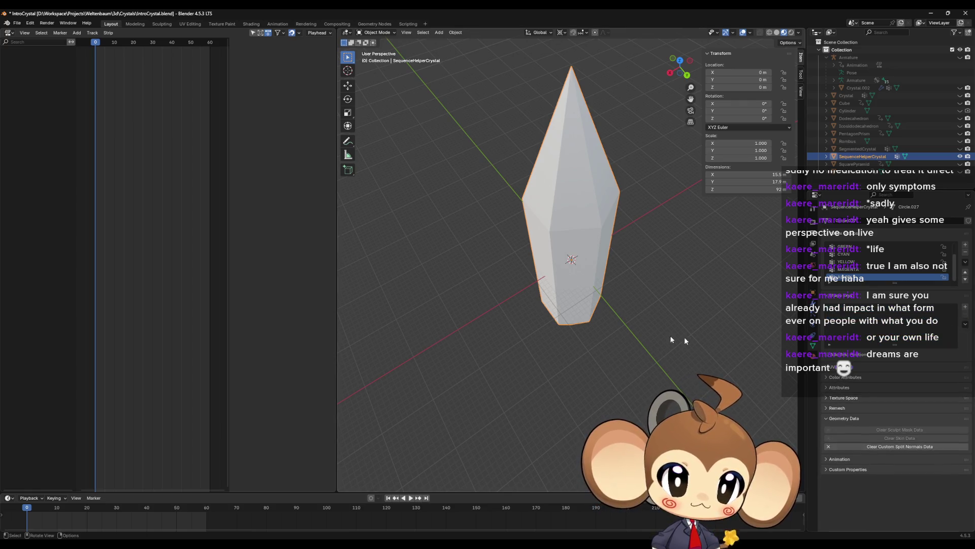
pyautogui.press('Tab')
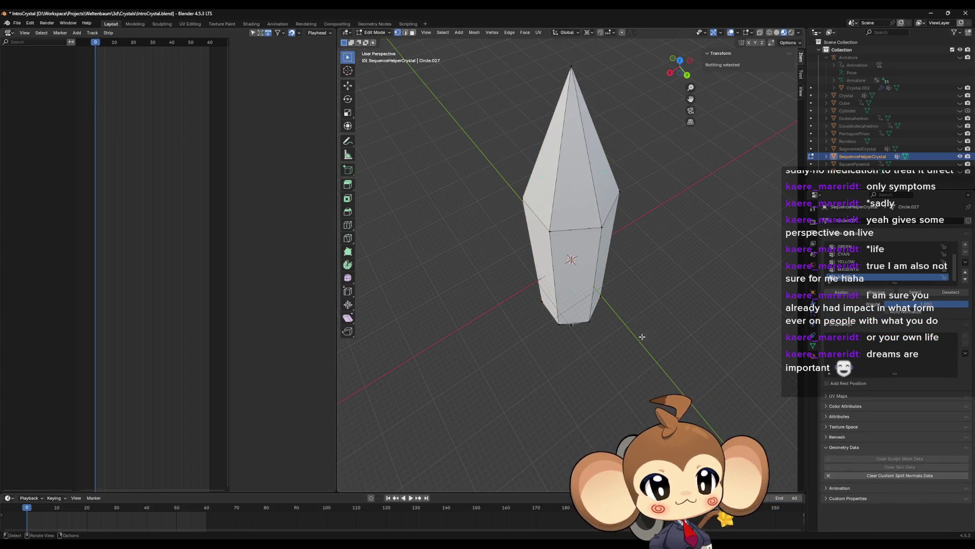
pyautogui.moveTo(644, 318)
pyautogui.mouseDown(button='middle')
pyautogui.moveTo(709, 291)
pyautogui.moveTo(378, 103)
pyautogui.mouseUp(button='middle')
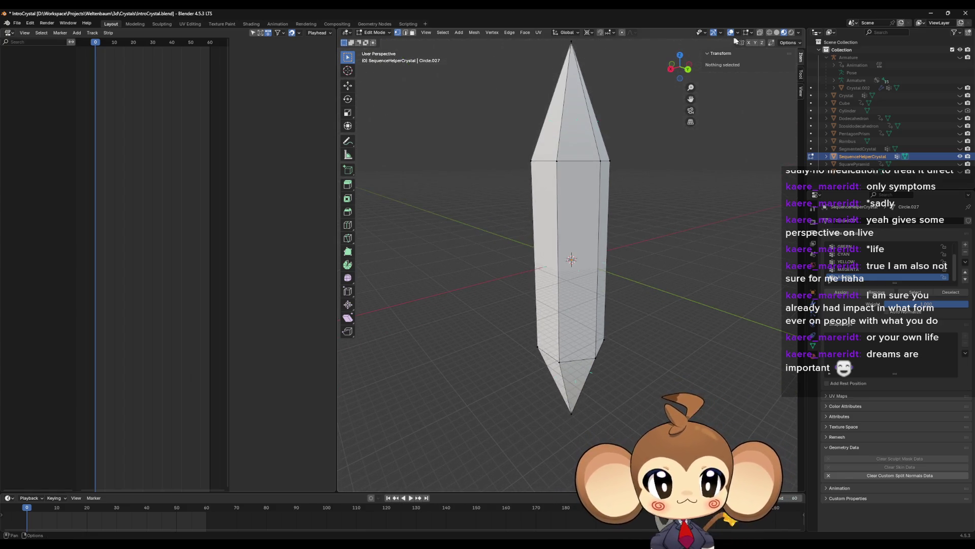
pyautogui.click(769, 33)
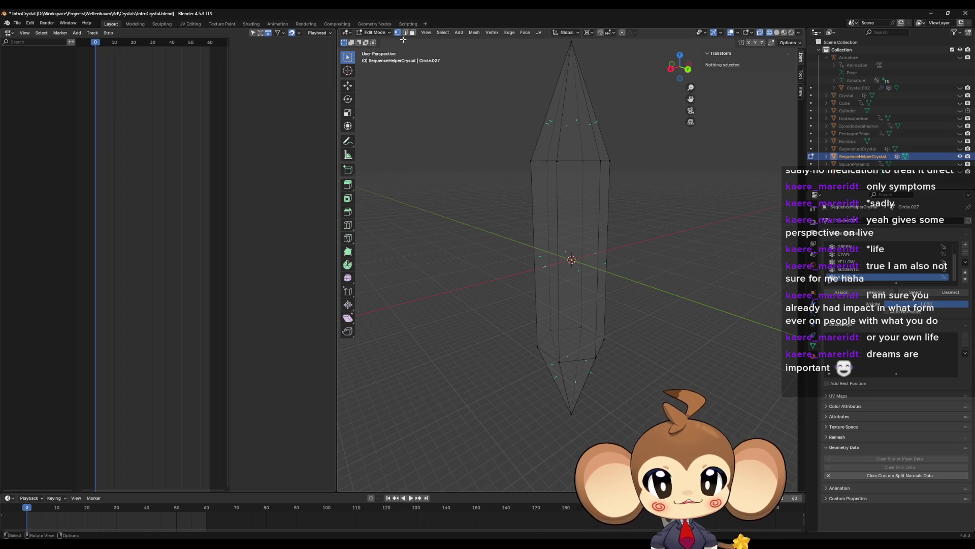
# Subdivide the crystal's long vertical edges once in edge select mode, then return to Object Mode.
pyautogui.click(405, 33)
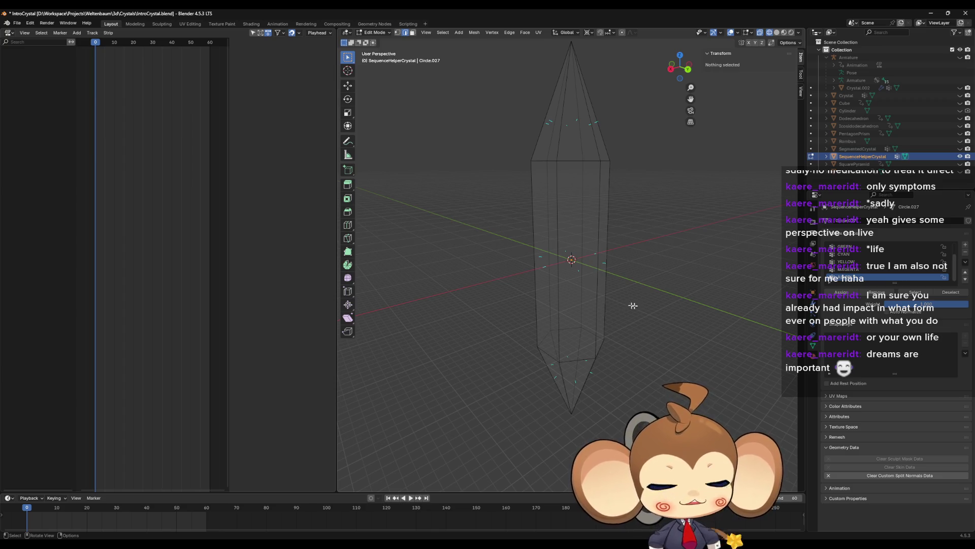
pyautogui.moveTo(714, 314); pyautogui.dragTo(719, 326, button='middle')
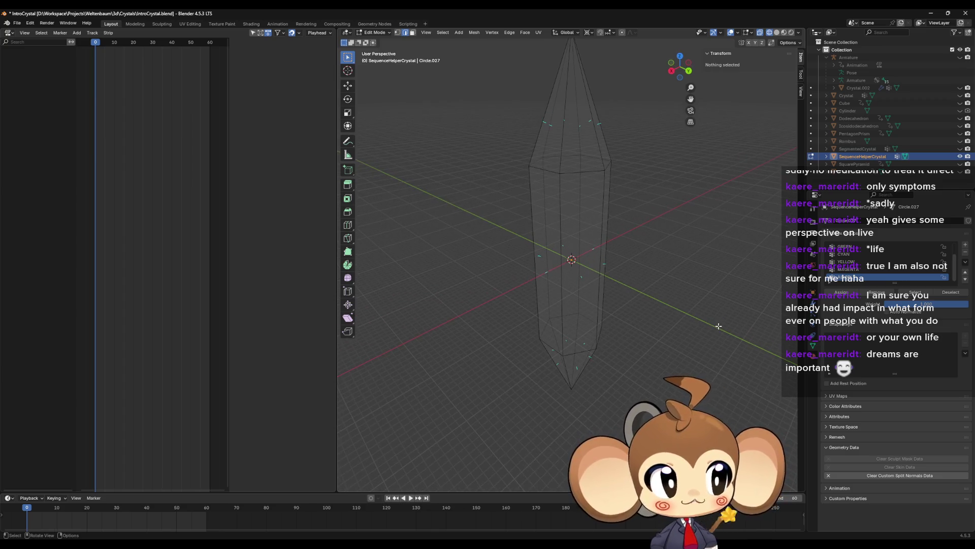
pyautogui.moveTo(486, 227); pyautogui.dragTo(679, 279)
pyautogui.rightClick(573, 252)
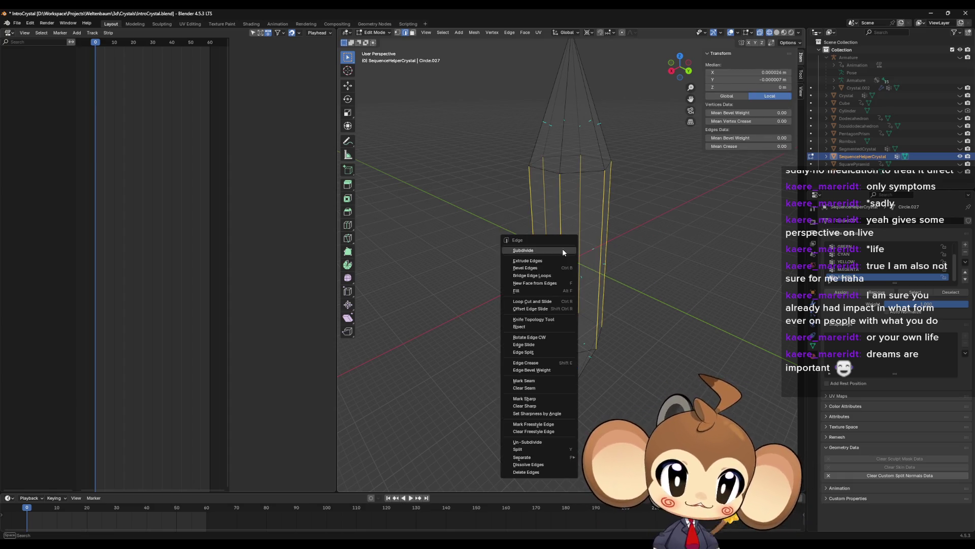
pyautogui.click(564, 252)
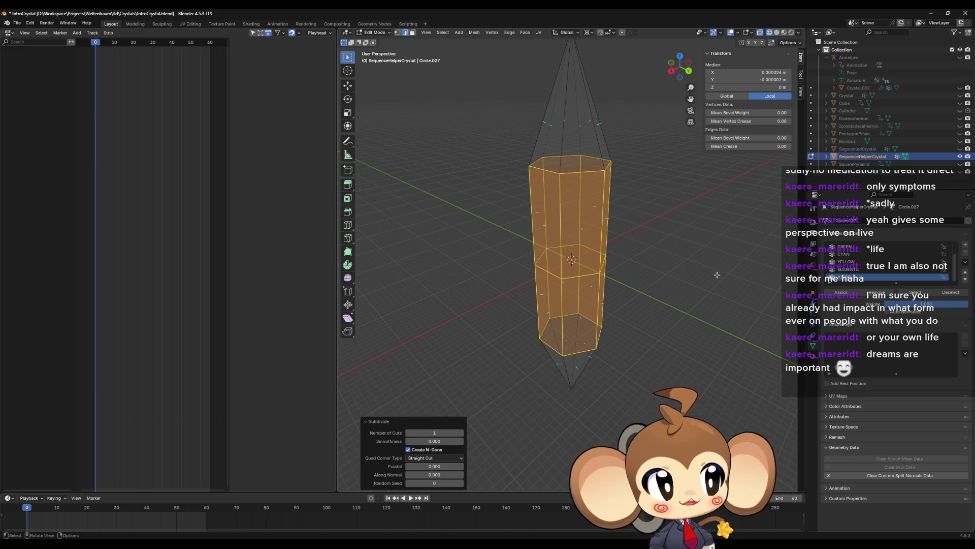
pyautogui.click(703, 245)
pyautogui.moveTo(703, 246)
pyautogui.mouseDown(button='middle')
pyautogui.moveTo(691, 266)
pyautogui.moveTo(544, 110)
pyautogui.mouseUp(button='middle')
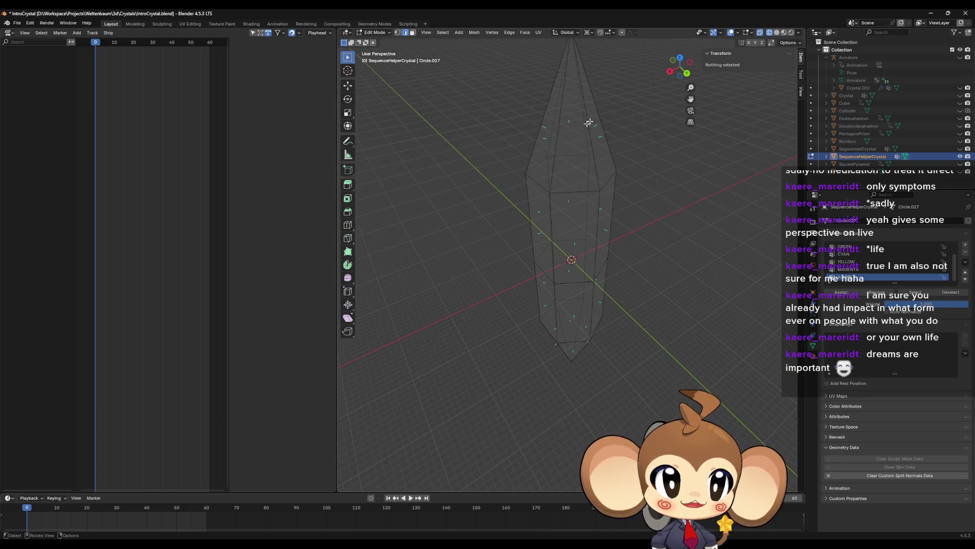
pyautogui.moveTo(535, 76)
pyautogui.mouseDown(button='middle')
pyautogui.moveTo(539, 224)
pyautogui.moveTo(568, 220)
pyautogui.mouseUp(button='middle')
pyautogui.press('Tab')
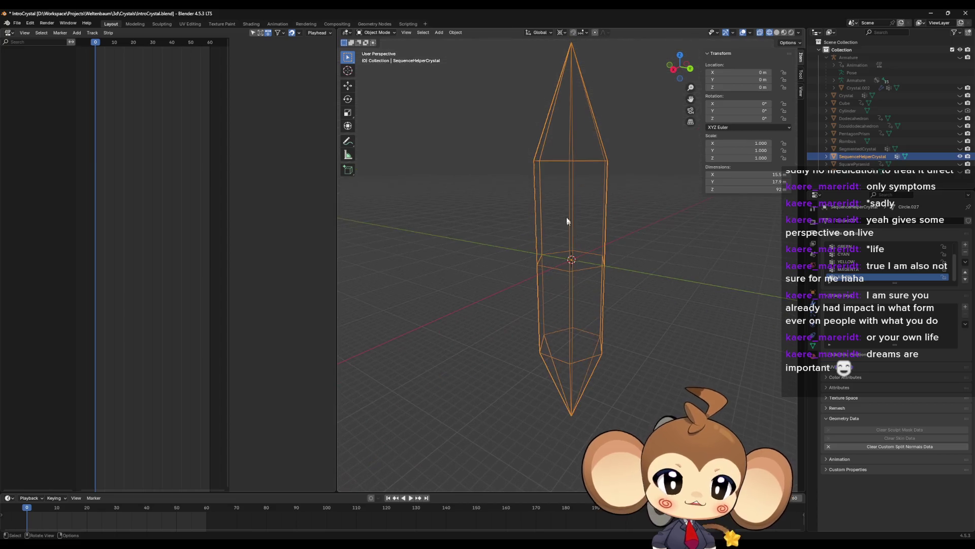
# Return to solid shading, show the material settings, and hide SequenceHelperCrystal.
pyautogui.click(784, 32)
pyautogui.click(711, 270)
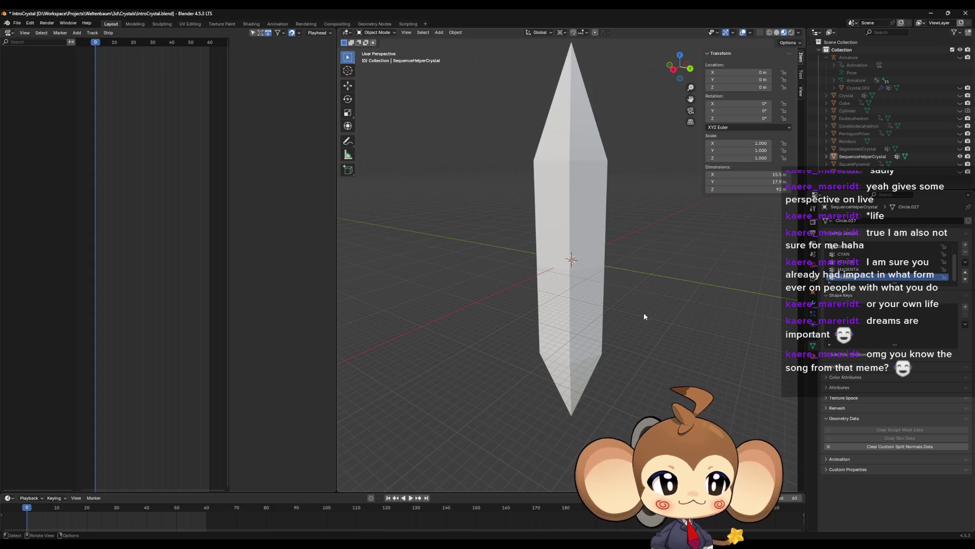
pyautogui.moveTo(624, 318)
pyautogui.mouseDown(button='middle')
pyautogui.moveTo(539, 321)
pyautogui.moveTo(571, 302)
pyautogui.moveTo(591, 311)
pyautogui.moveTo(607, 292)
pyautogui.moveTo(594, 304)
pyautogui.mouseUp(button='middle')
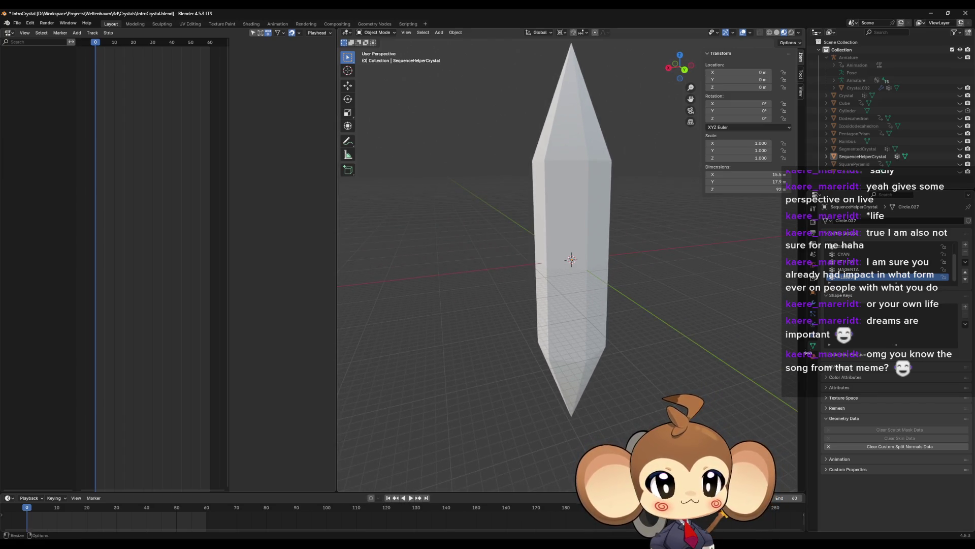
pyautogui.click(812, 356)
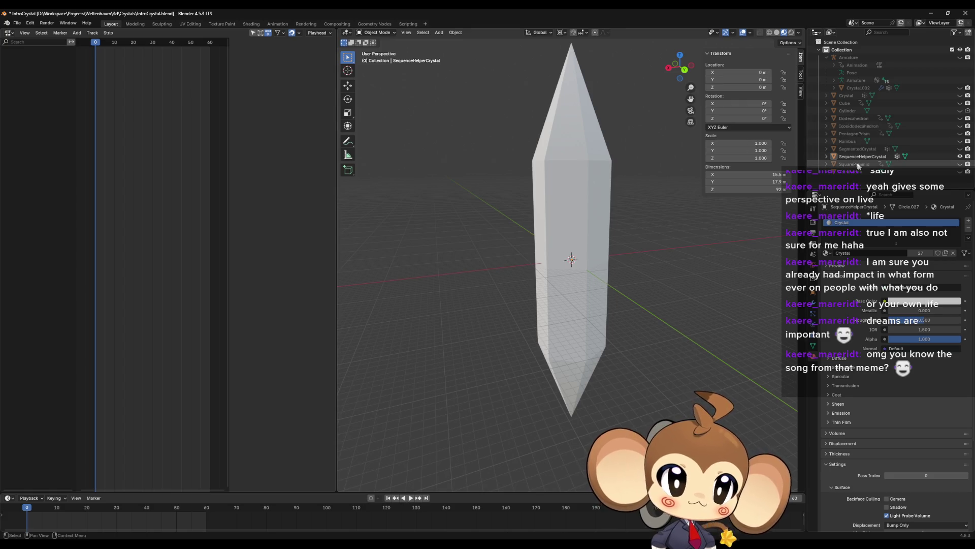
pyautogui.click(960, 156)
# Show only SegmentedCrystal, select it, and enter its Edit Mode.
pyautogui.click(904, 164)
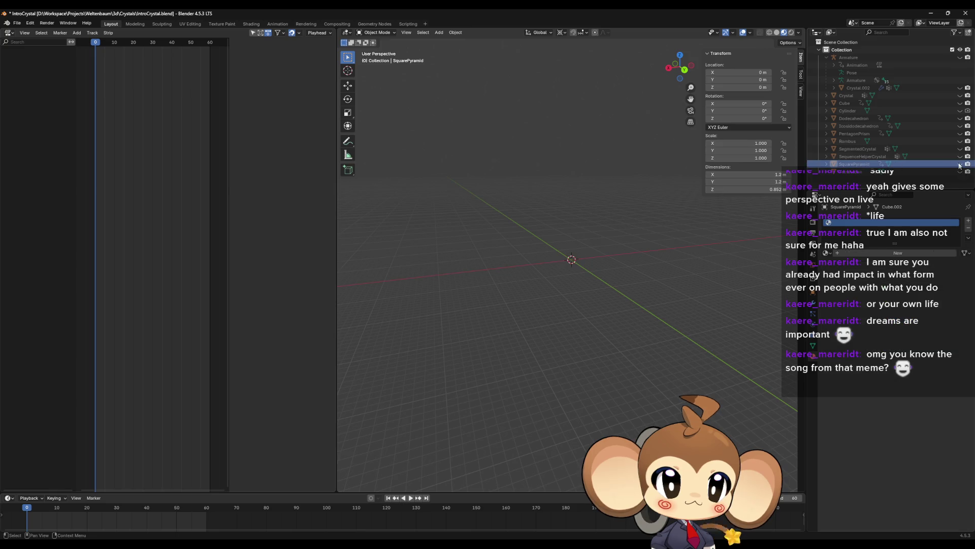
pyautogui.keyDown('ctrl'); pyautogui.click(854, 163); pyautogui.keyUp('ctrl')
pyautogui.click(960, 157)
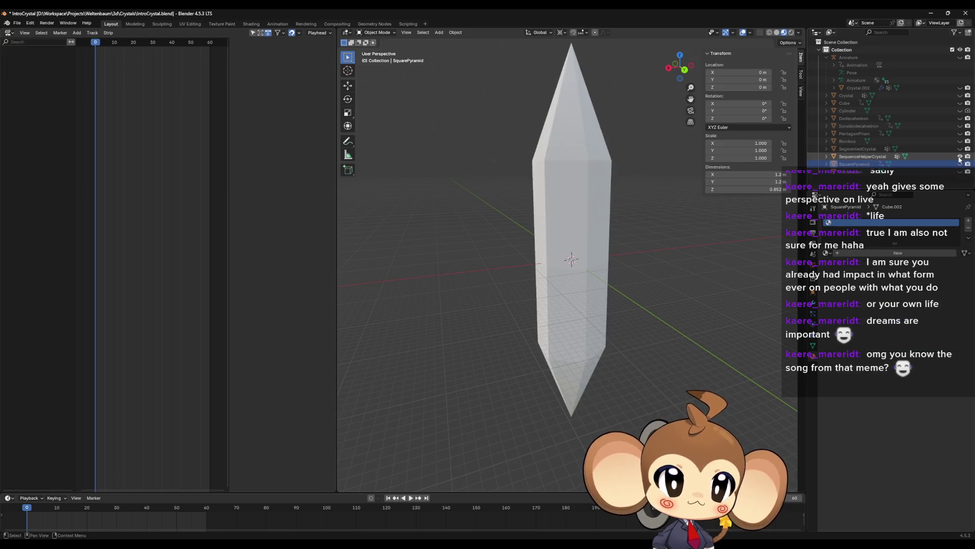
pyautogui.click(960, 157)
pyautogui.click(959, 149)
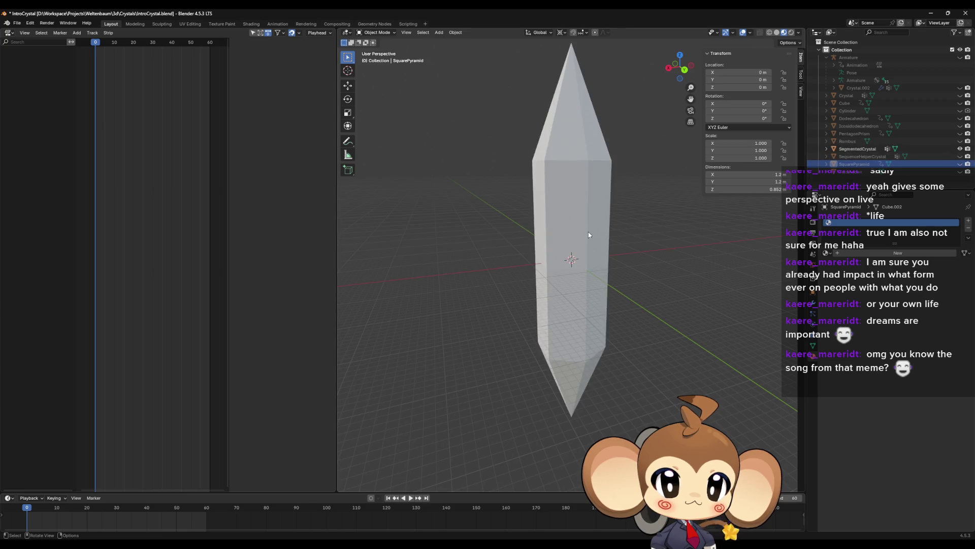
pyautogui.click(588, 232)
pyautogui.press('Tab')
# Select one connected crystal piece and separate it into a new object.
pyautogui.scroll(10, 590, 238)
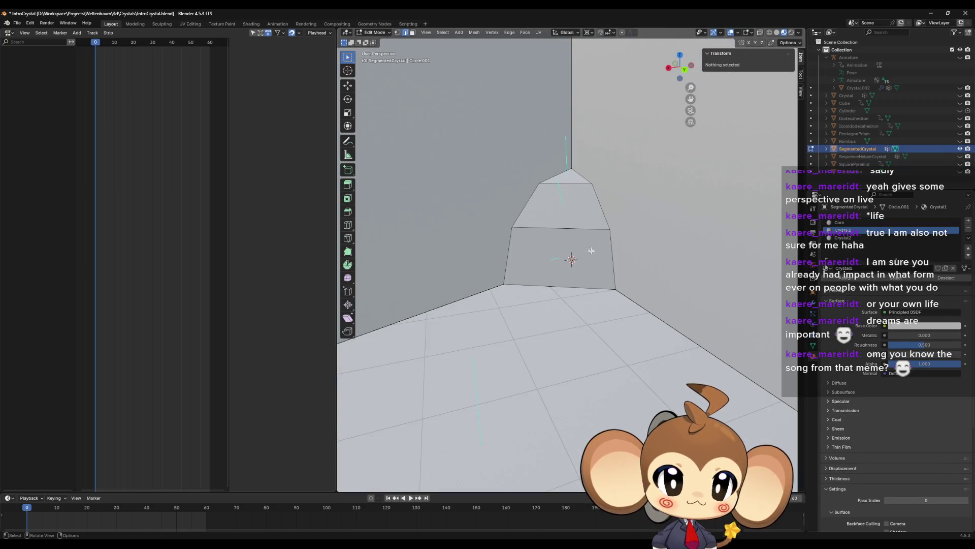
pyautogui.click(583, 228)
pyautogui.press('l')
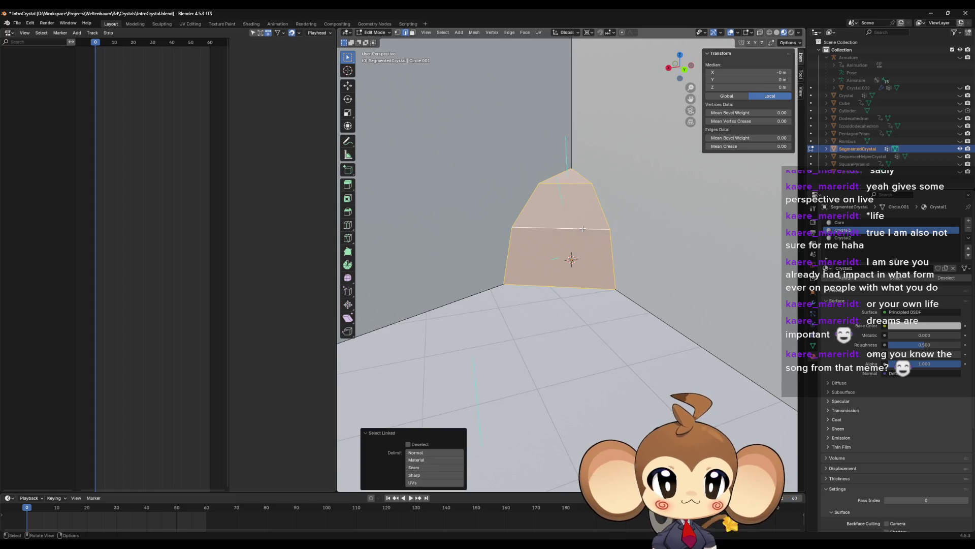
pyautogui.press('p')
pyautogui.click(582, 229)
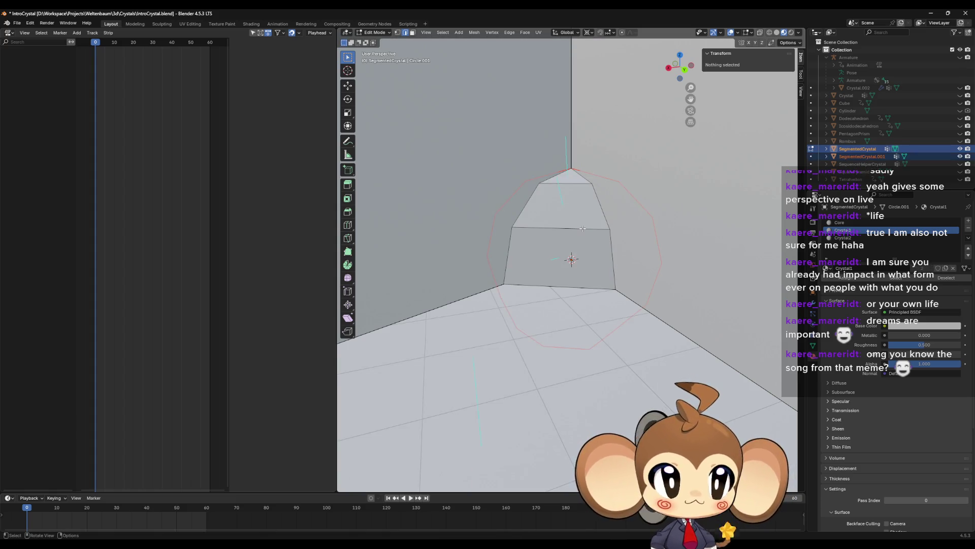
pyautogui.press('Tab')
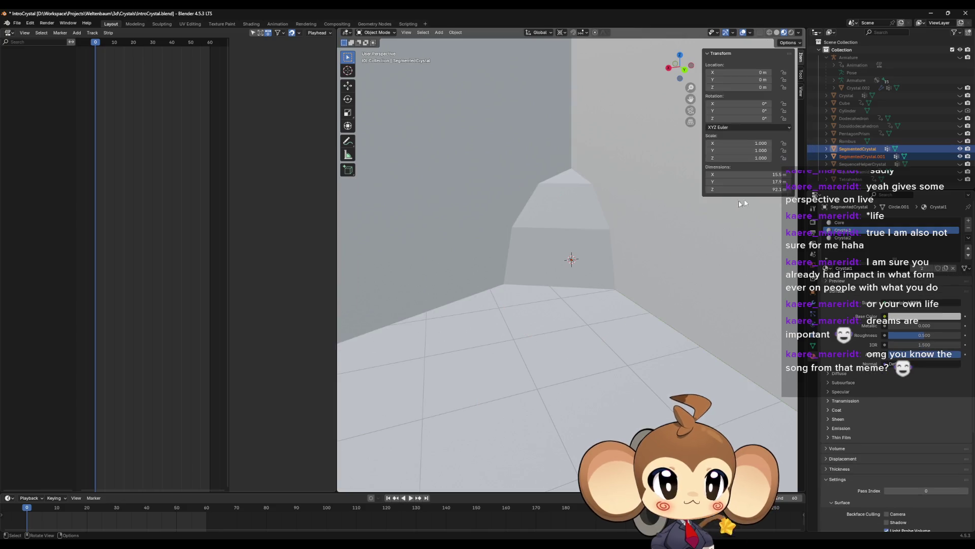
# Join the separated SegmentedCrystal.001 into SequenceHelperCrystal with Ctrl+J.
pyautogui.click(960, 149)
pyautogui.click(959, 155)
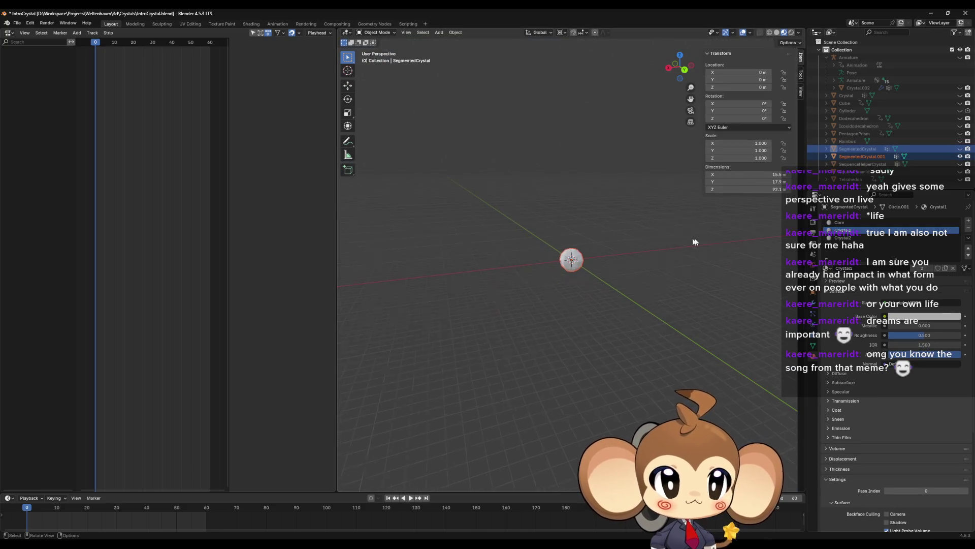
pyautogui.click(960, 156)
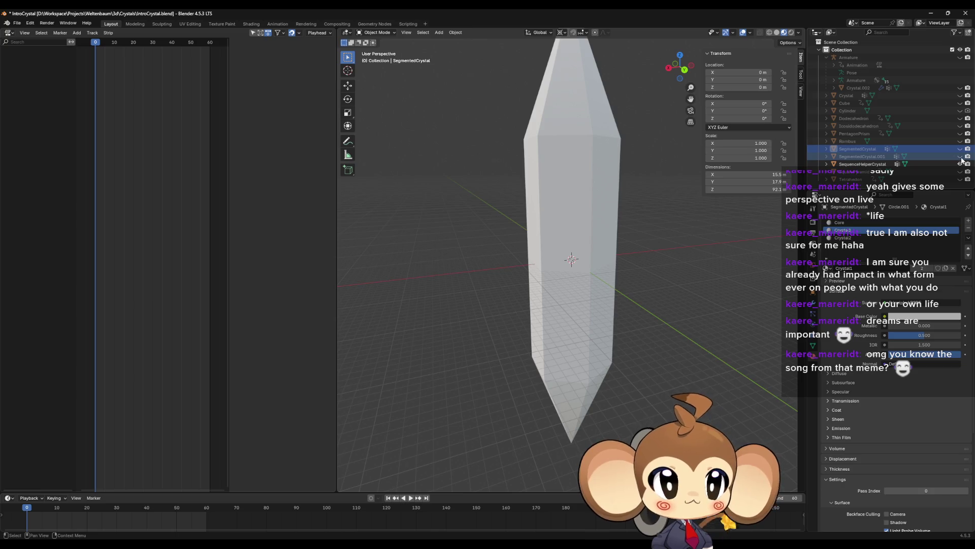
pyautogui.click(884, 156)
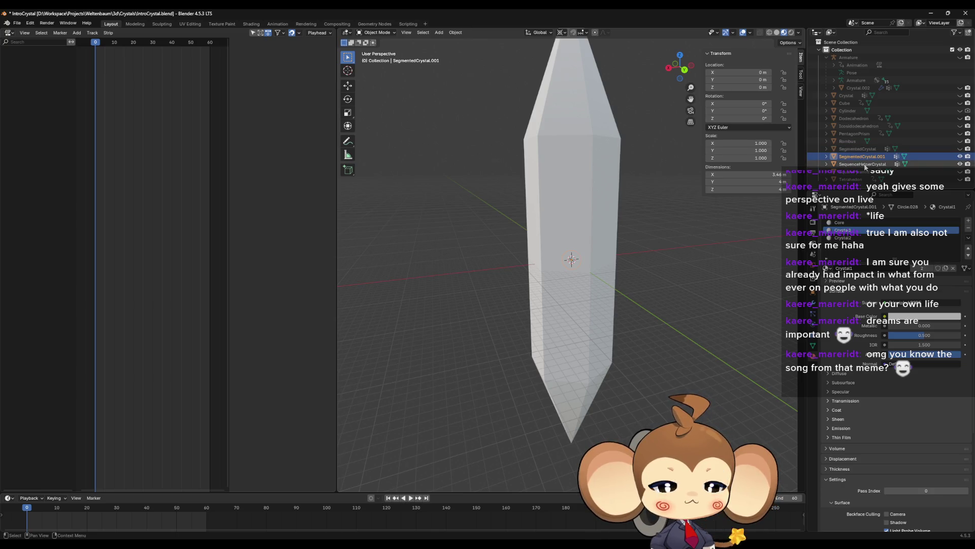
pyautogui.keyDown('ctrl'); pyautogui.click(863, 164); pyautogui.keyUp('ctrl')
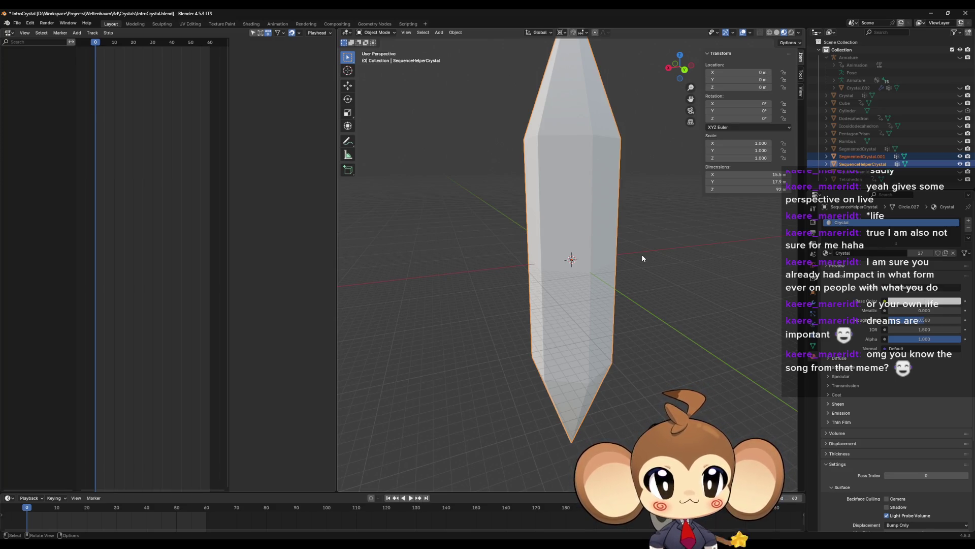
pyautogui.hotkey('ctrl', 'j')
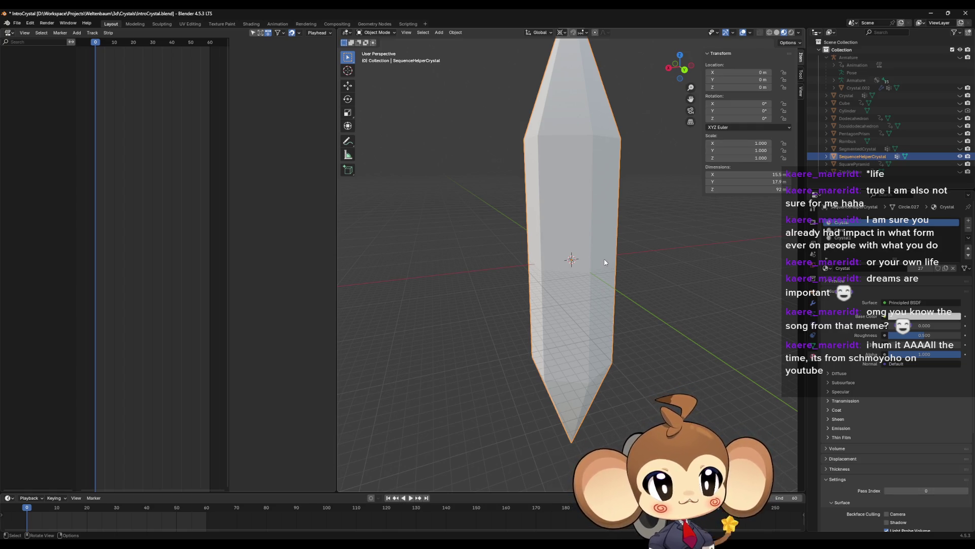
# Hide SequenceHelperCrystal and select SegmentedCrystal's Crystal1 faces in Edit Mode.
pyautogui.moveTo(605, 262); pyautogui.dragTo(600, 282, button='middle')
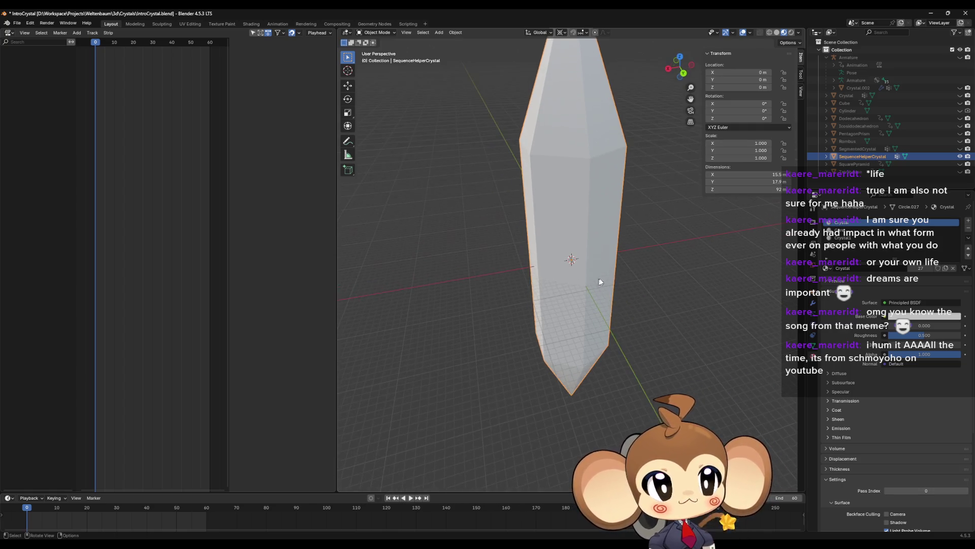
pyautogui.click(955, 148)
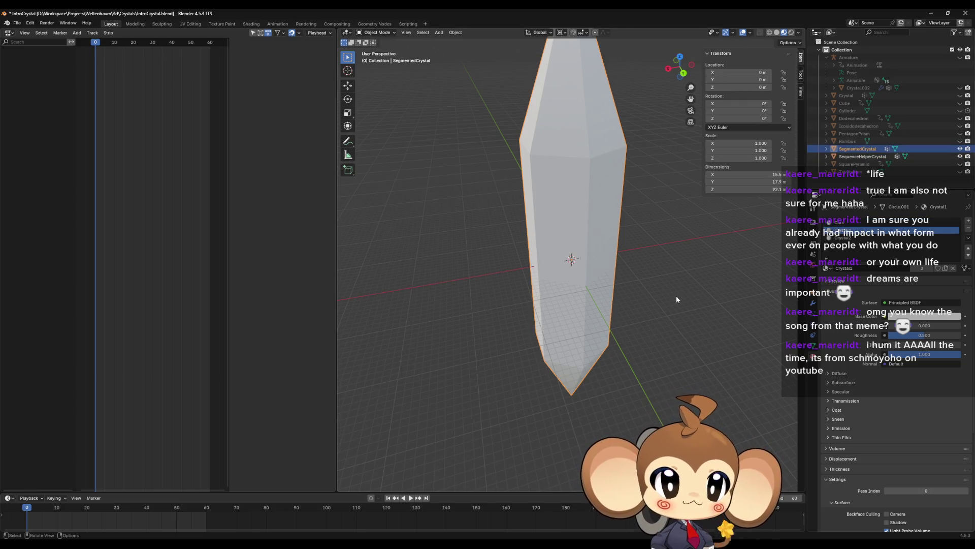
pyautogui.press('Tab')
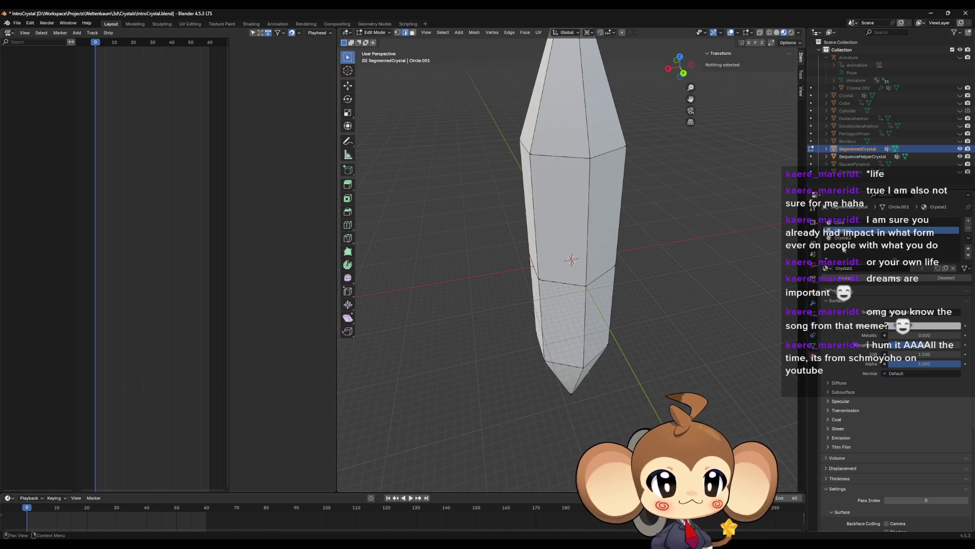
pyautogui.click(960, 156)
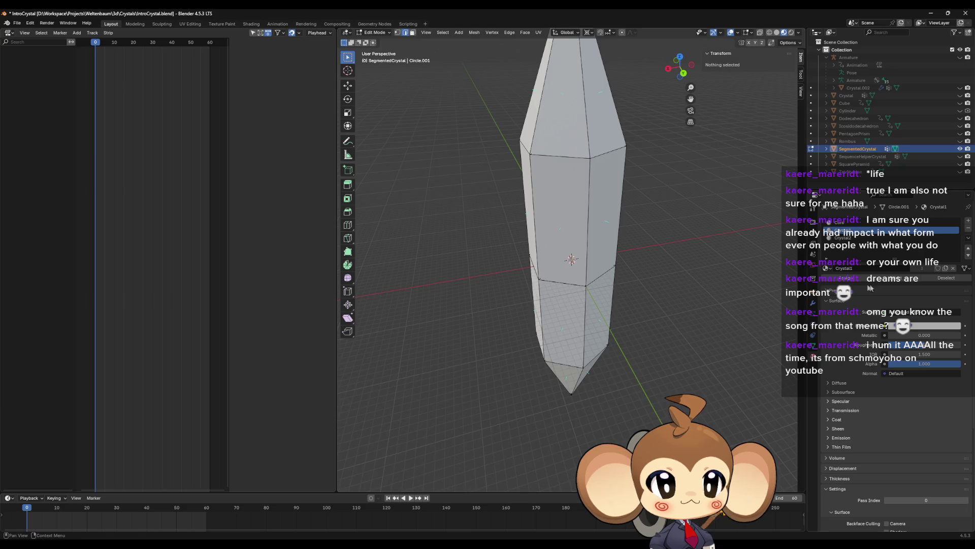
pyautogui.click(898, 279)
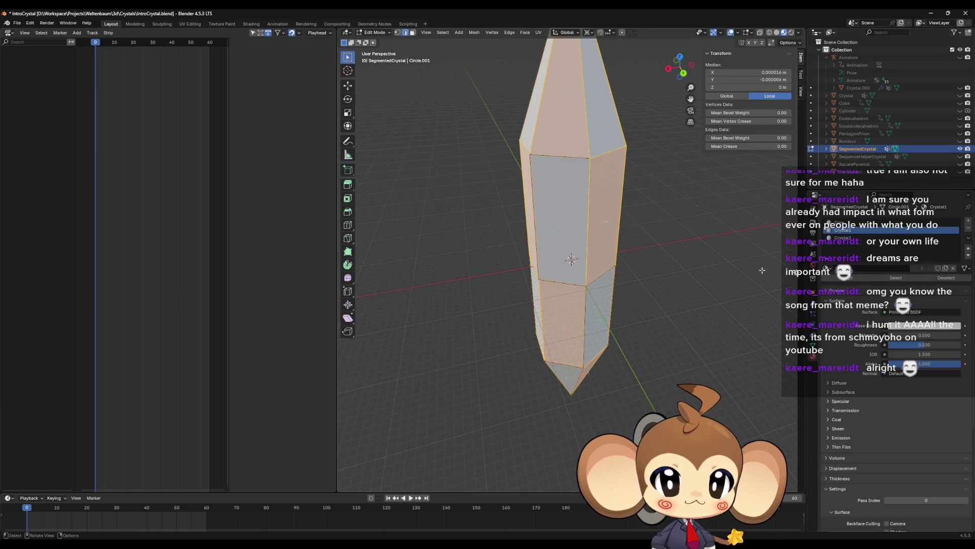
pyautogui.moveTo(662, 234); pyautogui.dragTo(591, 231, button='middle')
# Hide SegmentedCrystal, show SequenceHelperCrystal again and enter its Edit Mode.
pyautogui.click(960, 149)
pyautogui.click(960, 156)
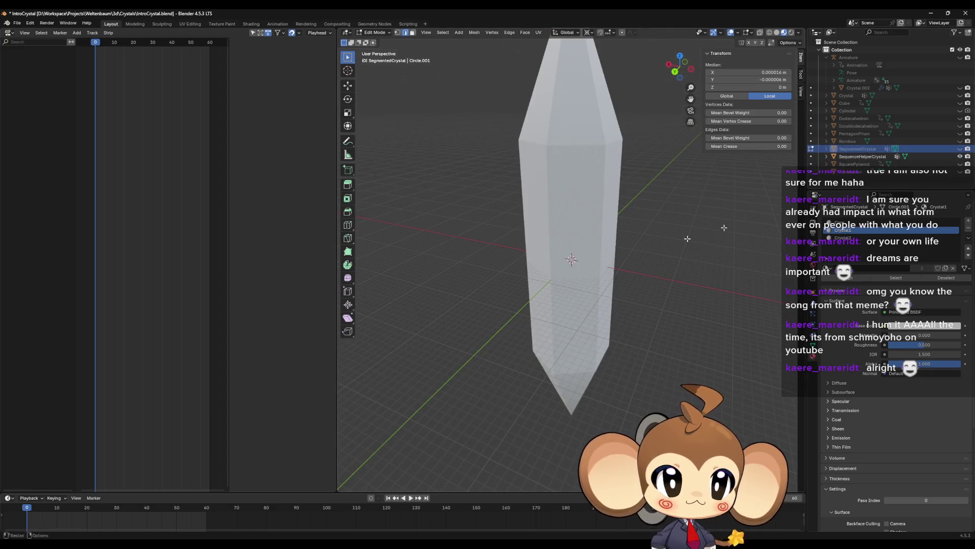
pyautogui.click(543, 238)
pyautogui.press('Tab')
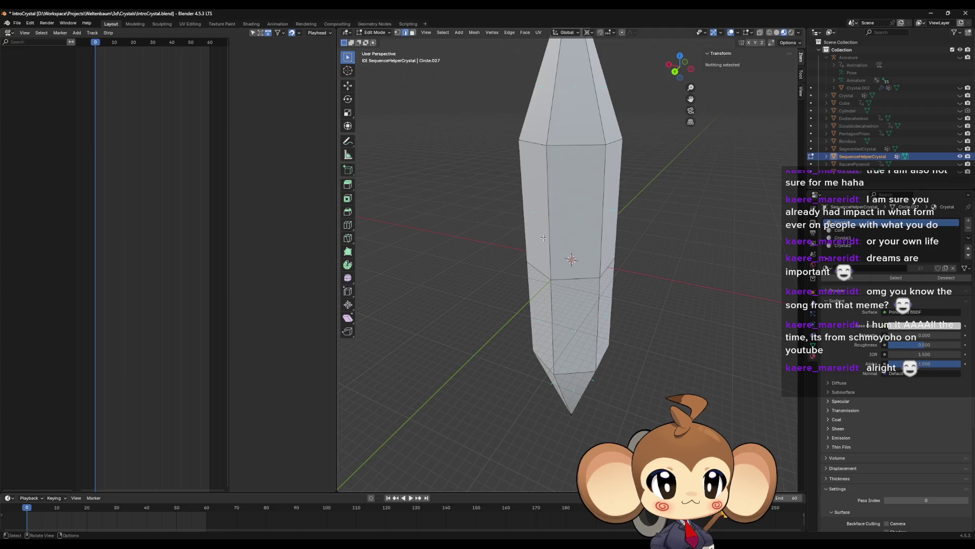
# Select the Crystal1 faces, then use face select mode to pick a face band up the crystal's front.
pyautogui.click(846, 237)
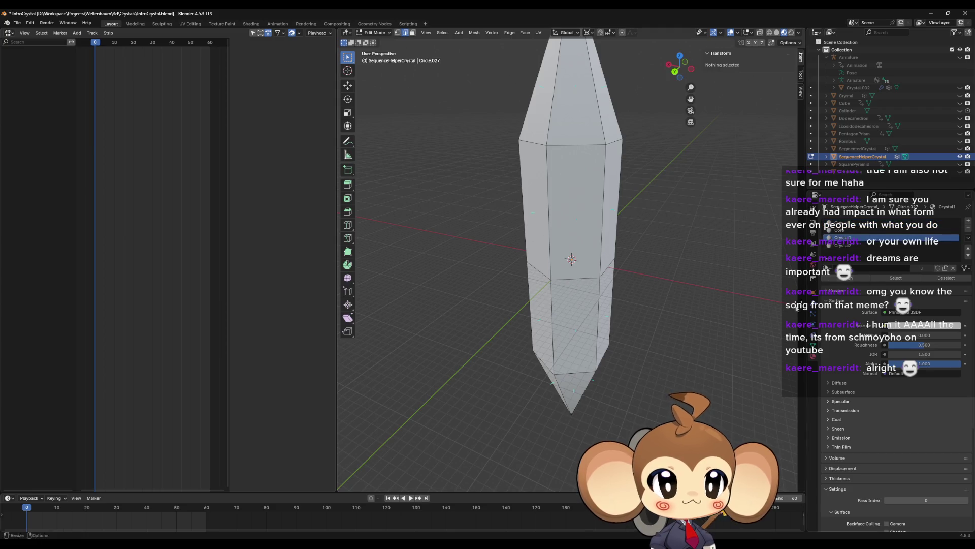
pyautogui.click(903, 279)
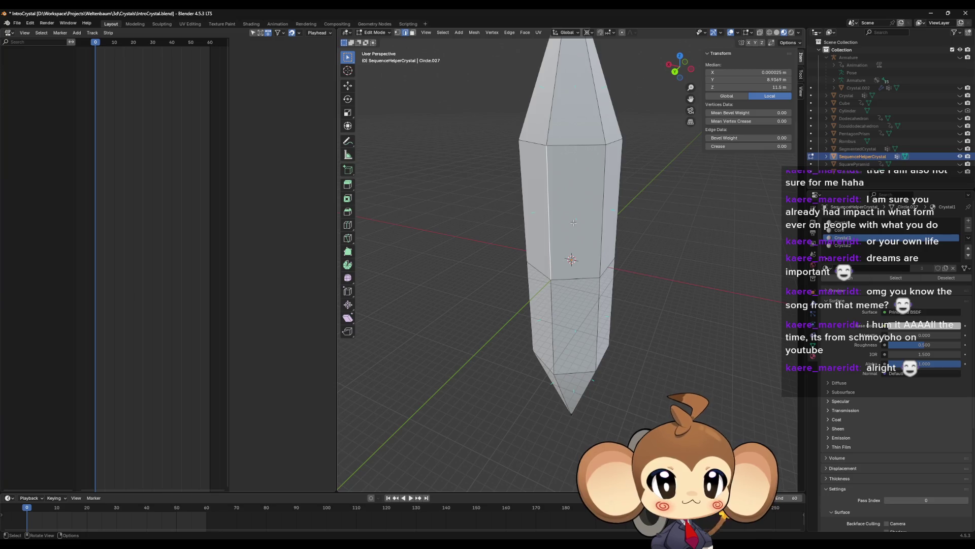
pyautogui.click(413, 32)
pyautogui.click(559, 218)
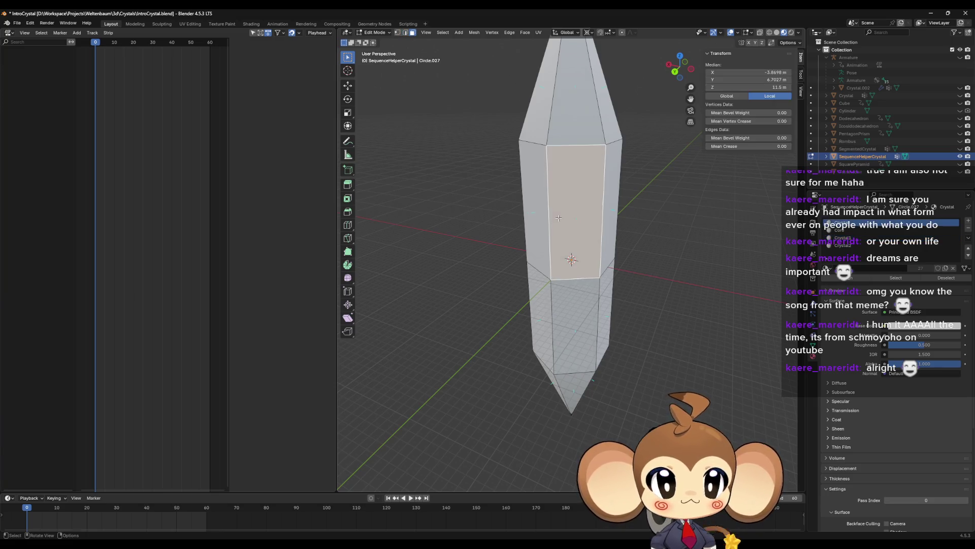
pyautogui.keyDown('shift'); pyautogui.click(544, 313); pyautogui.keyUp('shift')
pyautogui.keyDown('shift'); pyautogui.click(544, 312); pyautogui.keyUp('shift')
pyautogui.keyDown('ctrl'); pyautogui.click(601, 290); pyautogui.keyUp('ctrl')
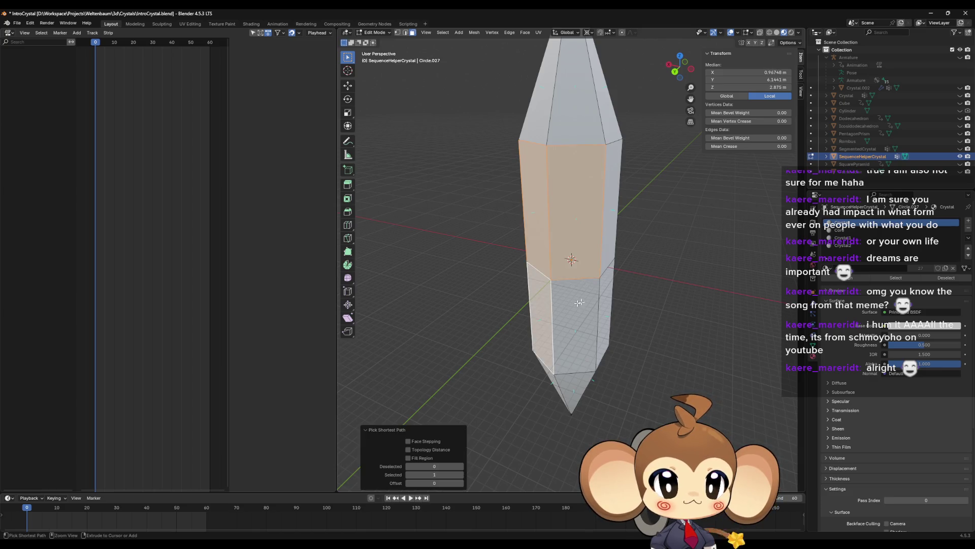
pyautogui.click(539, 315)
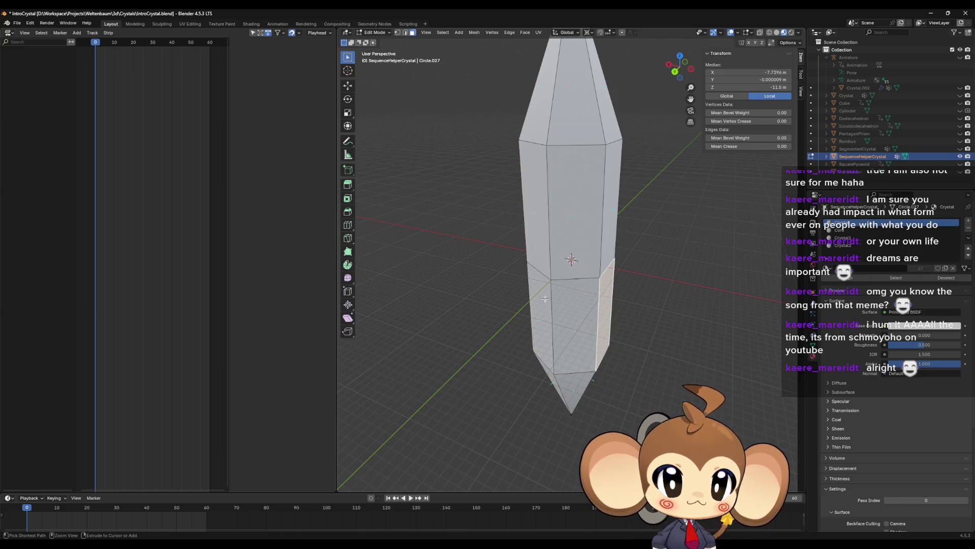
pyautogui.keyDown('ctrl'); pyautogui.click(584, 305); pyautogui.keyUp('ctrl')
pyautogui.keyDown('shift'); pyautogui.click(604, 297); pyautogui.keyUp('shift')
pyautogui.keyDown('ctrl'); pyautogui.click(541, 125); pyautogui.keyUp('ctrl')
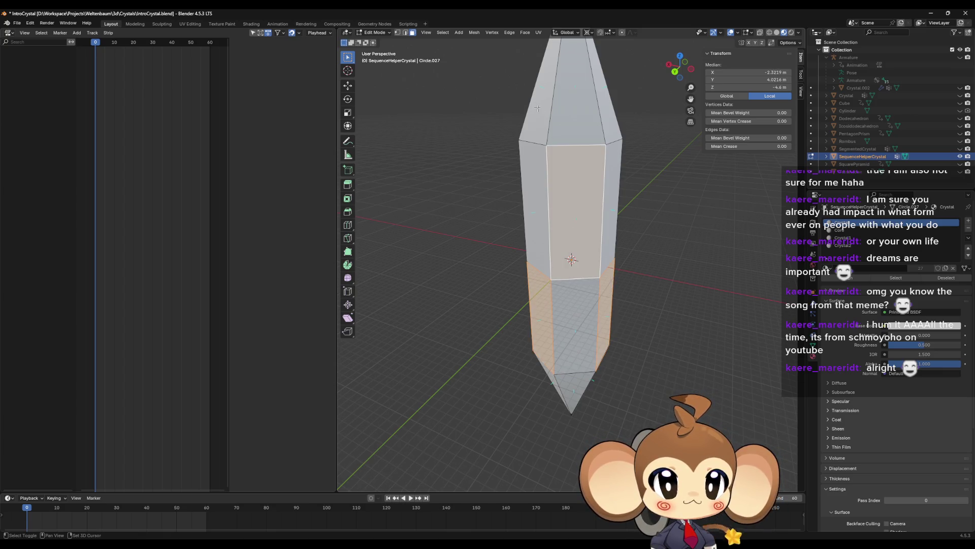
pyautogui.keyDown('ctrl'); pyautogui.click(536, 110); pyautogui.keyUp('ctrl')
pyautogui.keyDown('ctrl'); pyautogui.click(574, 111); pyautogui.keyUp('ctrl')
# Add the lower and side faces to the band and assign them to Crystal1.
pyautogui.moveTo(638, 267); pyautogui.dragTo(530, 362, button='middle')
pyautogui.keyDown('shift'); pyautogui.click(539, 366); pyautogui.keyUp('shift')
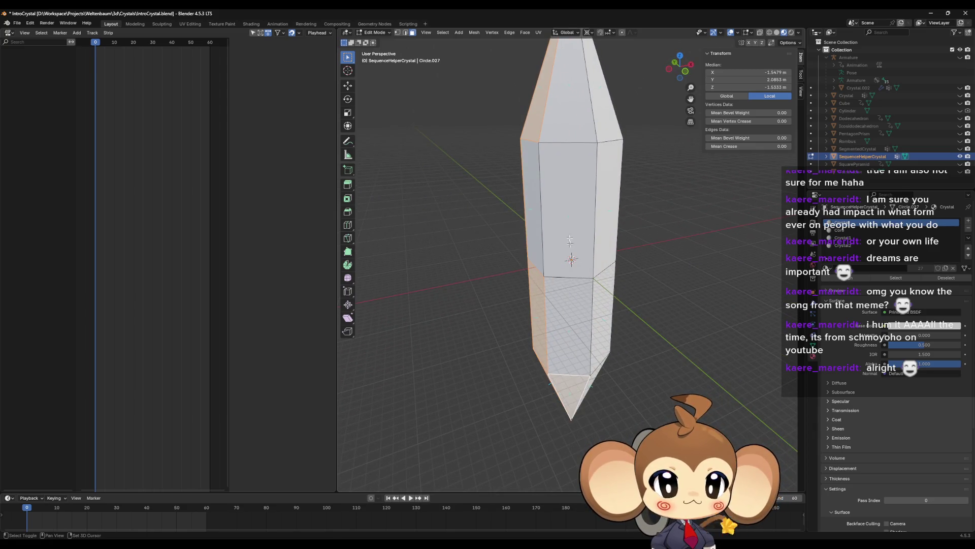
pyautogui.moveTo(564, 213)
pyautogui.mouseDown(button='middle')
pyautogui.moveTo(584, 223)
pyautogui.moveTo(567, 181)
pyautogui.mouseUp(button='middle')
pyautogui.keyDown('ctrl'); pyautogui.click(574, 360); pyautogui.keyUp('ctrl')
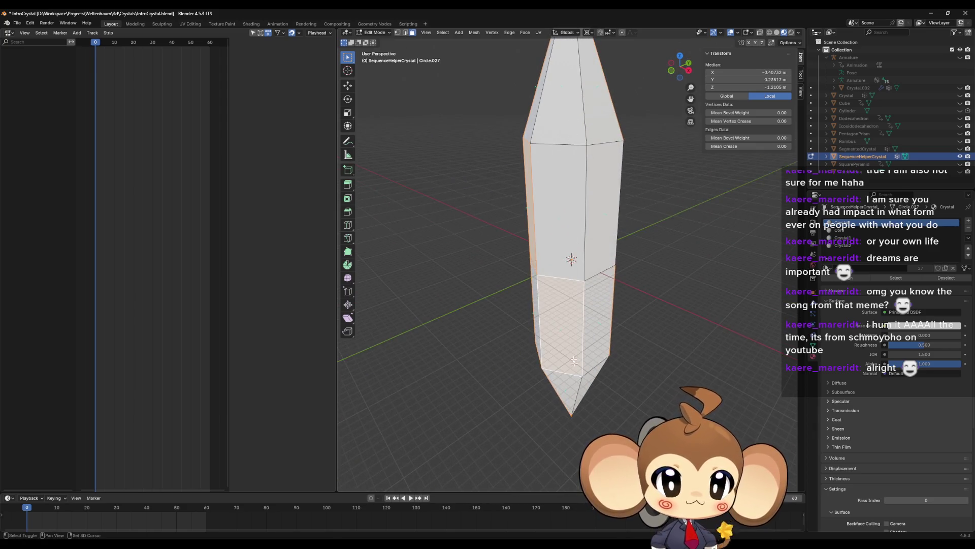
pyautogui.keyDown('ctrl'); pyautogui.click(601, 209); pyautogui.keyUp('ctrl')
pyautogui.moveTo(600, 209); pyautogui.dragTo(613, 256, button='middle')
pyautogui.click(843, 238)
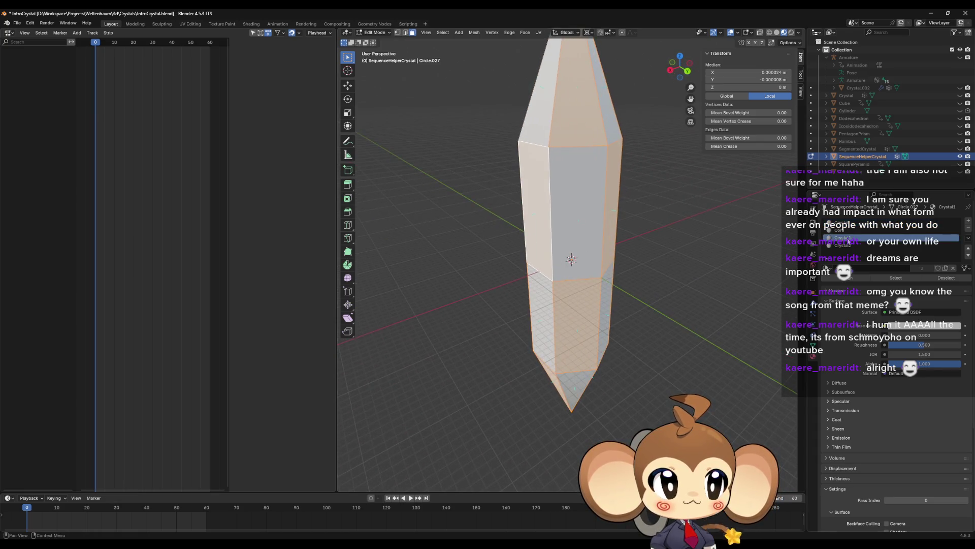
pyautogui.click(848, 278)
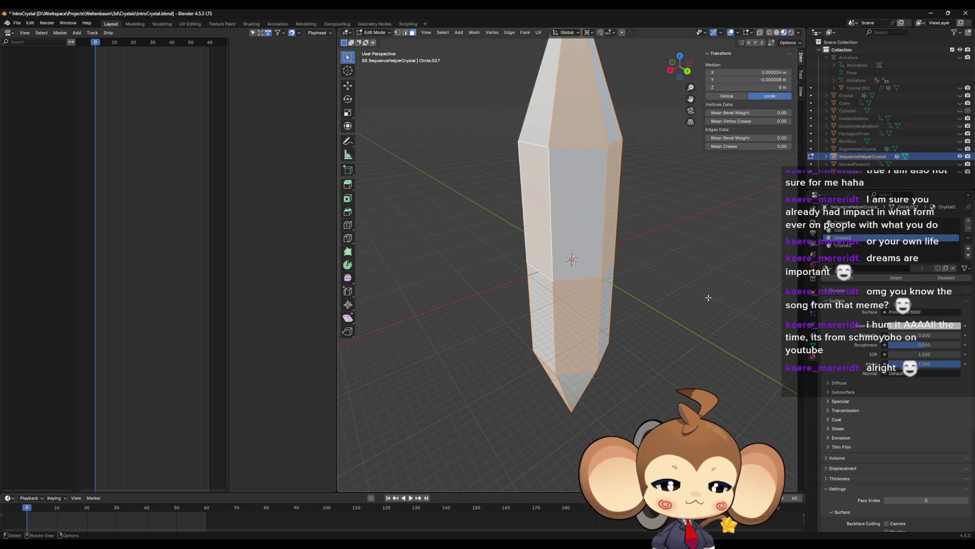
# Select the faces outside Crystal1 and assign the connected inner piece to Core.
pyautogui.moveTo(708, 298); pyautogui.dragTo(711, 286, button='middle')
pyautogui.press('a')
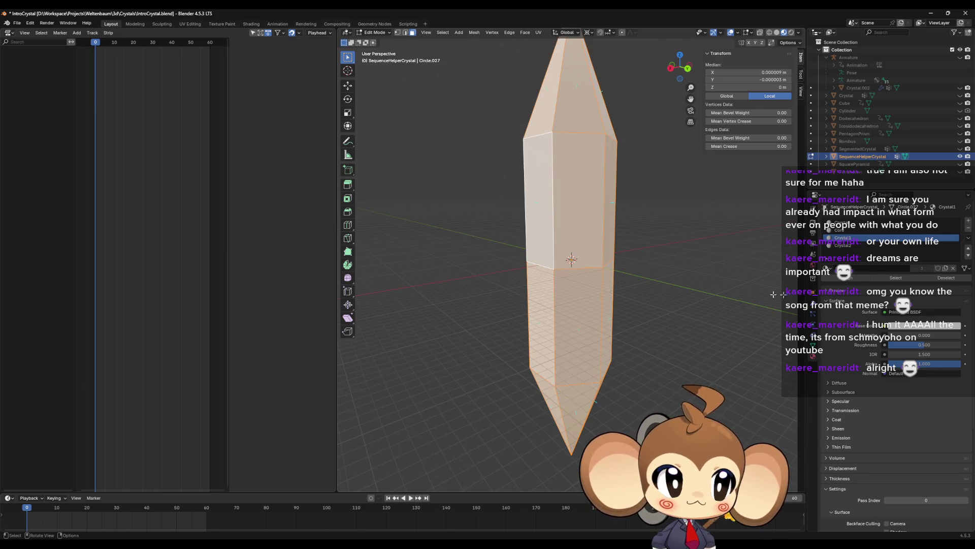
pyautogui.click(942, 279)
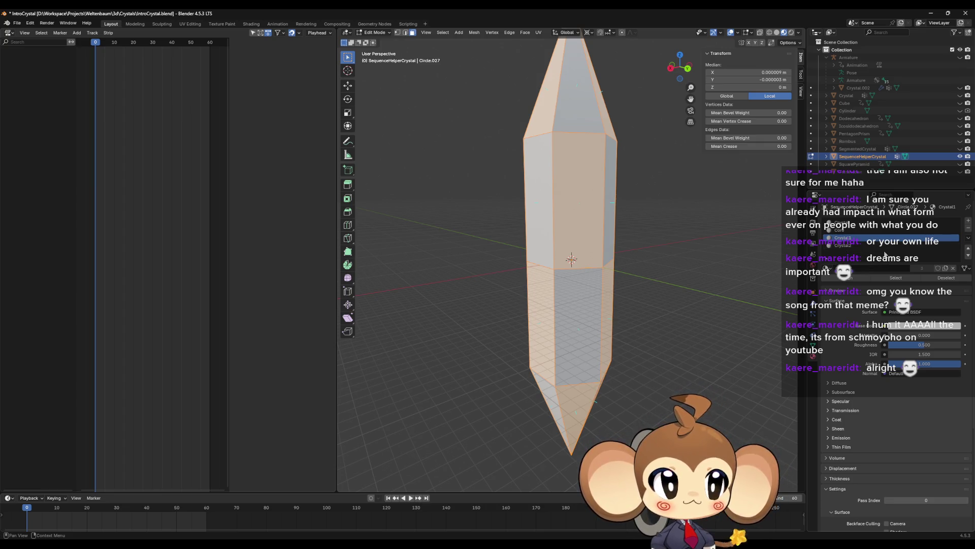
pyautogui.click(848, 246)
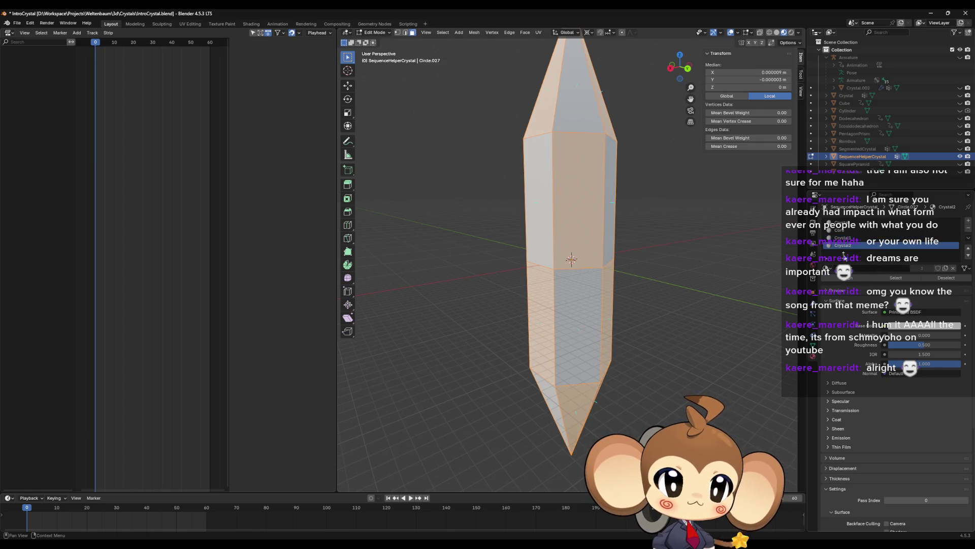
pyautogui.scroll(6, 600, 263)
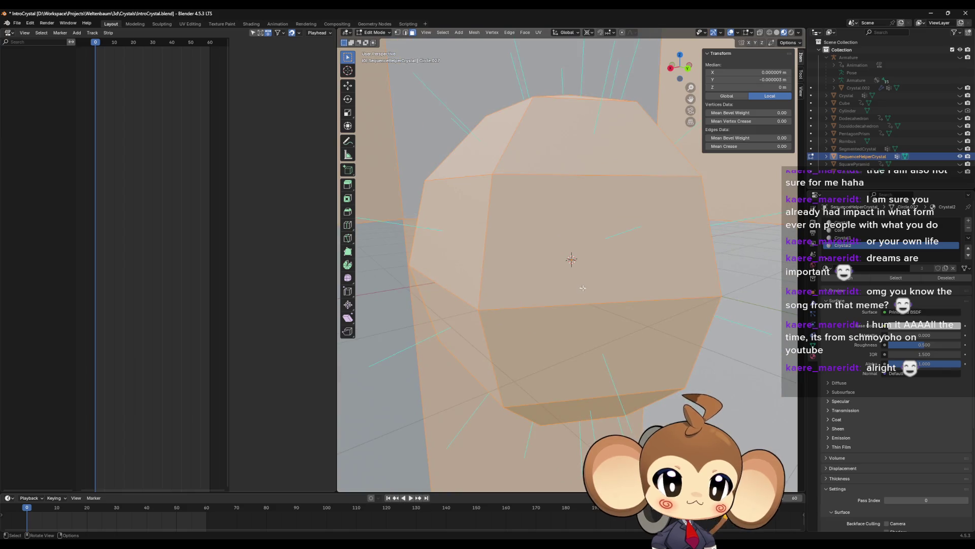
pyautogui.click(588, 301)
pyautogui.hotkey('ctrl', 'l')
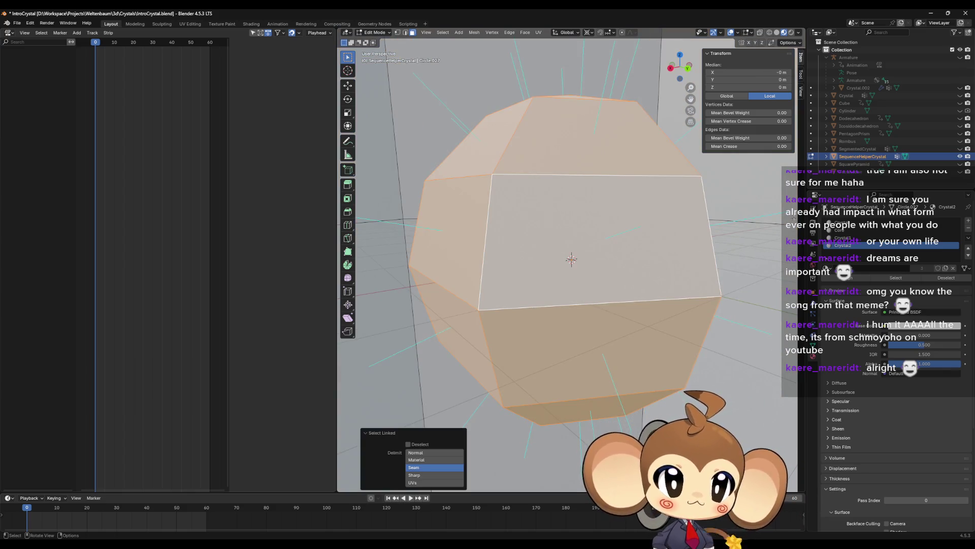
pyautogui.click(843, 230)
pyautogui.click(838, 278)
# Deselect all, make the Crystal slot active in Object Mode, and return to Edit Mode.
pyautogui.scroll(-2, 668, 318)
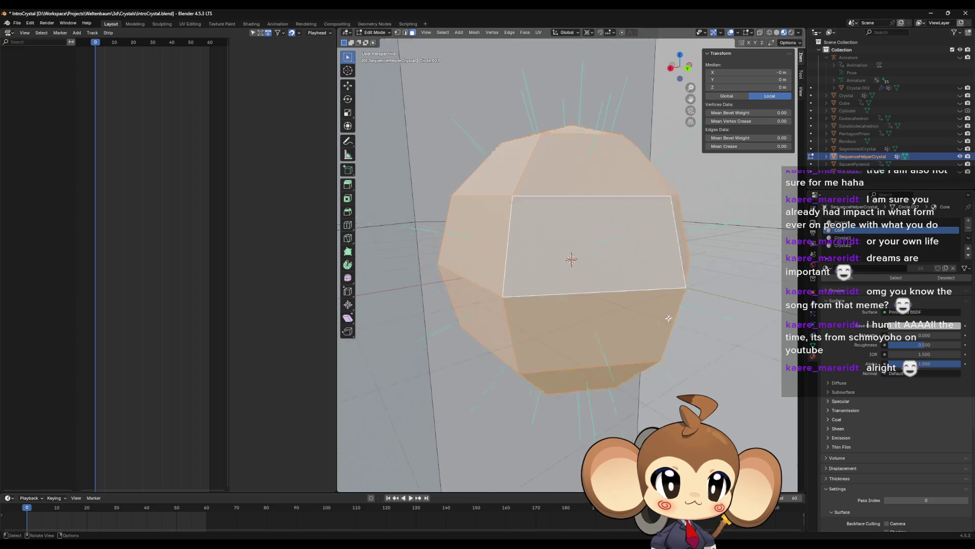
pyautogui.hotkey('alt', 'a')
pyautogui.scroll(-5, 668, 318)
pyautogui.scroll(1, 735, 307)
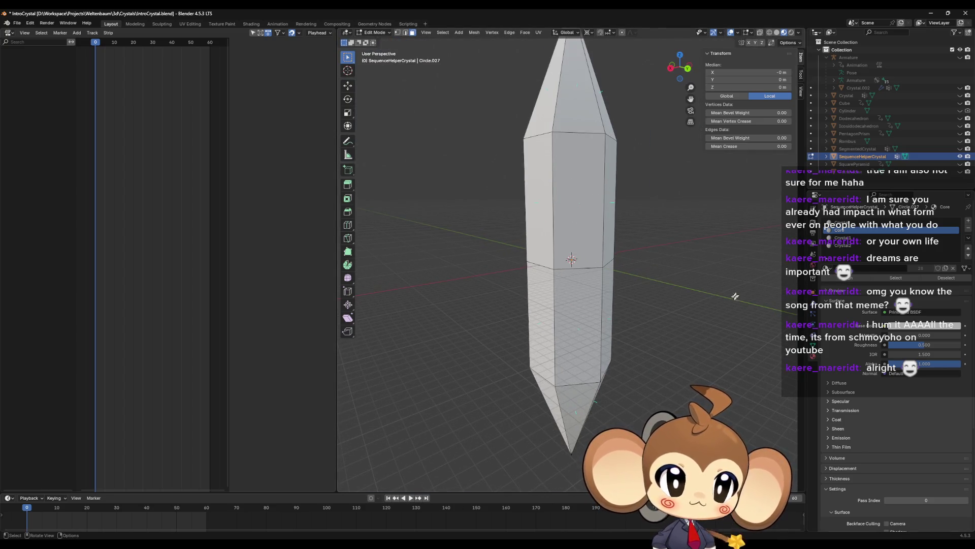
pyautogui.press('Tab')
pyautogui.click(945, 222)
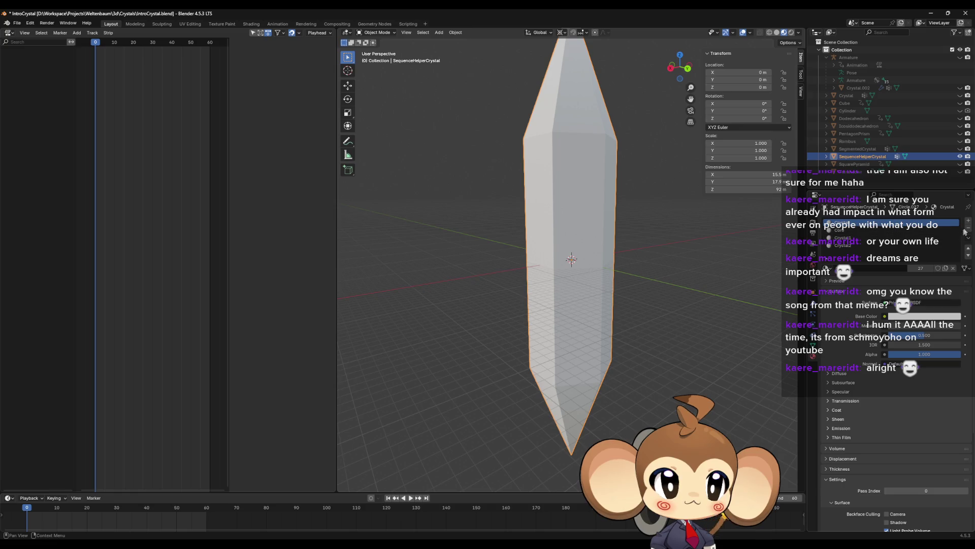
pyautogui.keyDown('ctrl'); pyautogui.scroll(-1, 964, 232); pyautogui.keyUp('ctrl')
pyautogui.press('Tab')
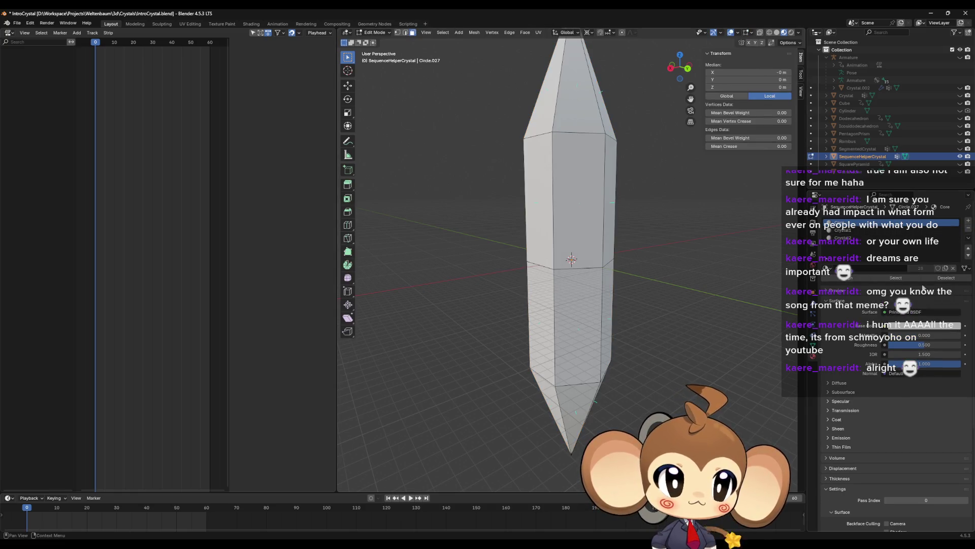
# Check the Core, Crystal1 and Crystal2 face selections in turn, then return to Object Mode.
pyautogui.click(906, 279)
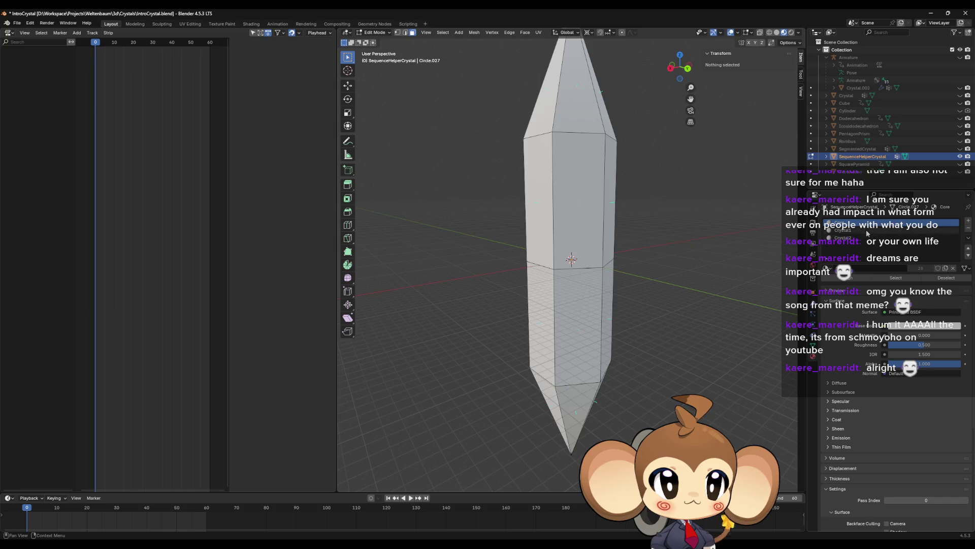
pyautogui.click(843, 229)
pyautogui.click(896, 277)
pyautogui.hotkey('alt', 'a')
pyautogui.click(843, 237)
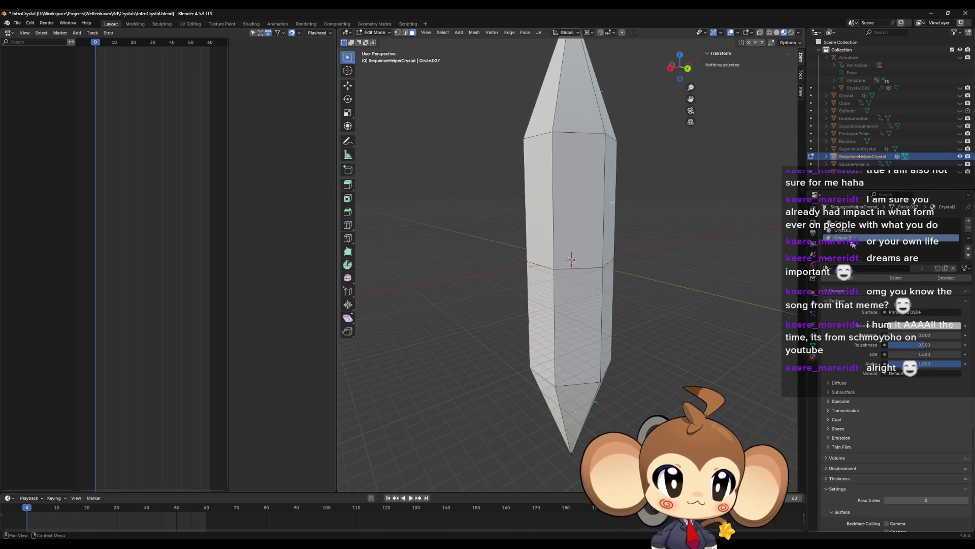
pyautogui.click(894, 278)
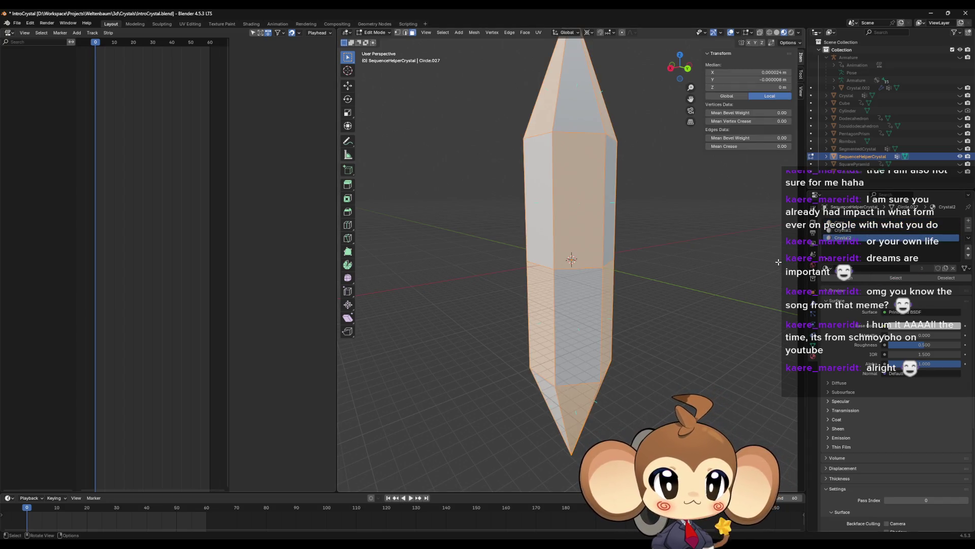
pyautogui.press('Tab')
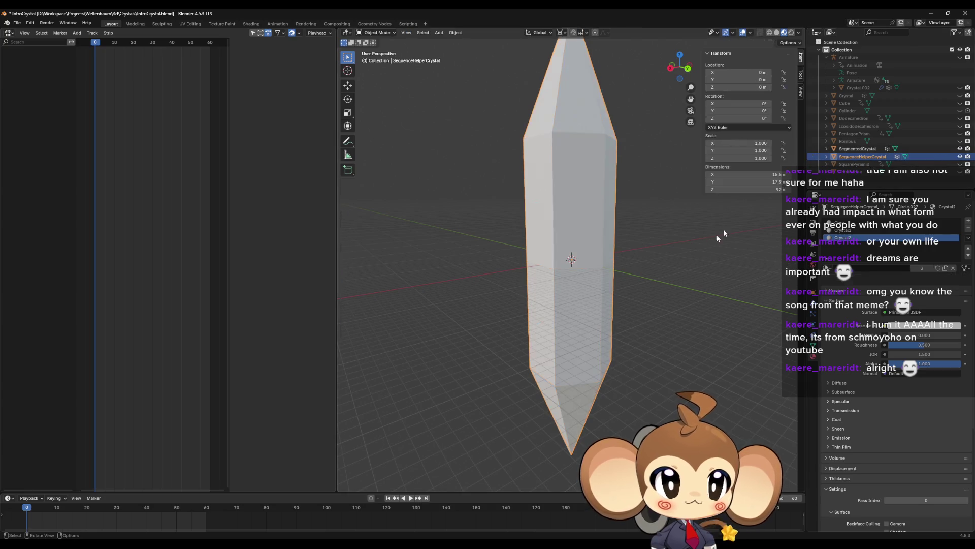
# On SegmentedCrystal, select the faces of the current material slot, then return to Object Mode.
pyautogui.click(858, 149)
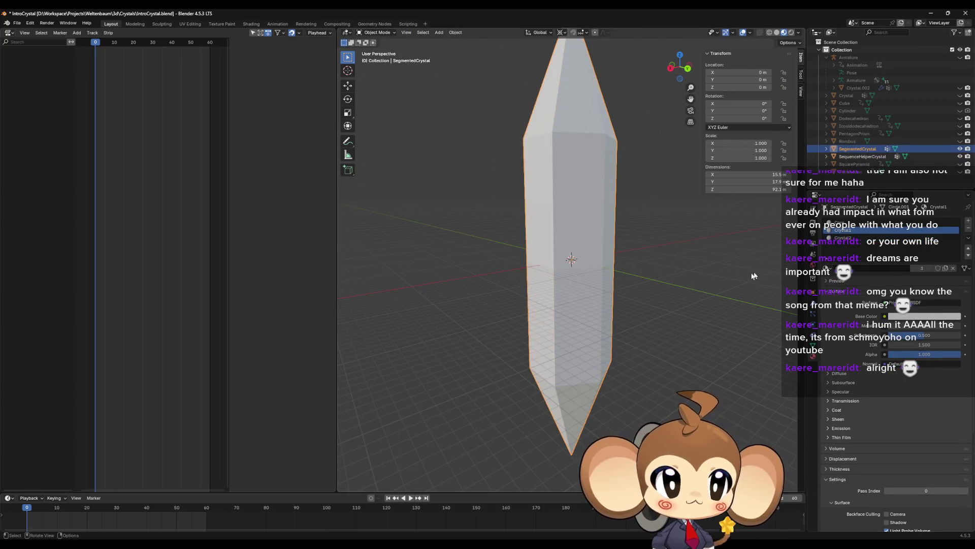
pyautogui.press('Tab')
pyautogui.hotkey('alt', 'a')
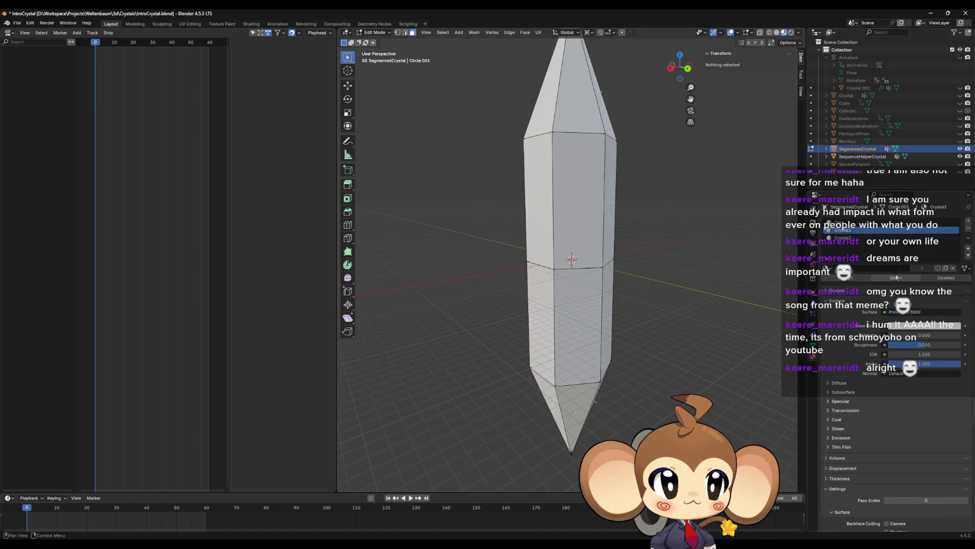
pyautogui.click(896, 278)
pyautogui.press('Tab')
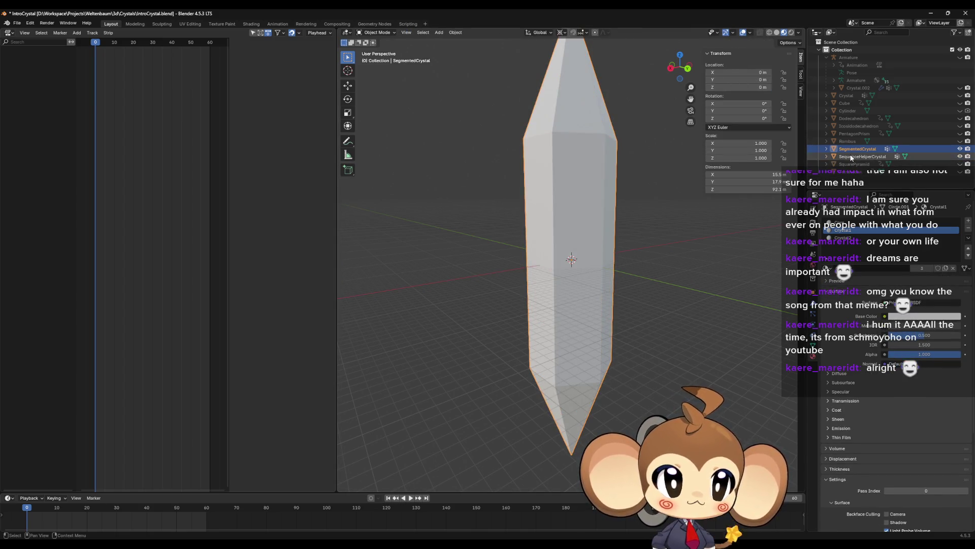
# On SequenceHelperCrystal, select the Crystal1 faces, then return to Object Mode.
pyautogui.click(863, 157)
pyautogui.press('Tab')
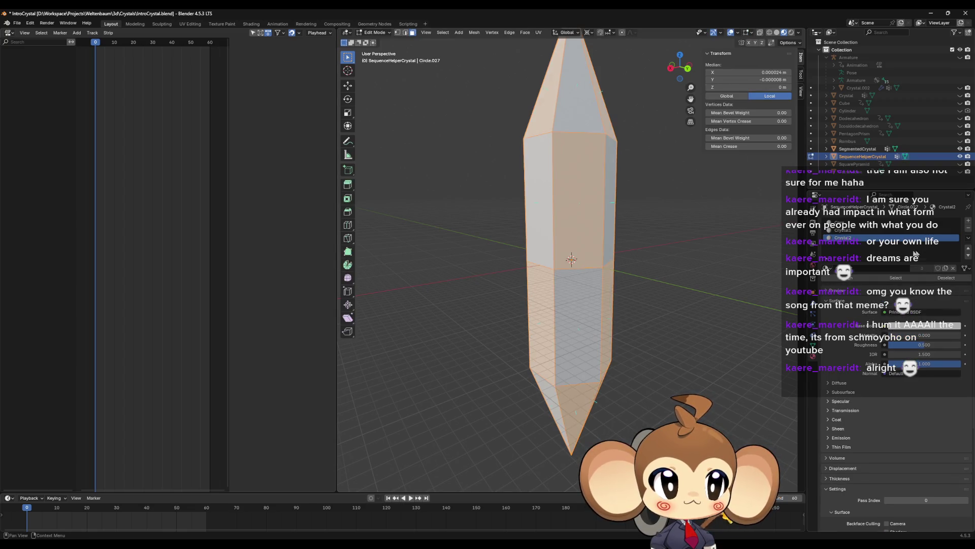
pyautogui.click(894, 230)
pyautogui.hotkey('alt', 'a')
pyautogui.click(896, 278)
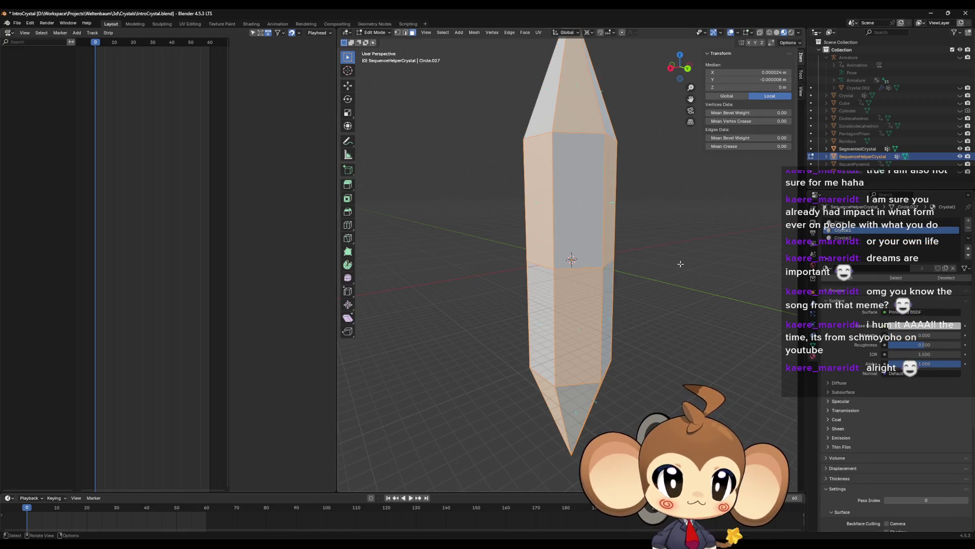
pyautogui.press('Tab')
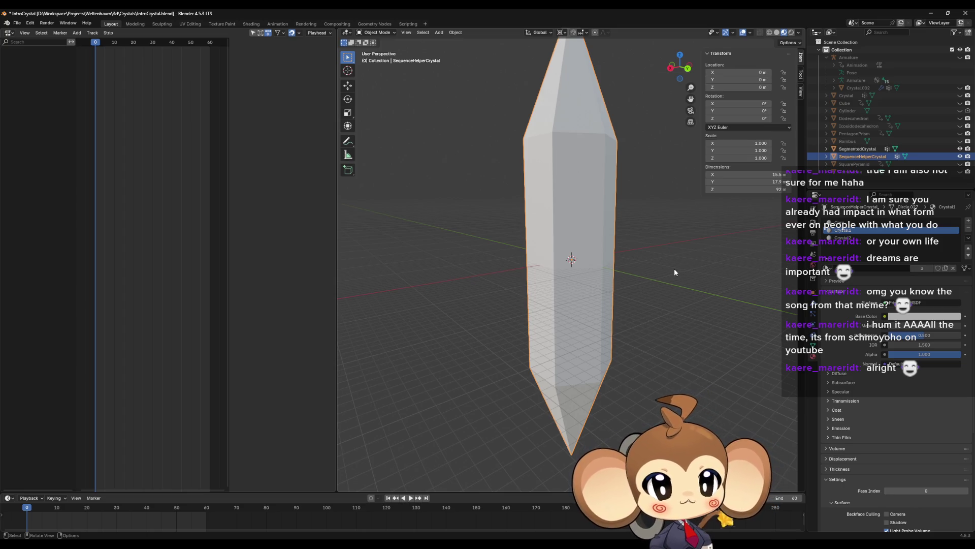
pyautogui.scroll(-4, 667, 275)
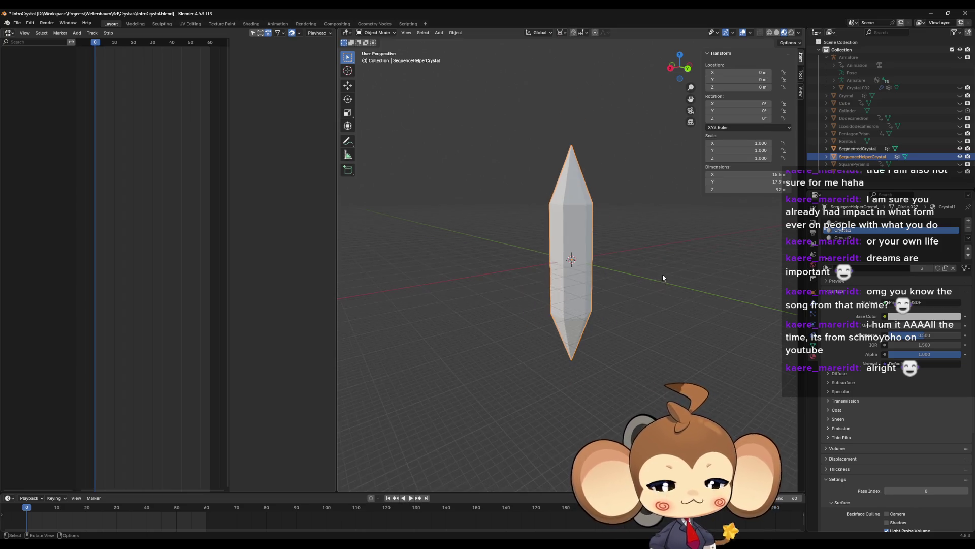
# Inspect the crystal mesh in Edit Mode, looking up at it from below.
pyautogui.moveTo(662, 273)
pyautogui.mouseDown(button='middle')
pyautogui.moveTo(660, 299)
pyautogui.moveTo(683, 311)
pyautogui.mouseUp(button='middle')
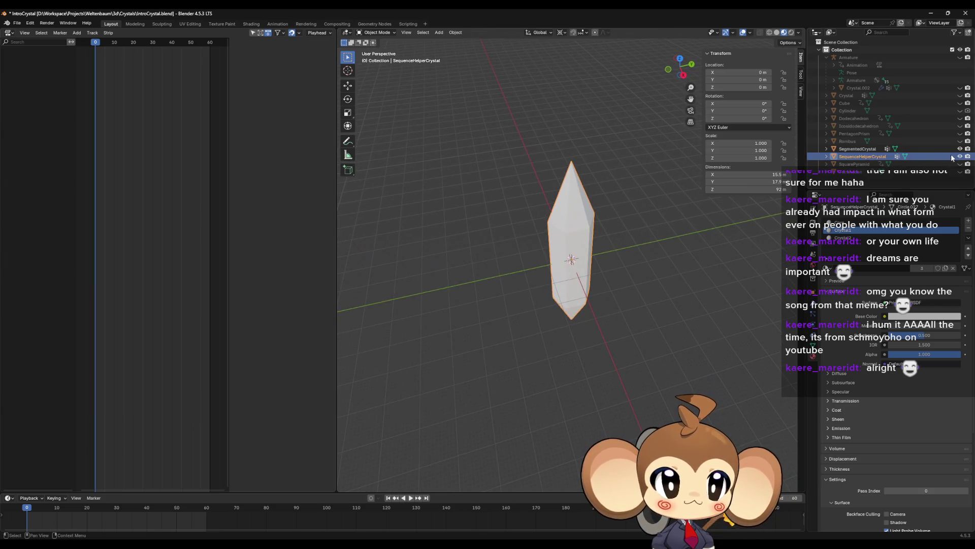
pyautogui.scroll(3, 588, 251)
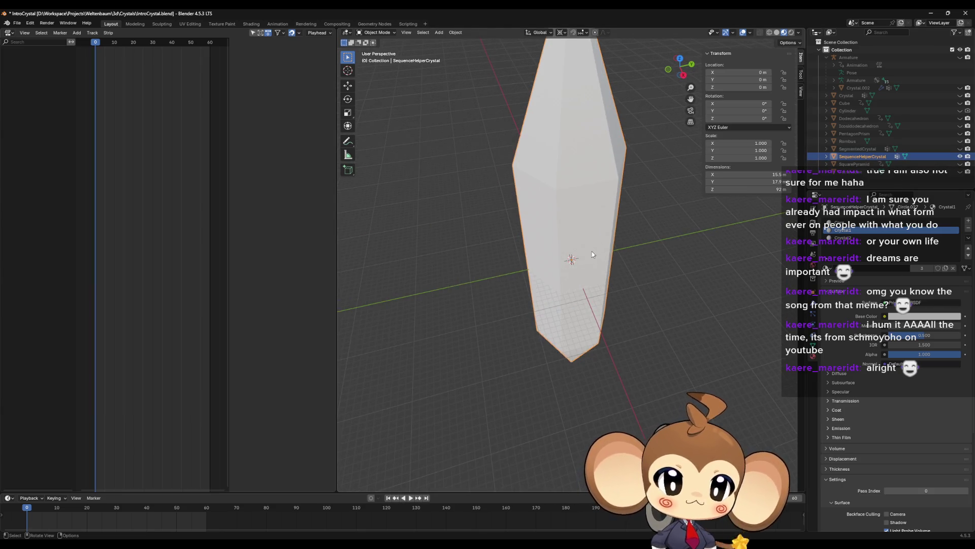
pyautogui.press('Tab')
pyautogui.moveTo(592, 254)
pyautogui.mouseDown(button='middle')
pyautogui.moveTo(602, 301)
pyautogui.moveTo(604, 290)
pyautogui.moveTo(599, 325)
pyautogui.moveTo(603, 290)
pyautogui.moveTo(617, 292)
pyautogui.moveTo(603, 273)
pyautogui.mouseUp(button='middle')
pyautogui.scroll(-6, 617, 292)
pyautogui.scroll(7, 618, 293)
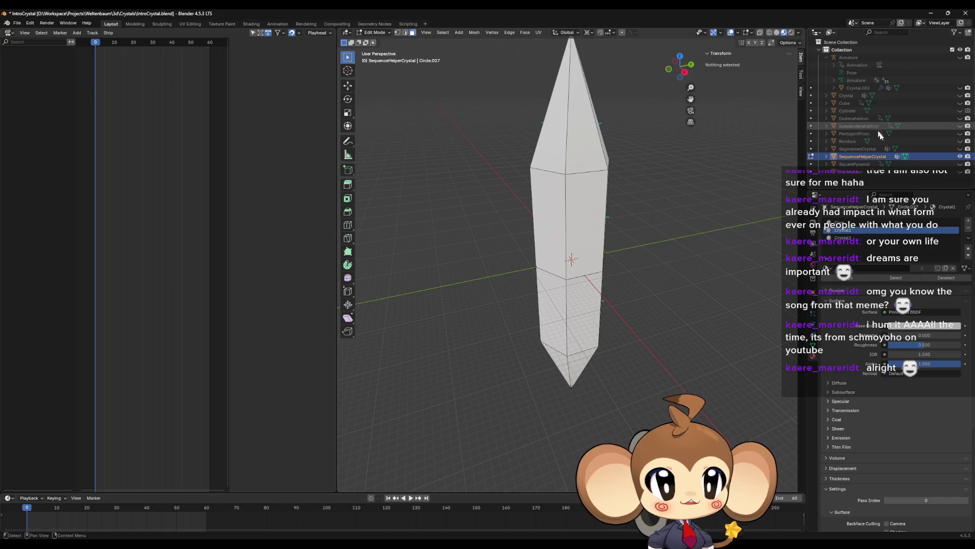
# Hide SequenceHelperCrystal, show SegmentedCrystal, and return to Object Mode.
pyautogui.click(869, 149)
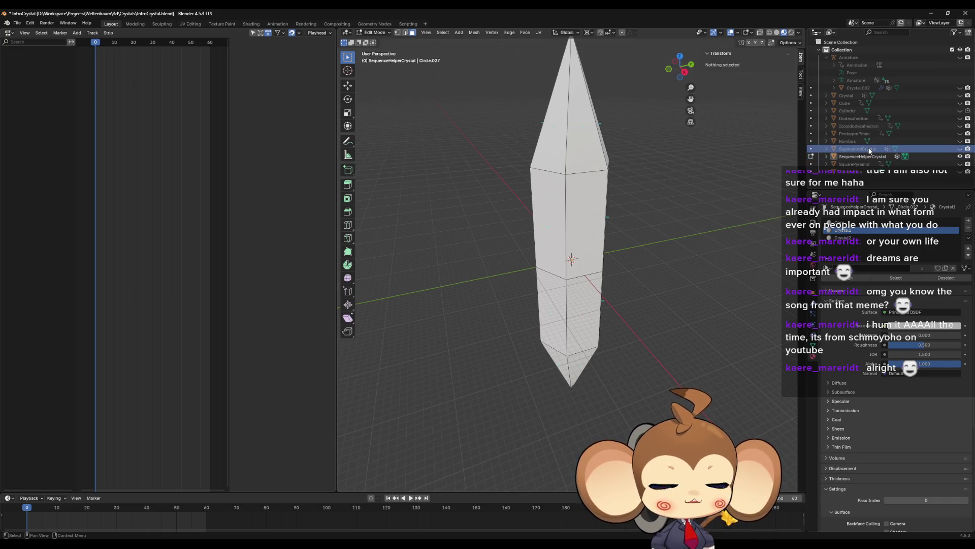
pyautogui.click(959, 155)
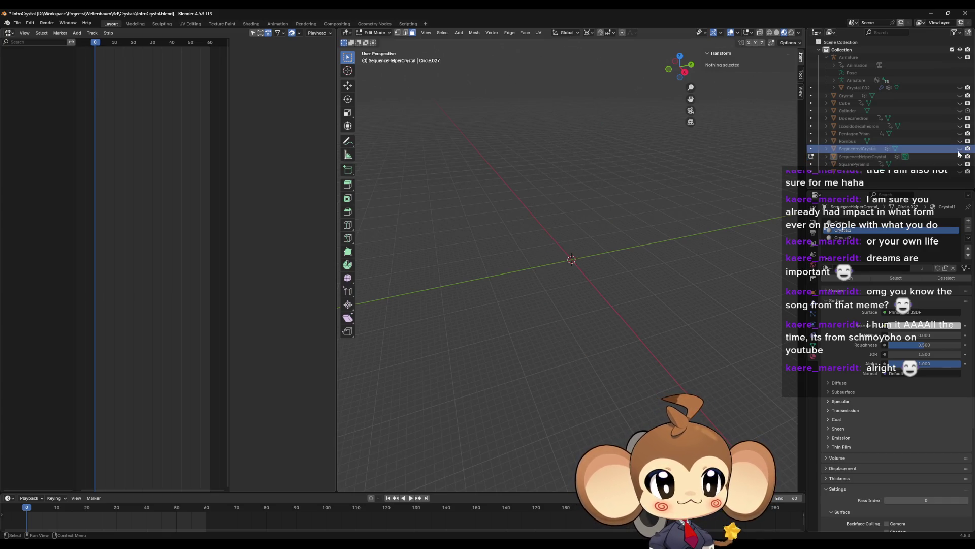
pyautogui.click(960, 149)
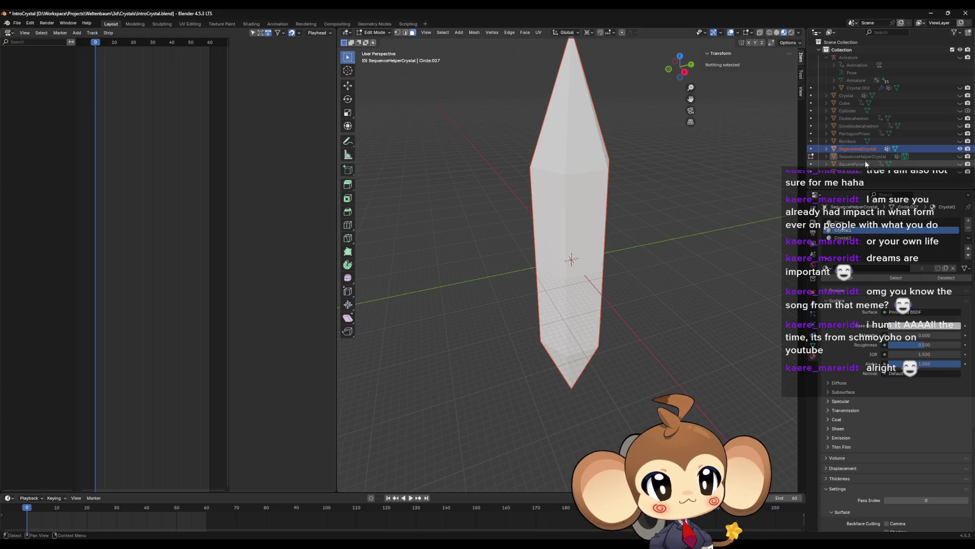
pyautogui.press('Tab')
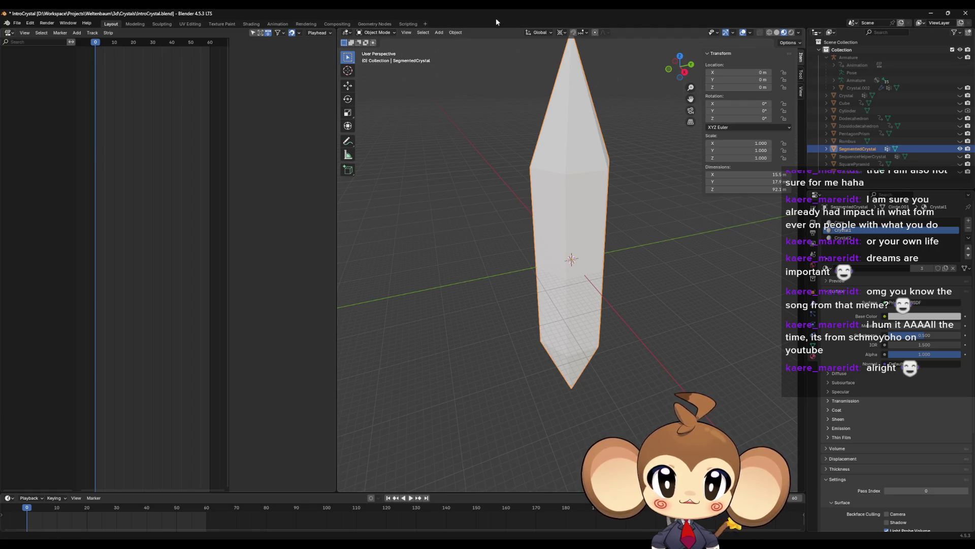
pyautogui.click(438, 32)
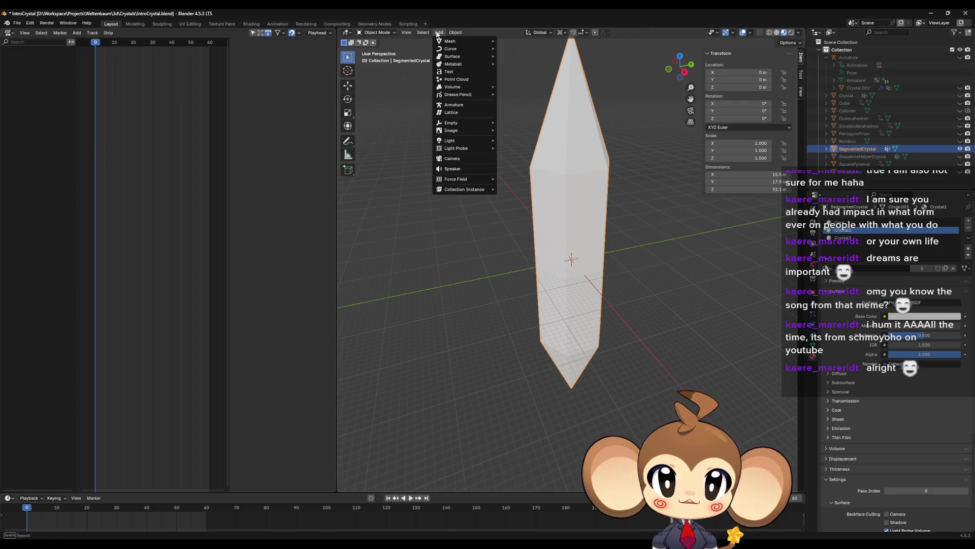
# Add Armature.001 with a single 1 m bone at the origin and enter its Edit Mode.
pyautogui.click(451, 105)
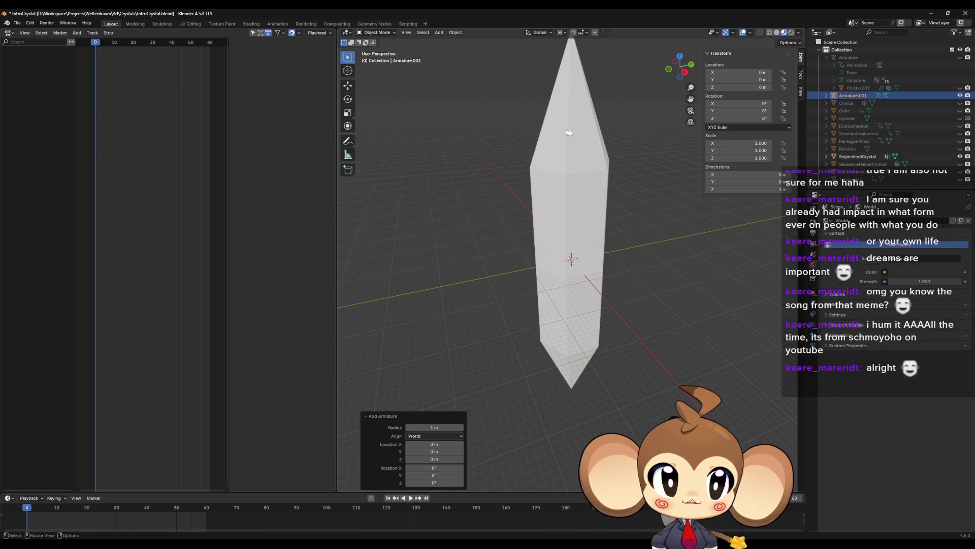
pyautogui.scroll(5, 636, 255)
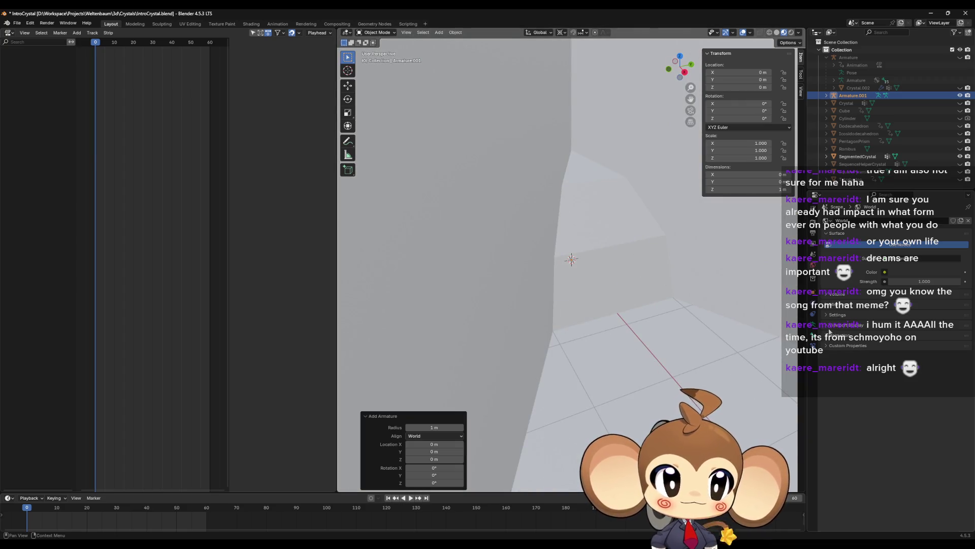
pyautogui.scroll(4, 630, 299)
pyautogui.moveTo(630, 300); pyautogui.dragTo(622, 272, button='middle')
pyautogui.scroll(-8, 559, 239)
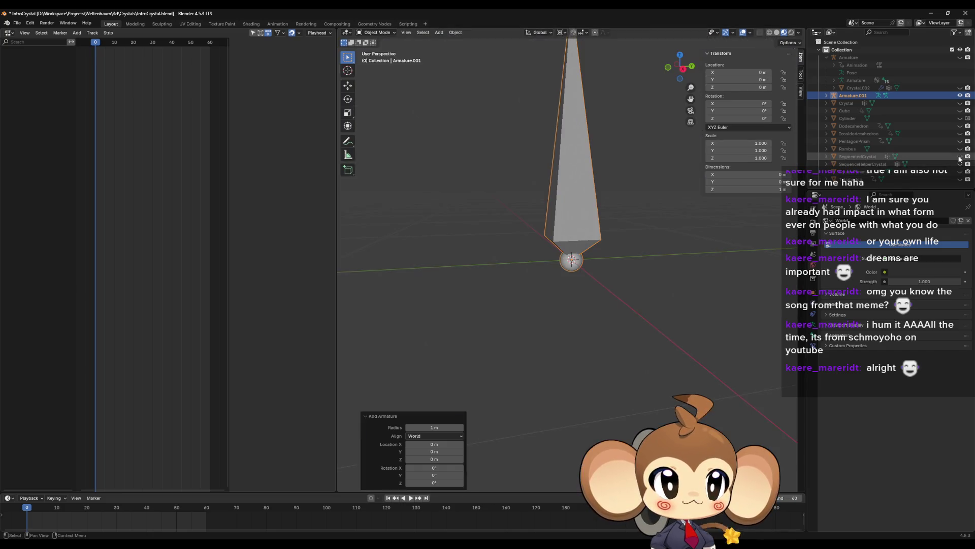
pyautogui.click(558, 236)
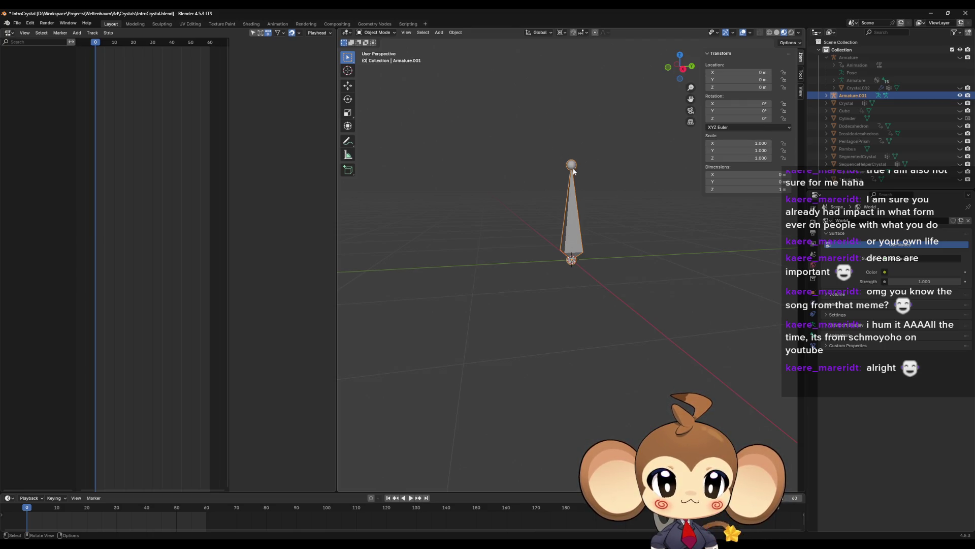
pyautogui.press('Tab')
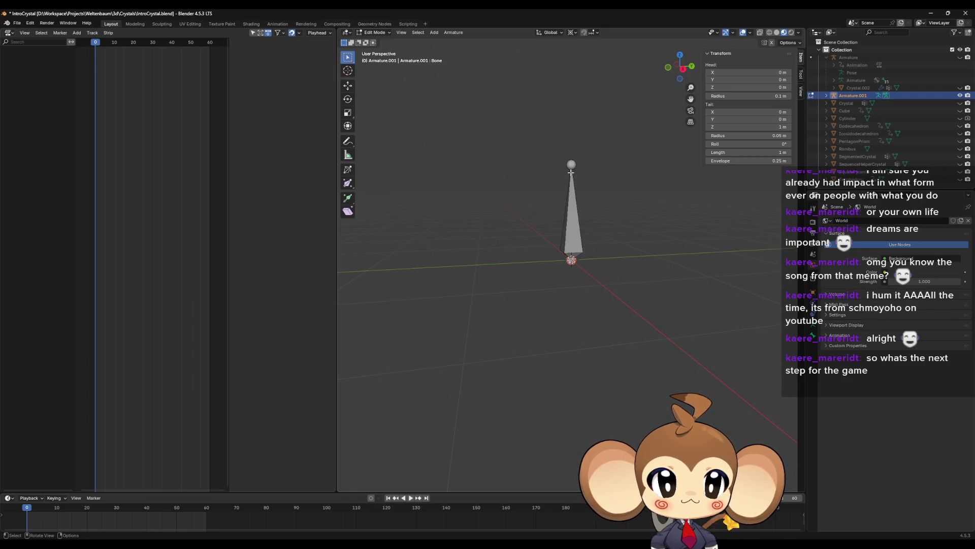
# Move the armature's bone 1 m down along Z (G Z -1) below the origin.
pyautogui.click(571, 204)
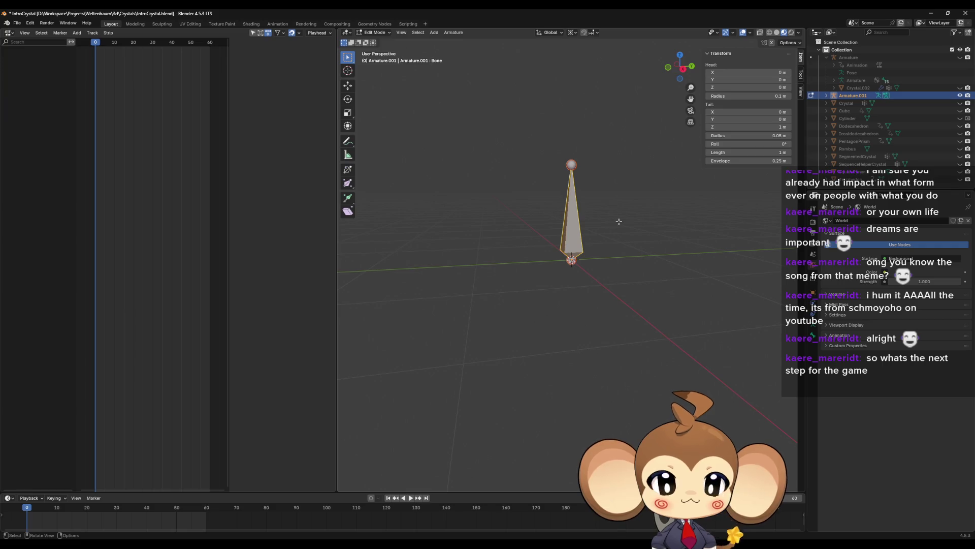
pyautogui.write('gz')
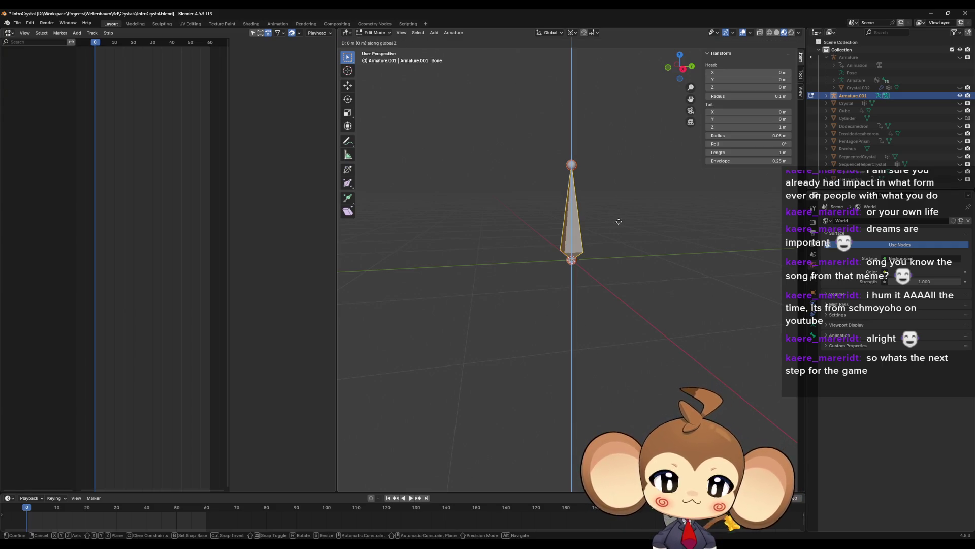
pyautogui.write('-1')
pyautogui.press('Return')
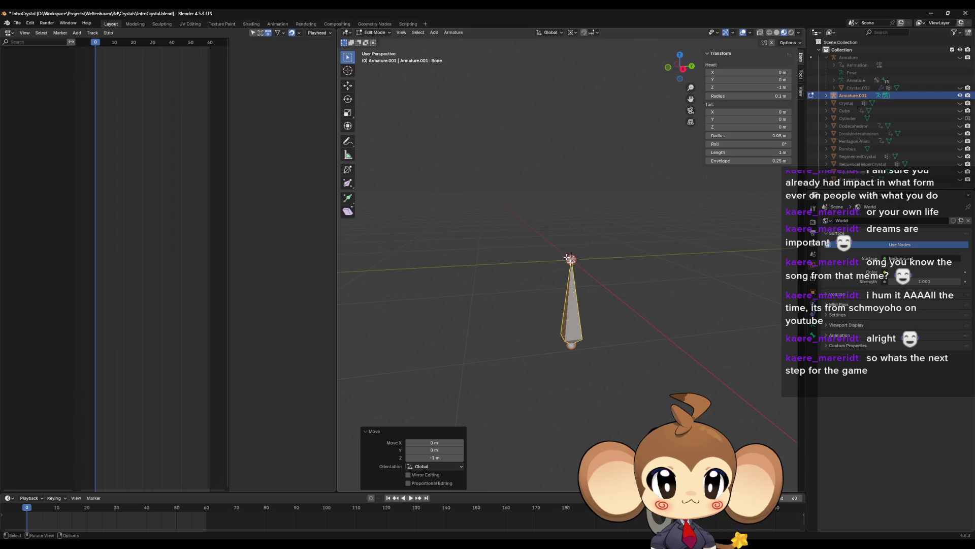
# Deselect the bone and bring up the Paint sketch of the crystal panel layout.
pyautogui.click(599, 267)
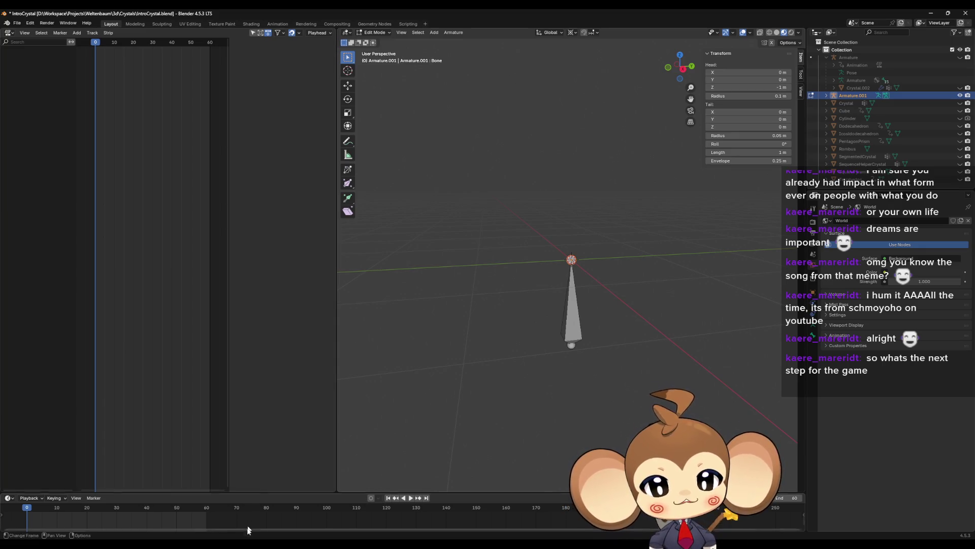
pyautogui.moveTo(249, 536)
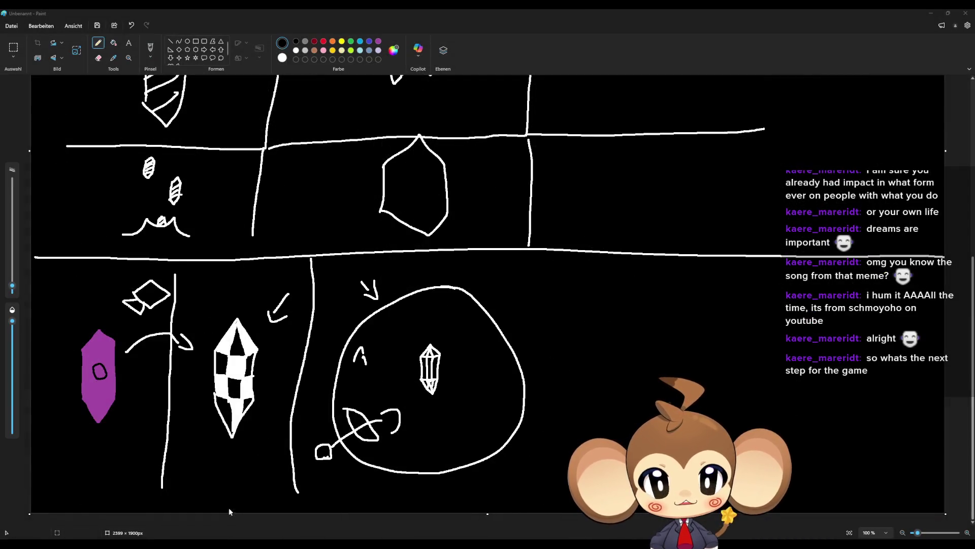
pyautogui.click(229, 507)
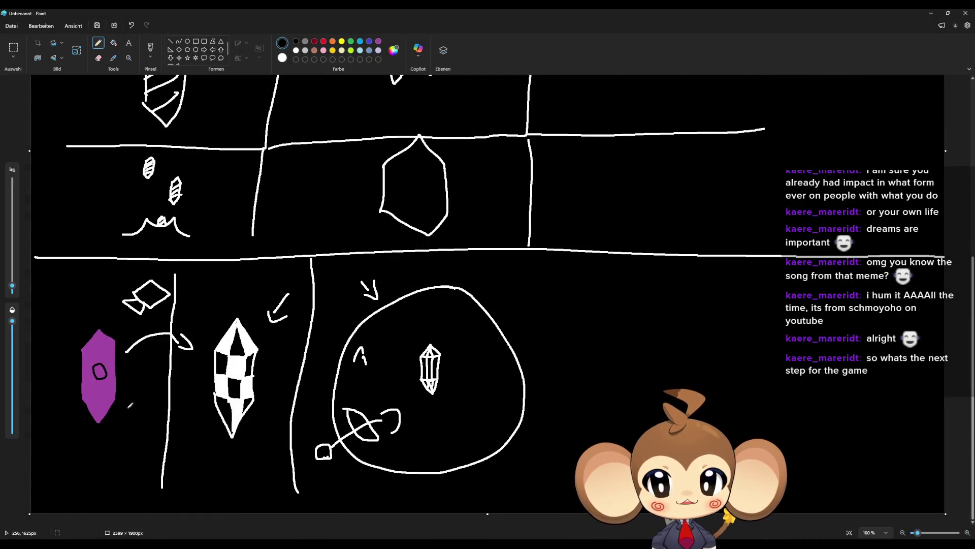